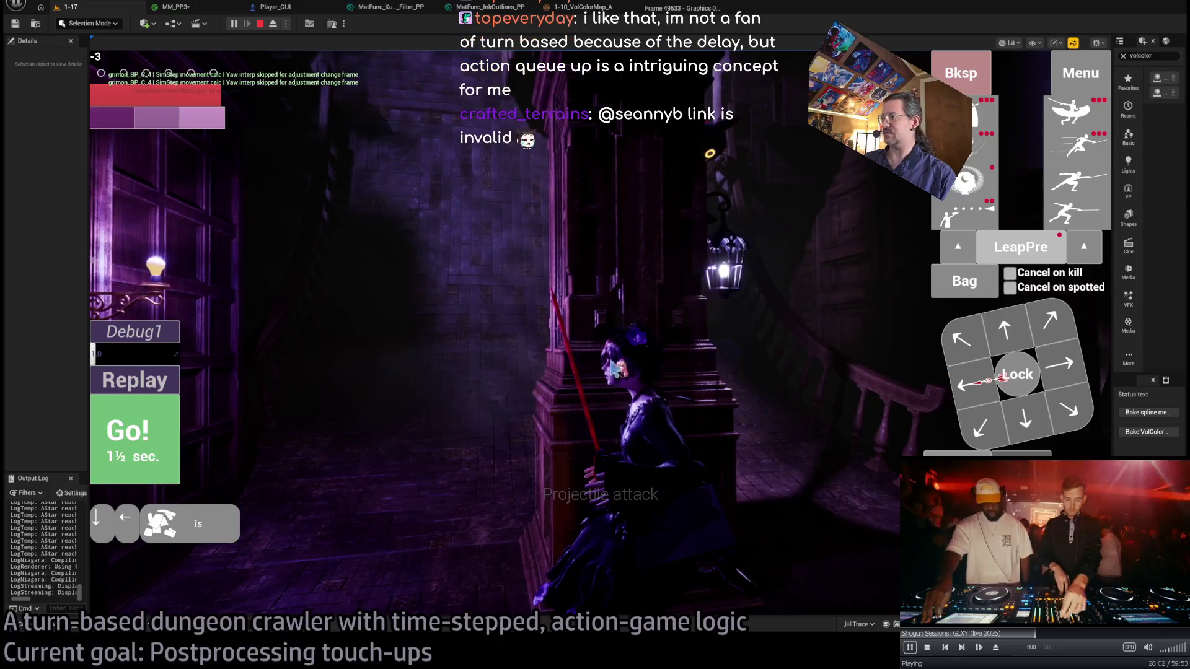
Play turns stepping left and firing a projectile attack, then replay that attack twice.
click(138, 458)
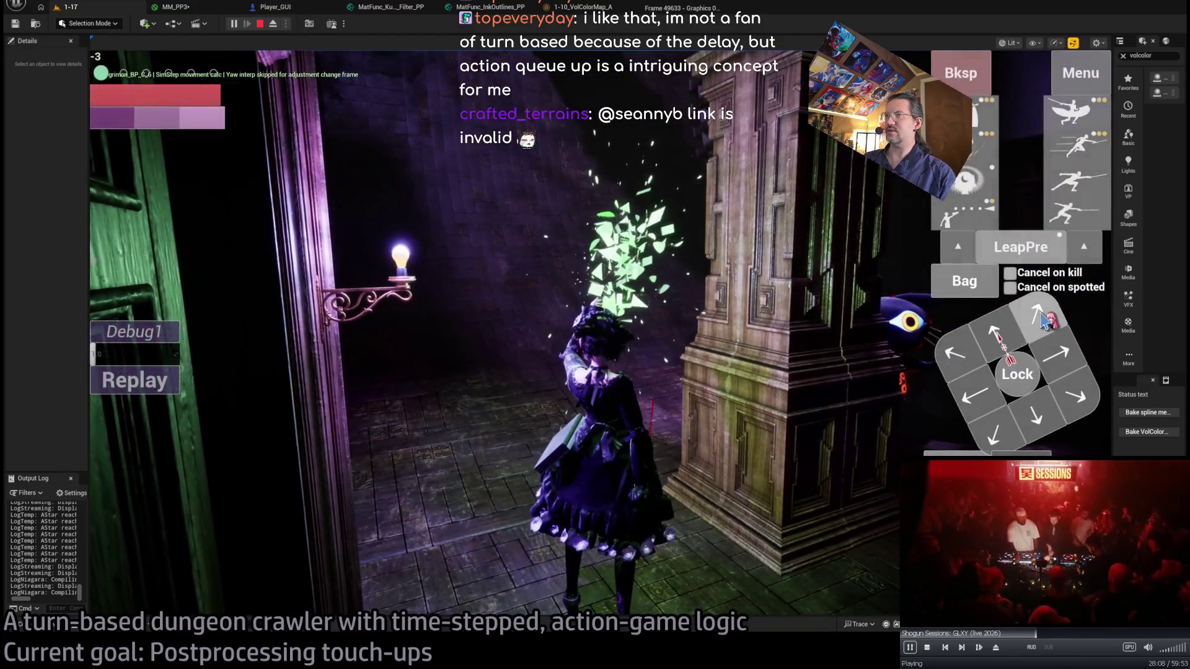
click(1005, 317)
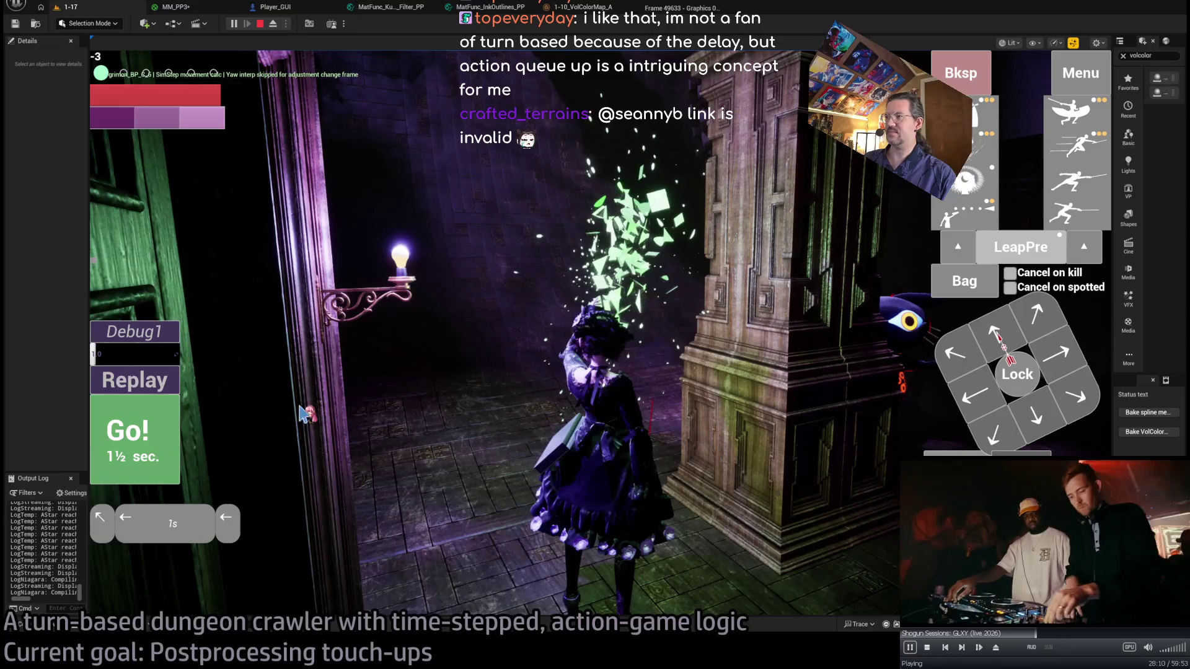
key(space)
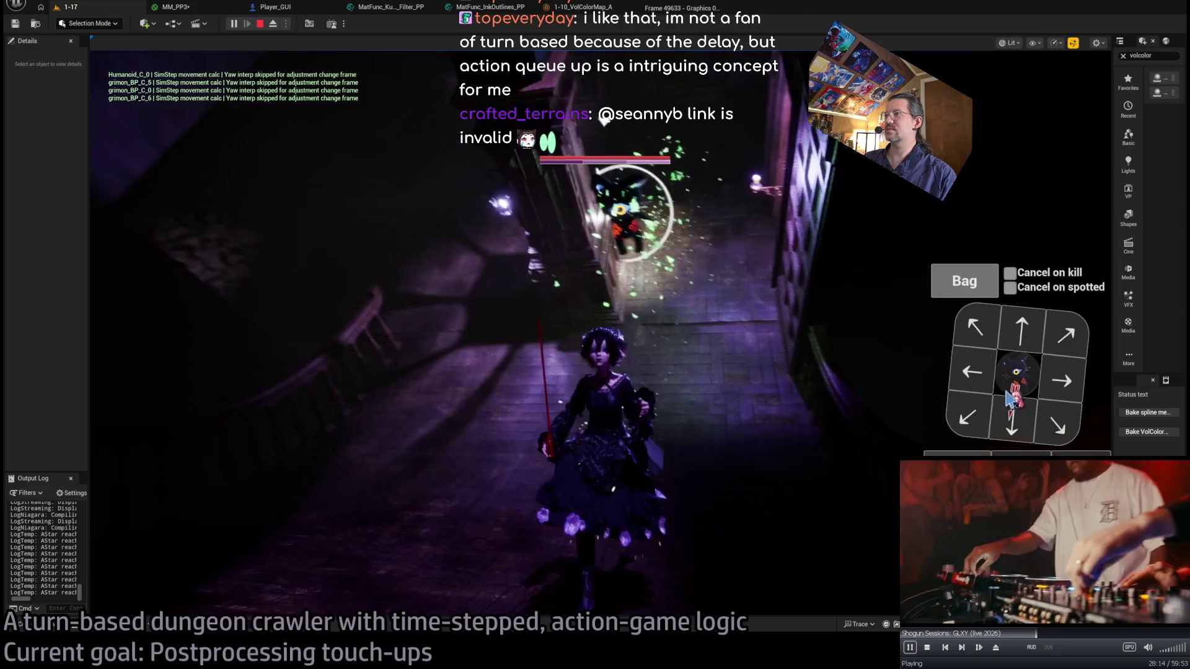
click(981, 213)
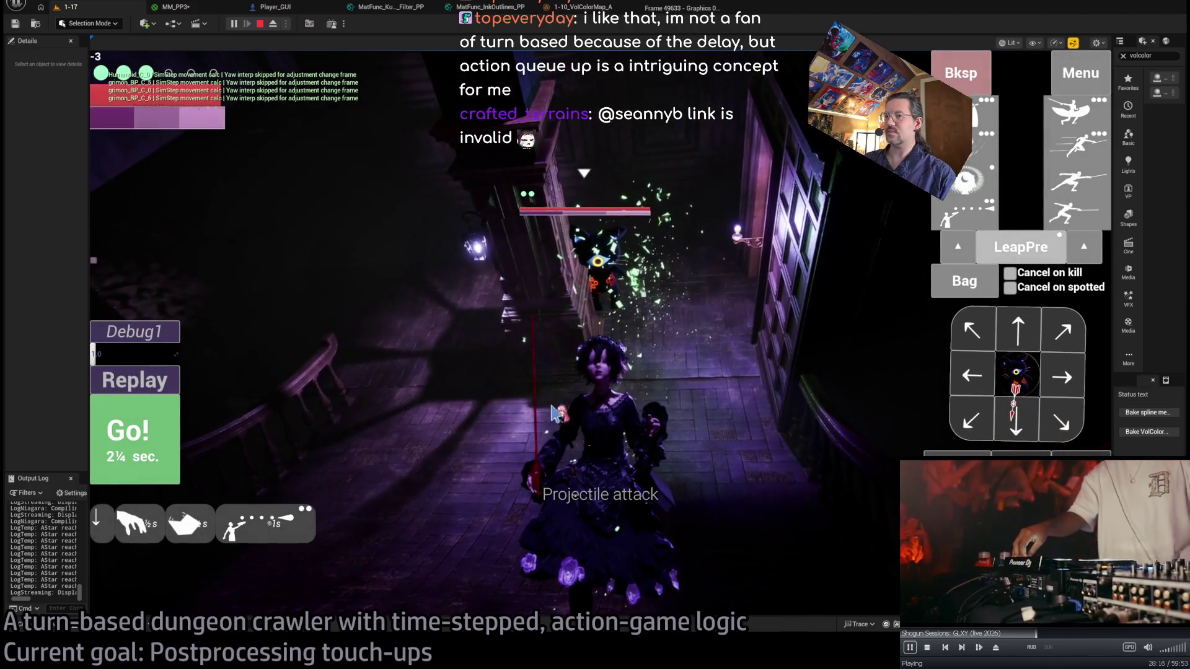
click(133, 446)
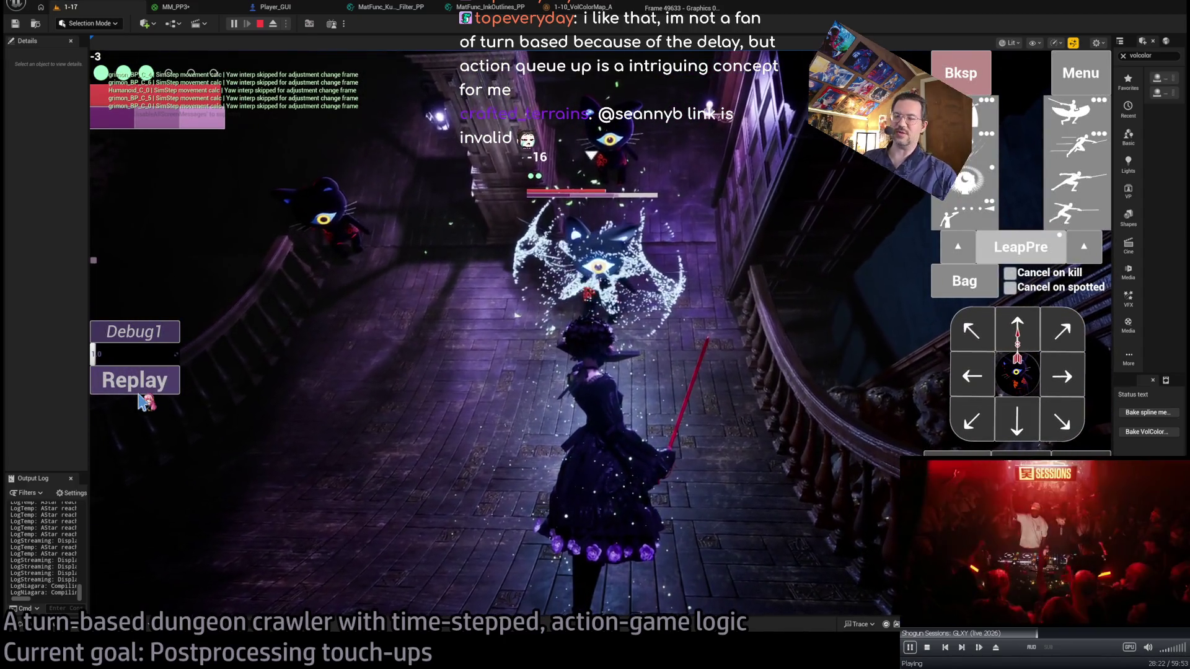
click(156, 387)
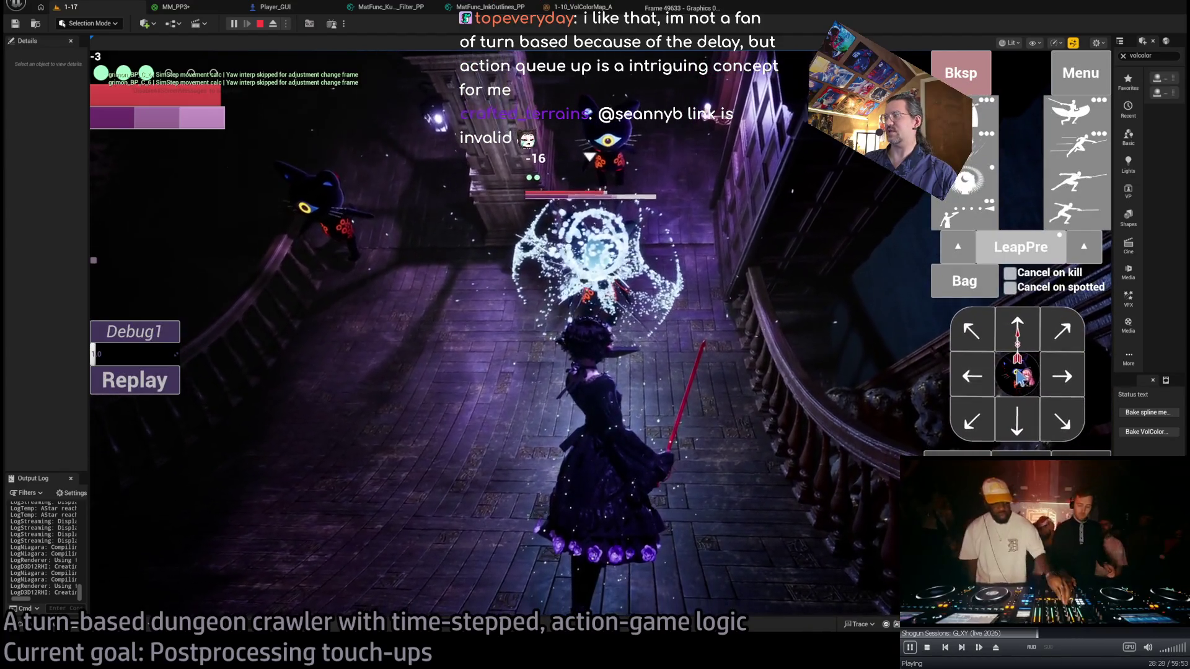
click(177, 390)
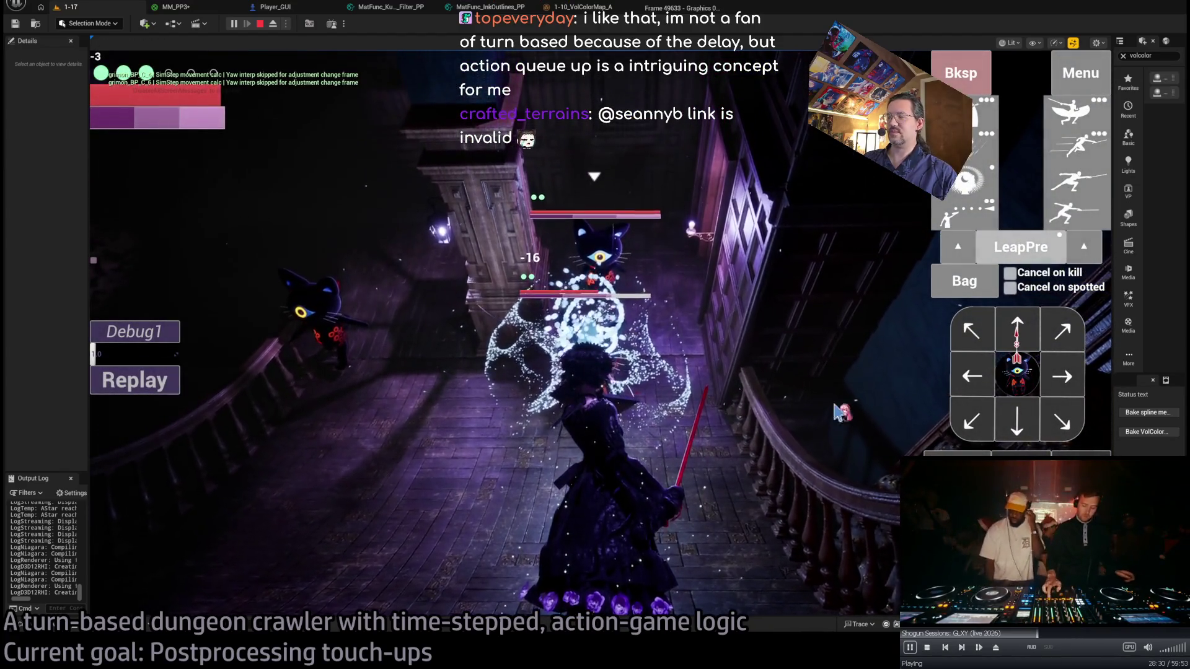
Queue and carry out an attack on a second cat.
click(1019, 385)
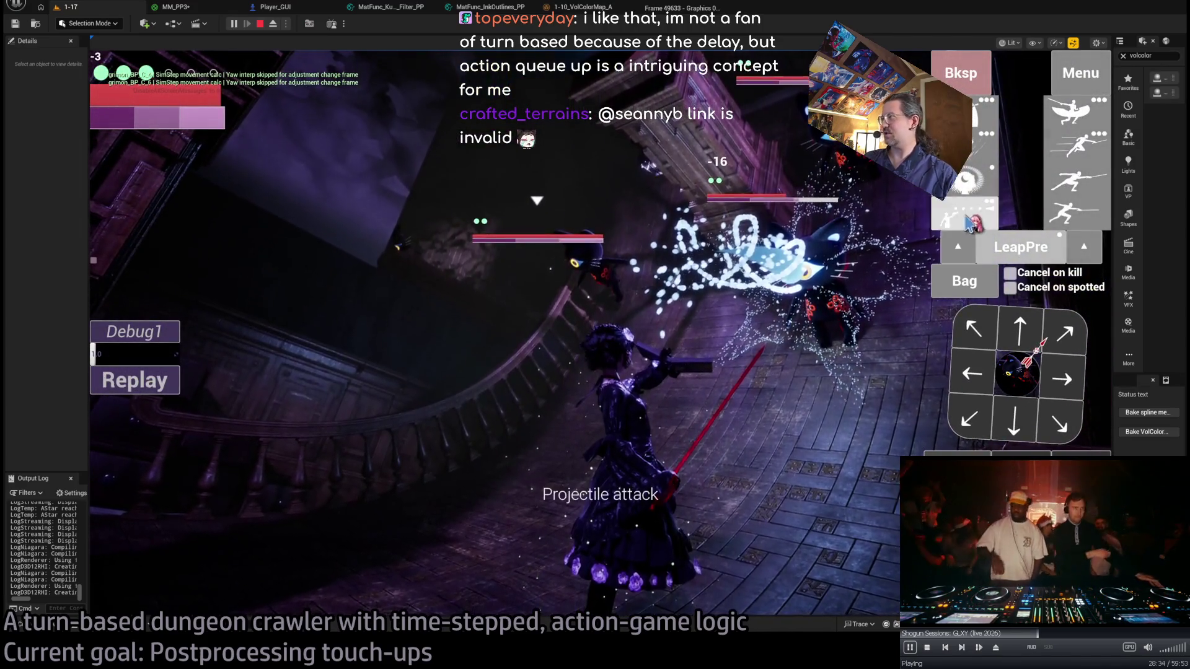
click(973, 223)
click(132, 447)
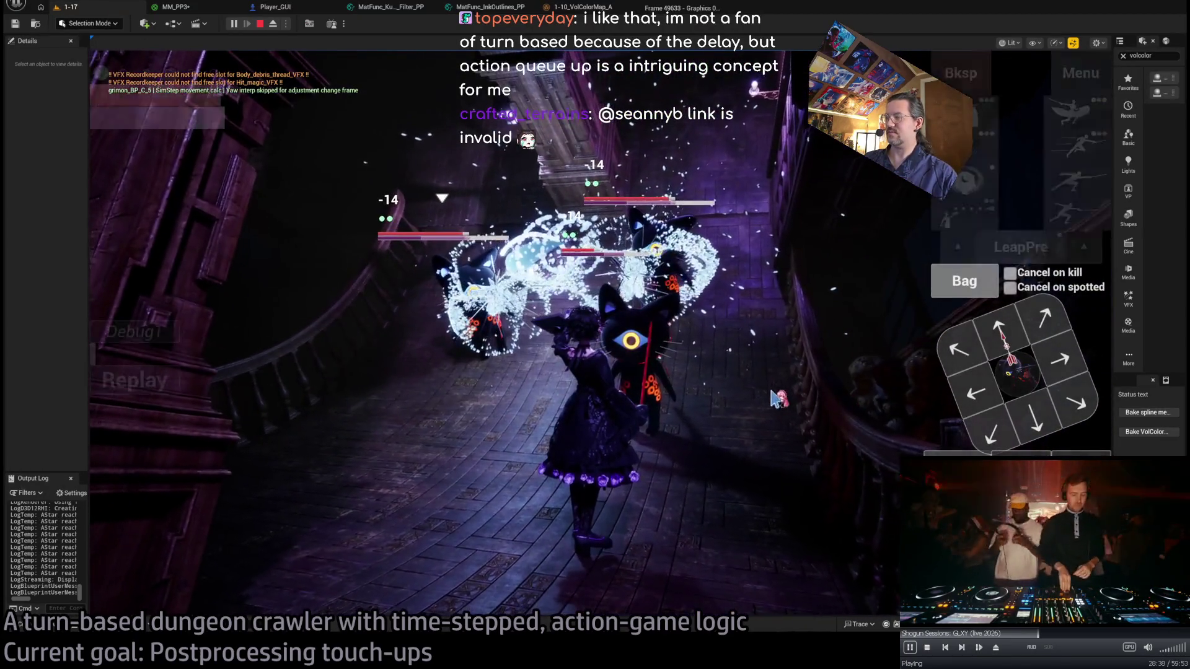
Back away from the cats, lock onto the nearest one, and run a back-then-forward turn.
click(1047, 437)
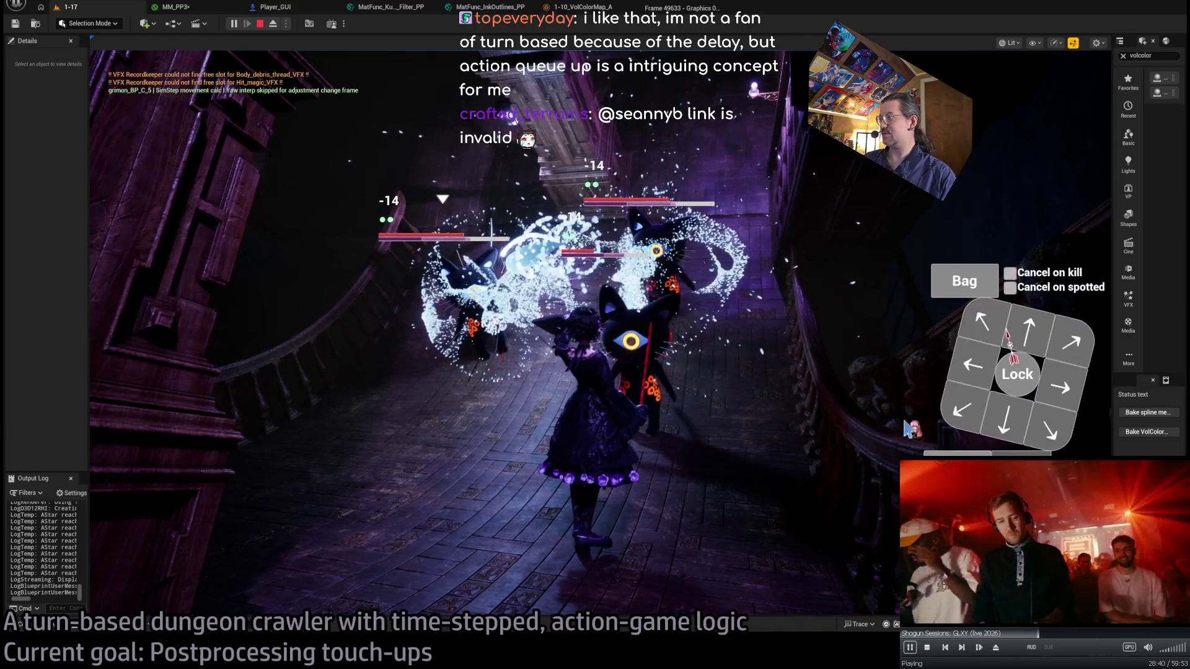
click(1018, 385)
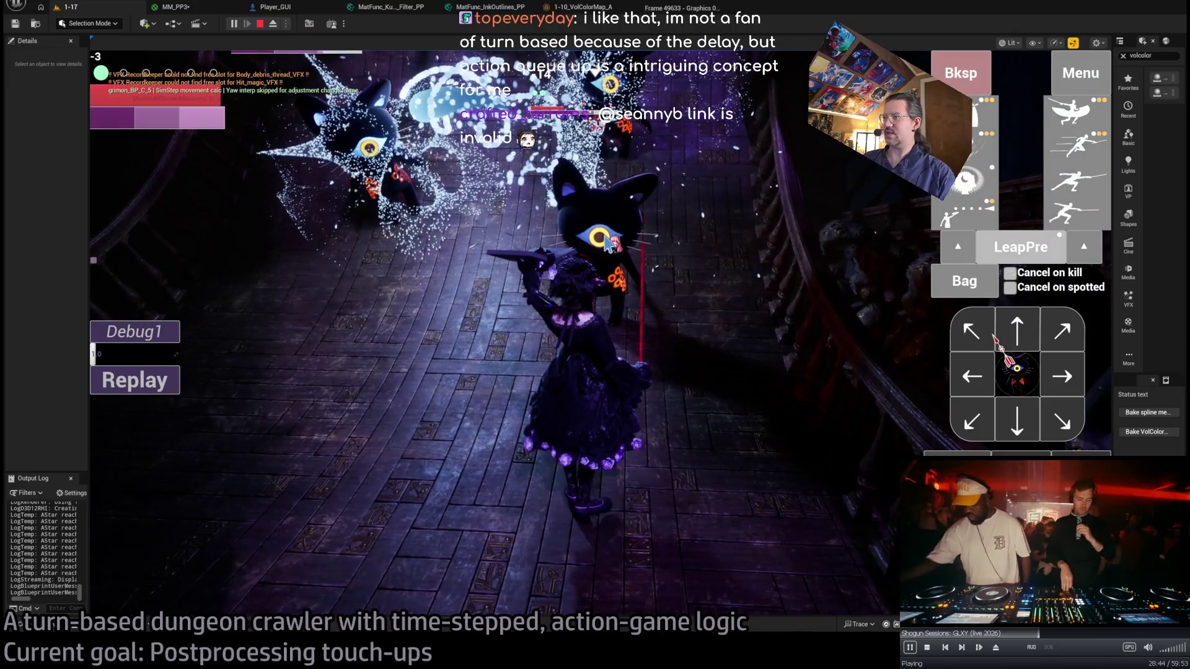
click(1017, 428)
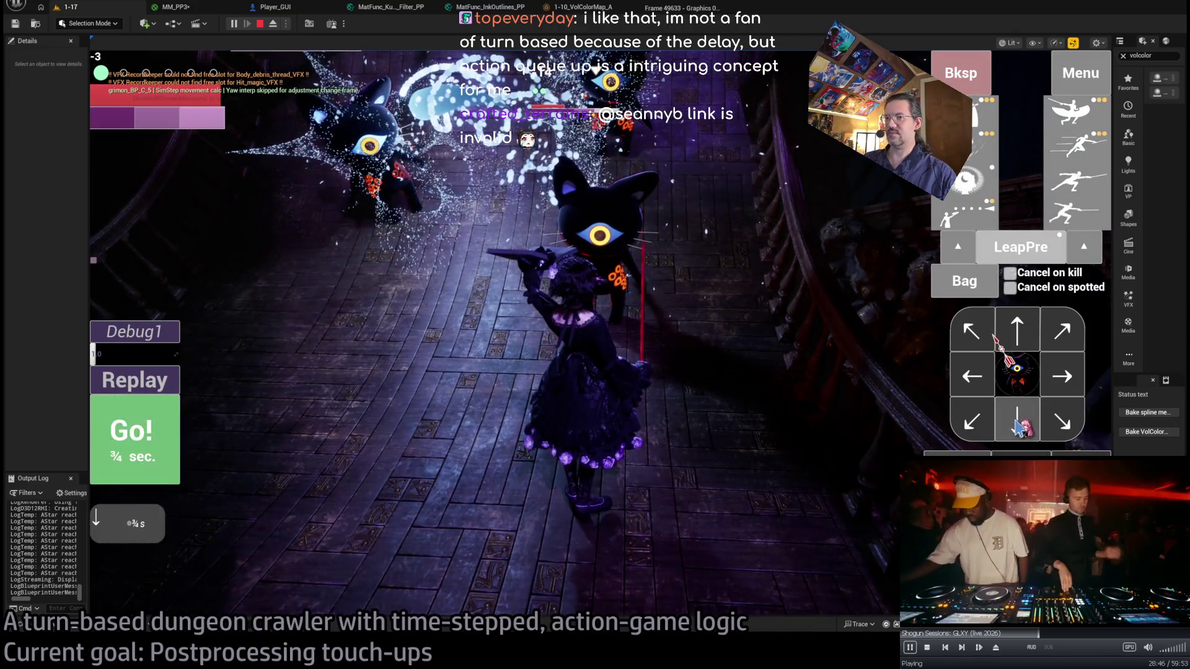
click(1017, 328)
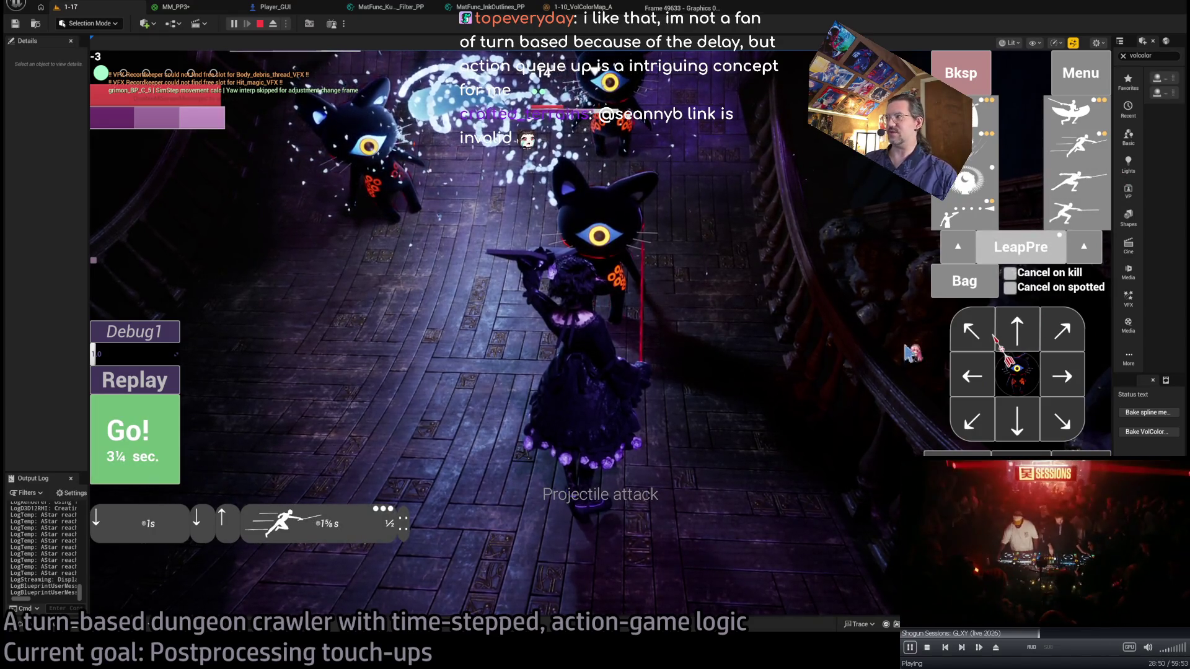
click(137, 441)
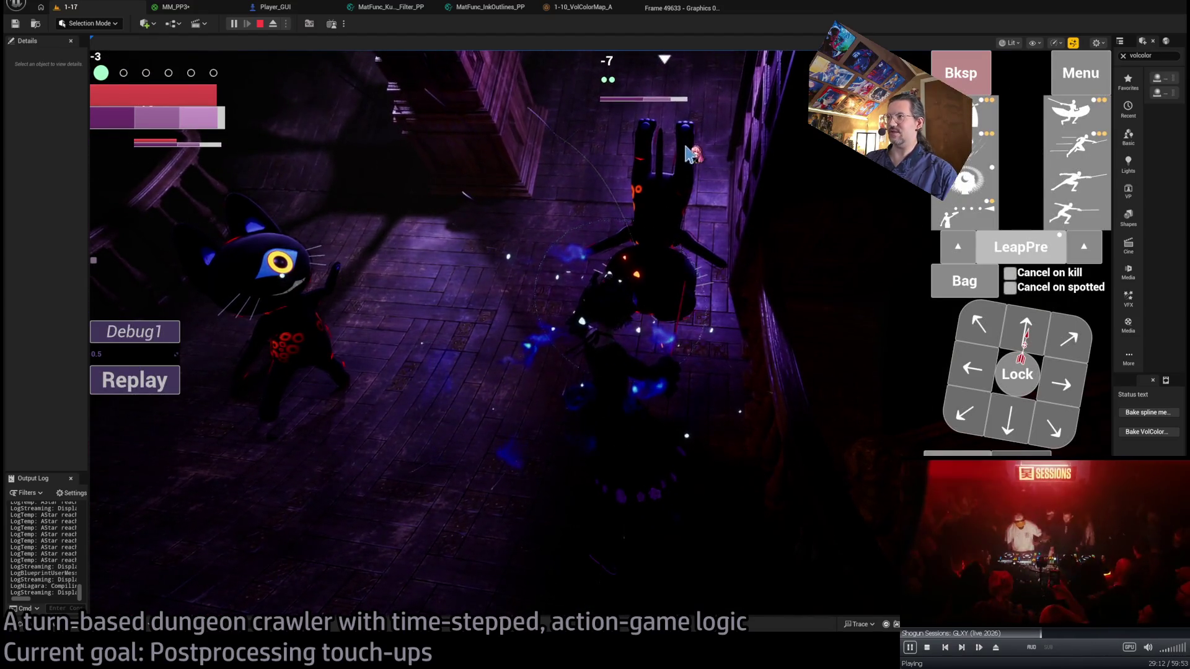
Lock onto the cat enemy and play out the next turns of queued attacks.
click(1007, 368)
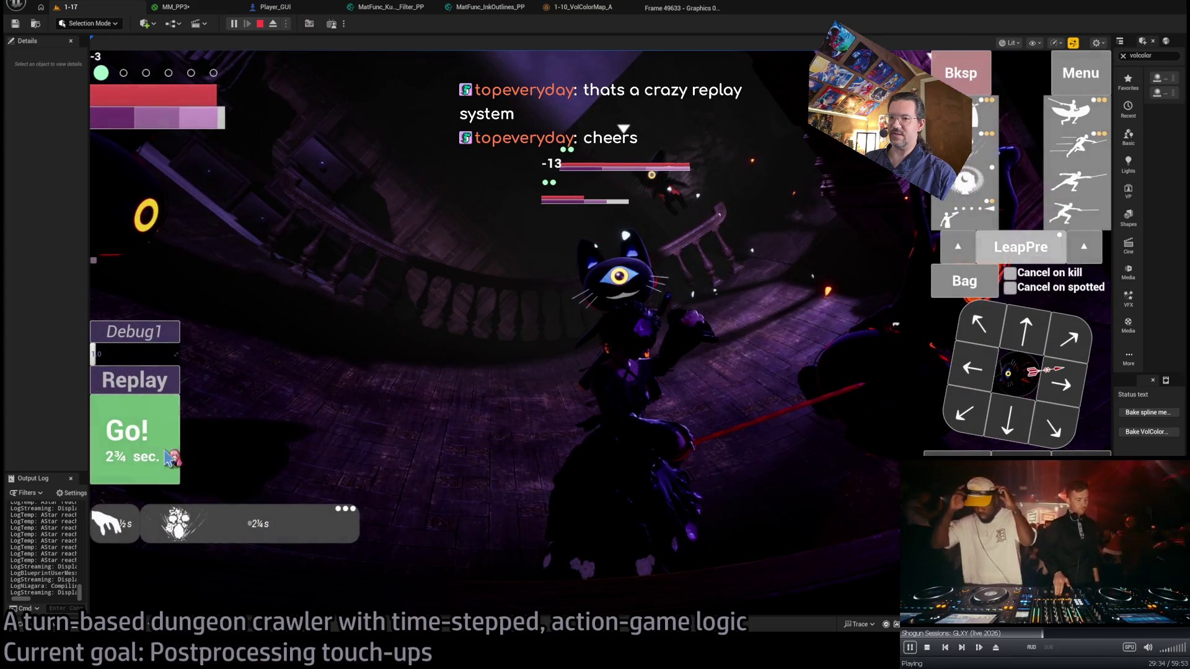
click(163, 428)
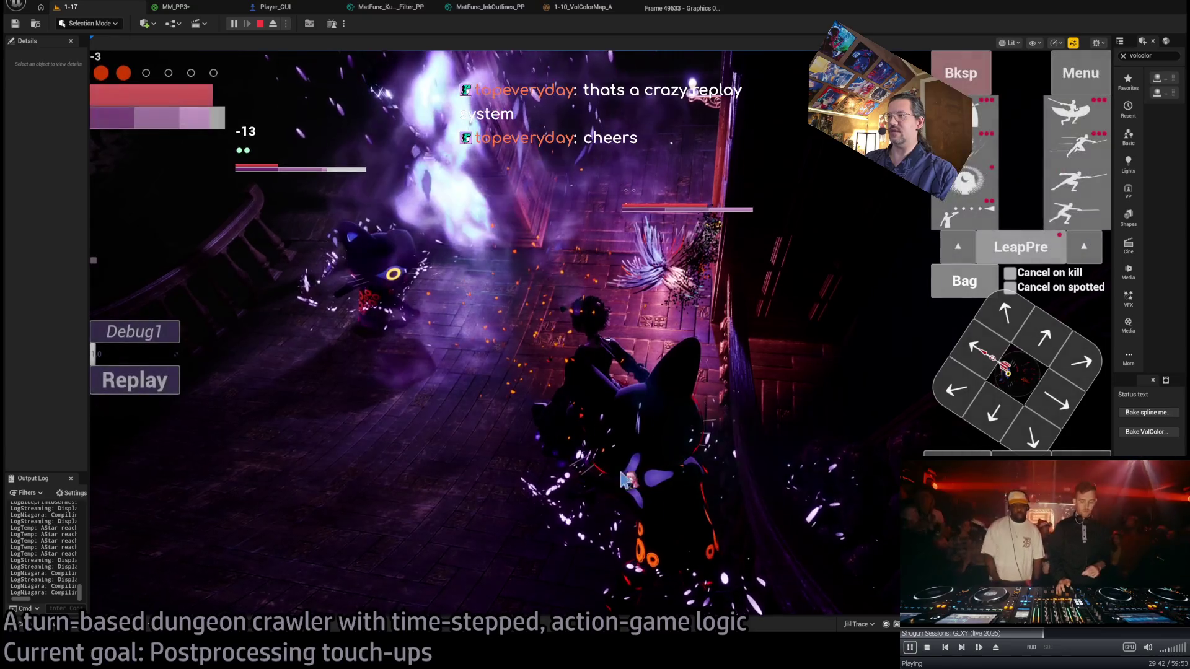
click(1030, 371)
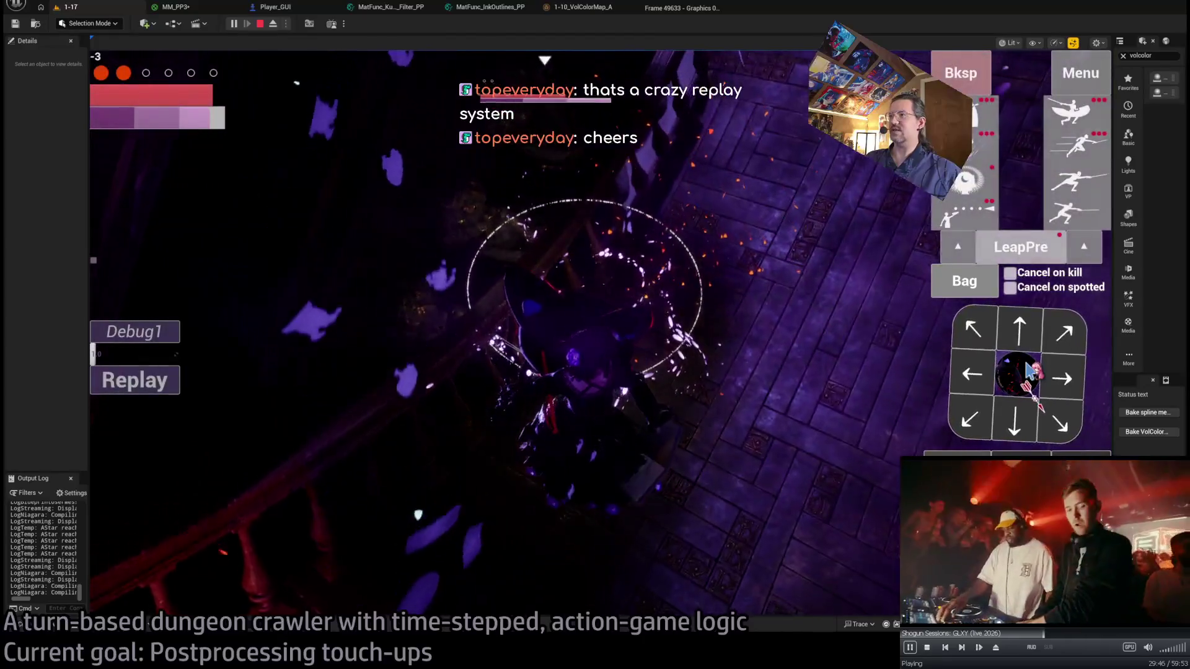
mouse_move(1063, 380)
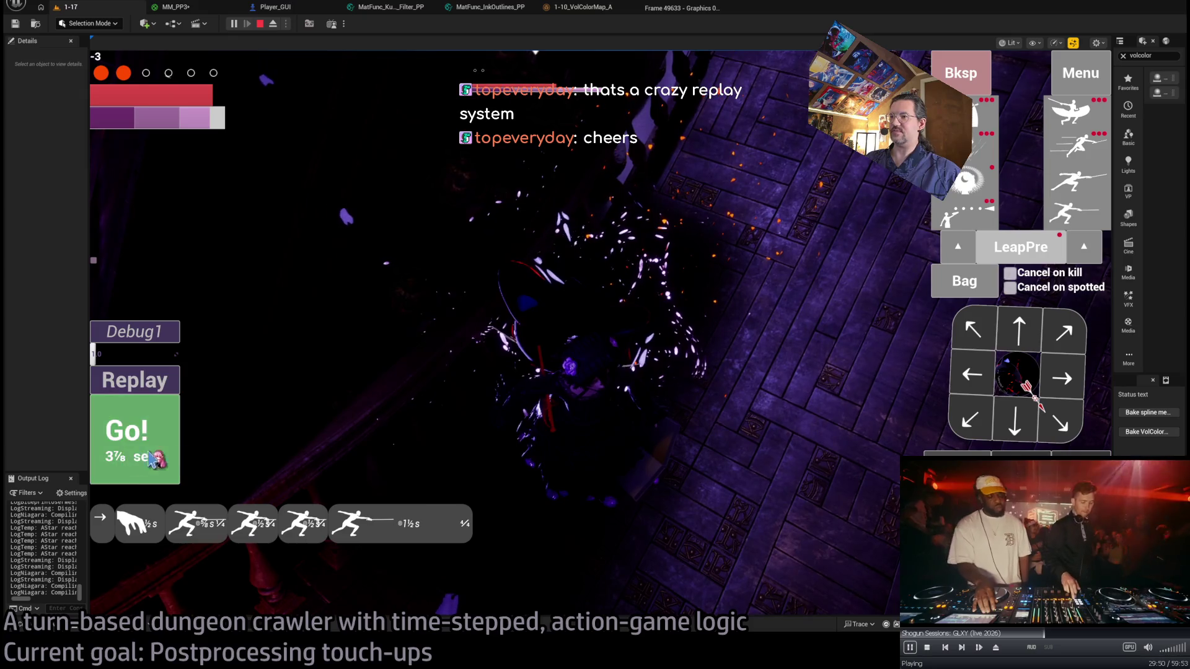
click(1086, 220)
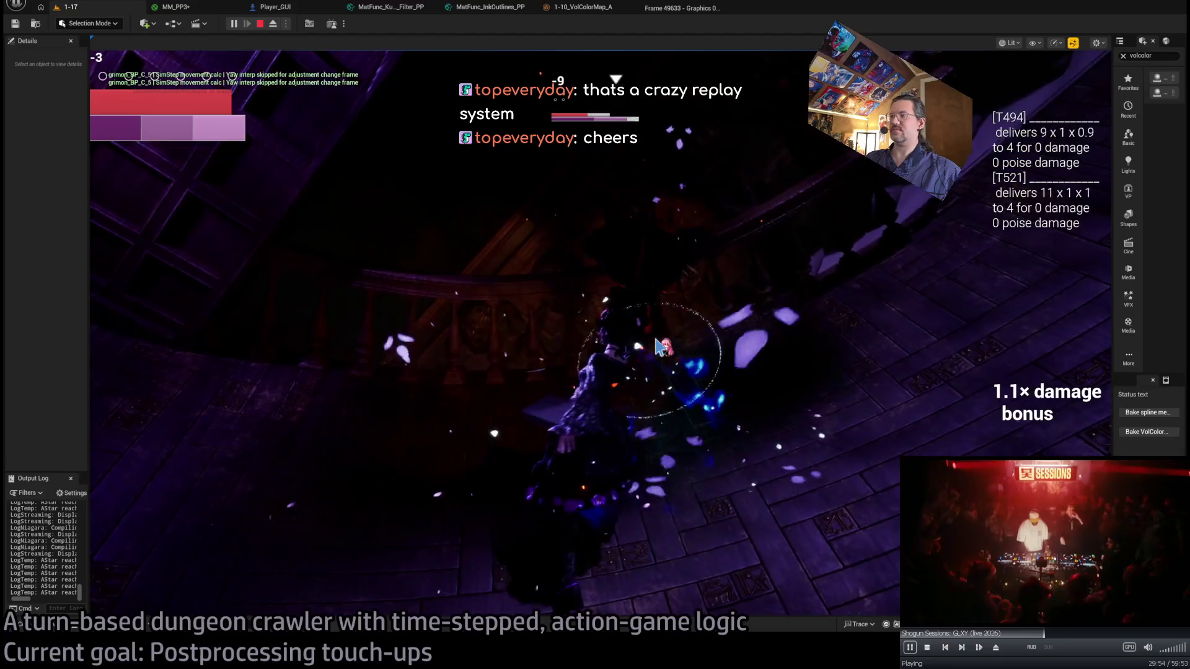
Queue two lunge attacks toward the enemy and execute them.
click(1074, 218)
click(1074, 218)
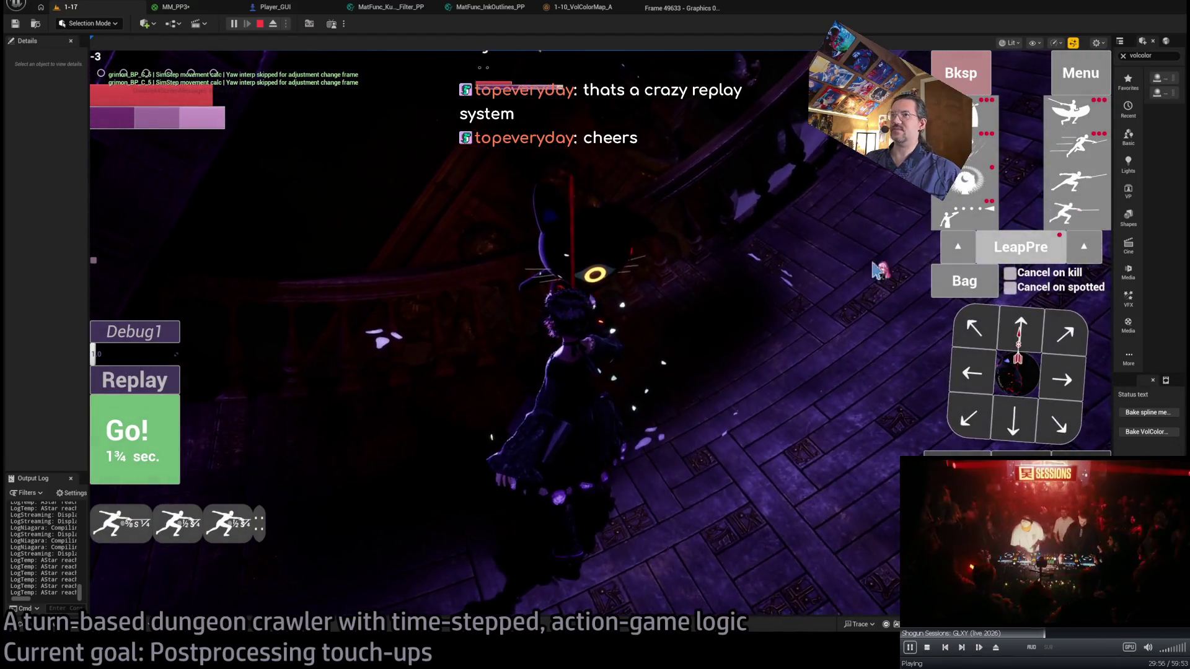
click(136, 434)
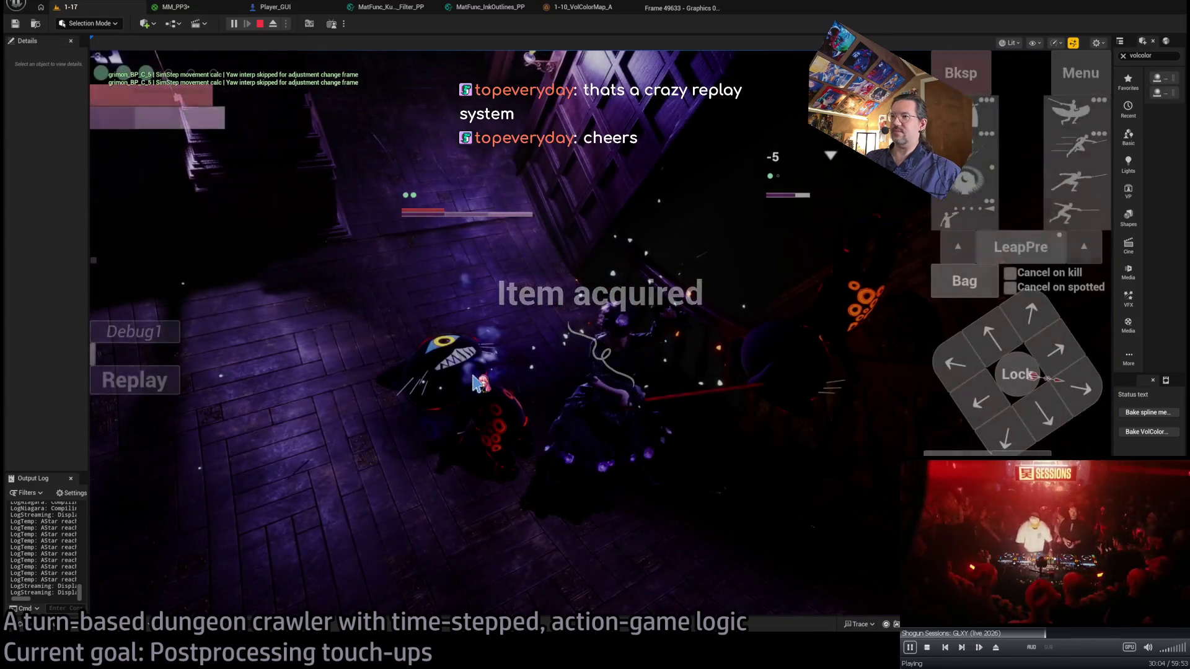
Move down and forward, execute a light-attack combo, then replay the last turn.
click(1049, 426)
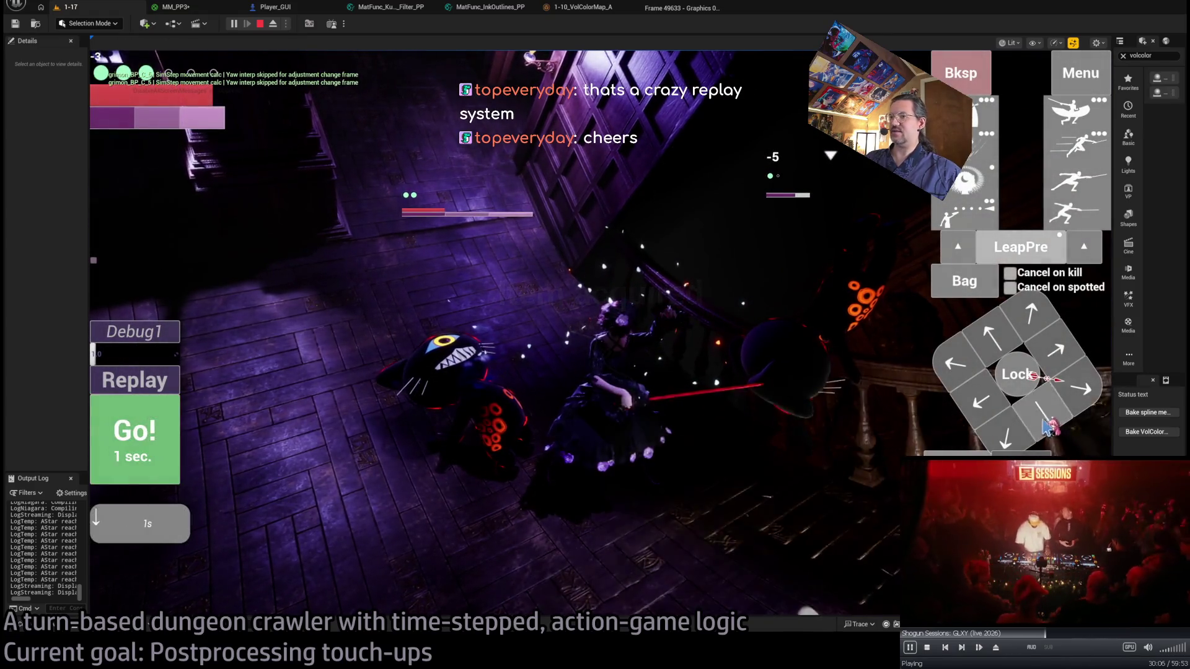
click(172, 463)
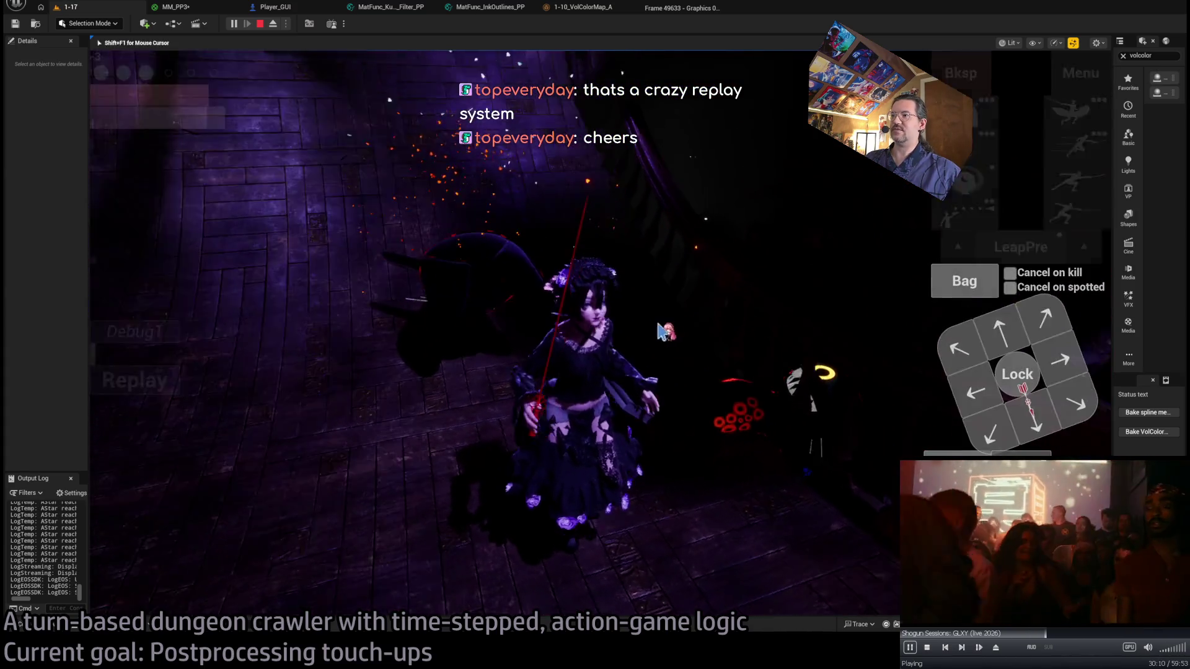
click(1022, 332)
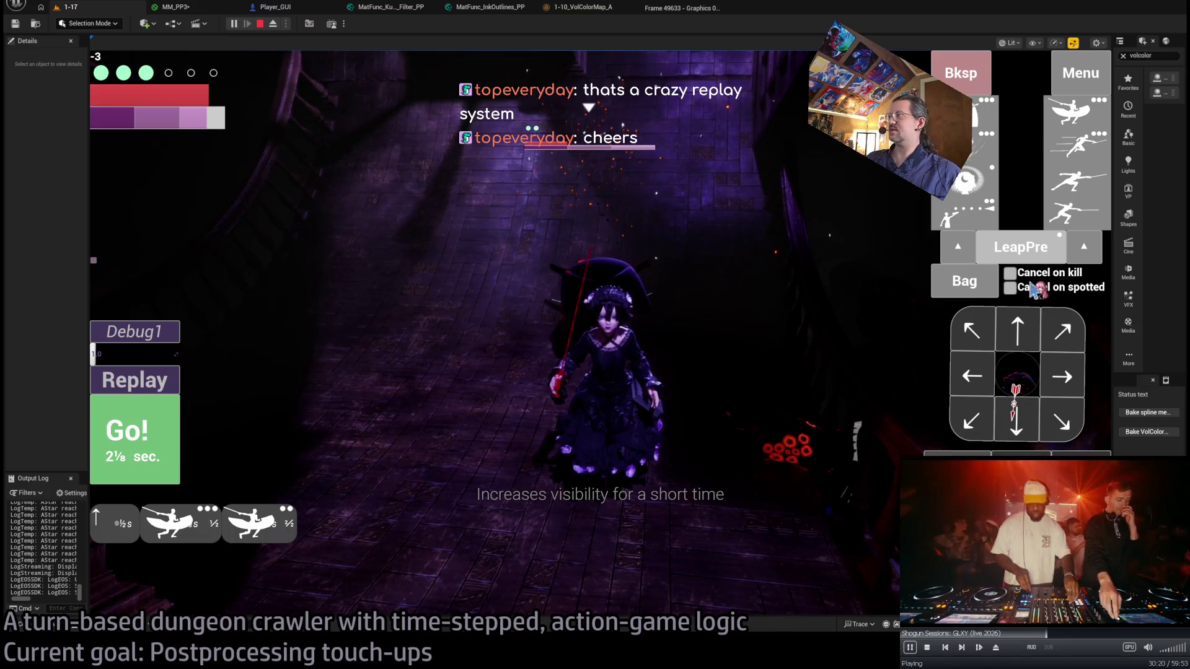
click(1091, 224)
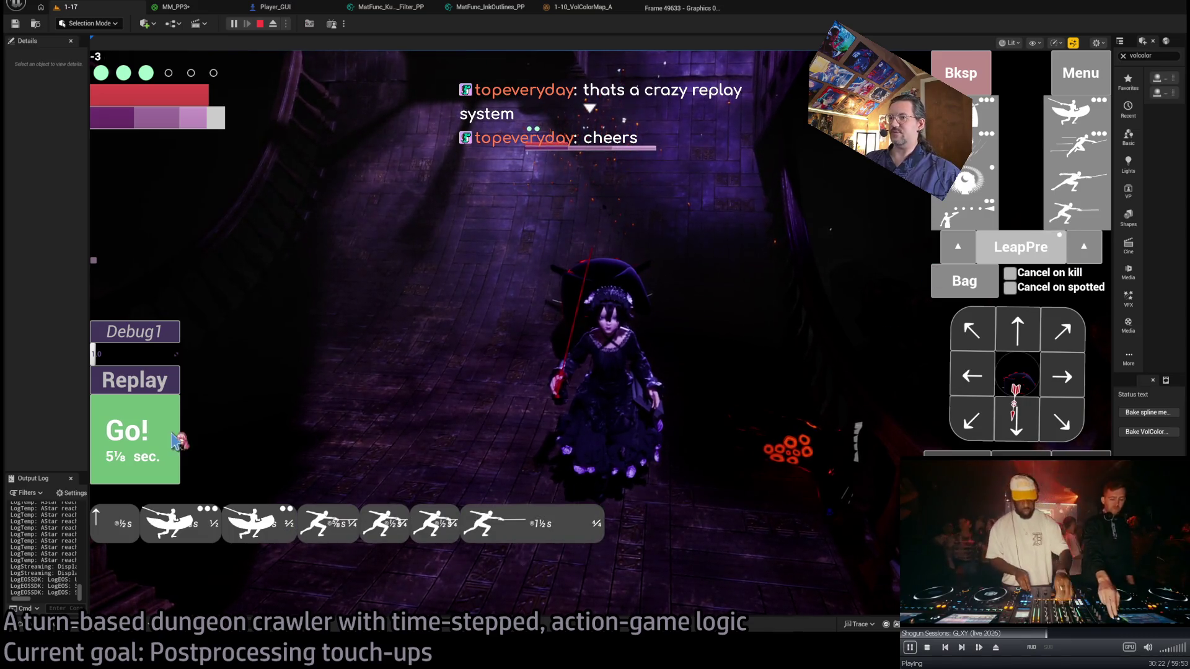
click(178, 434)
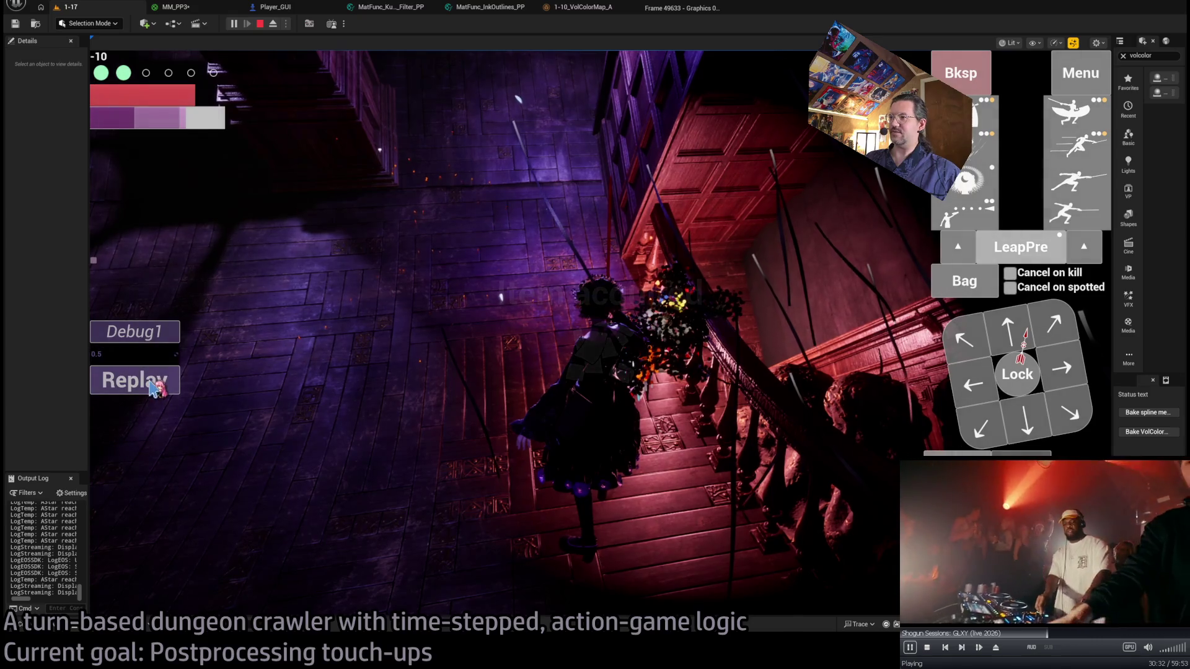
click(153, 388)
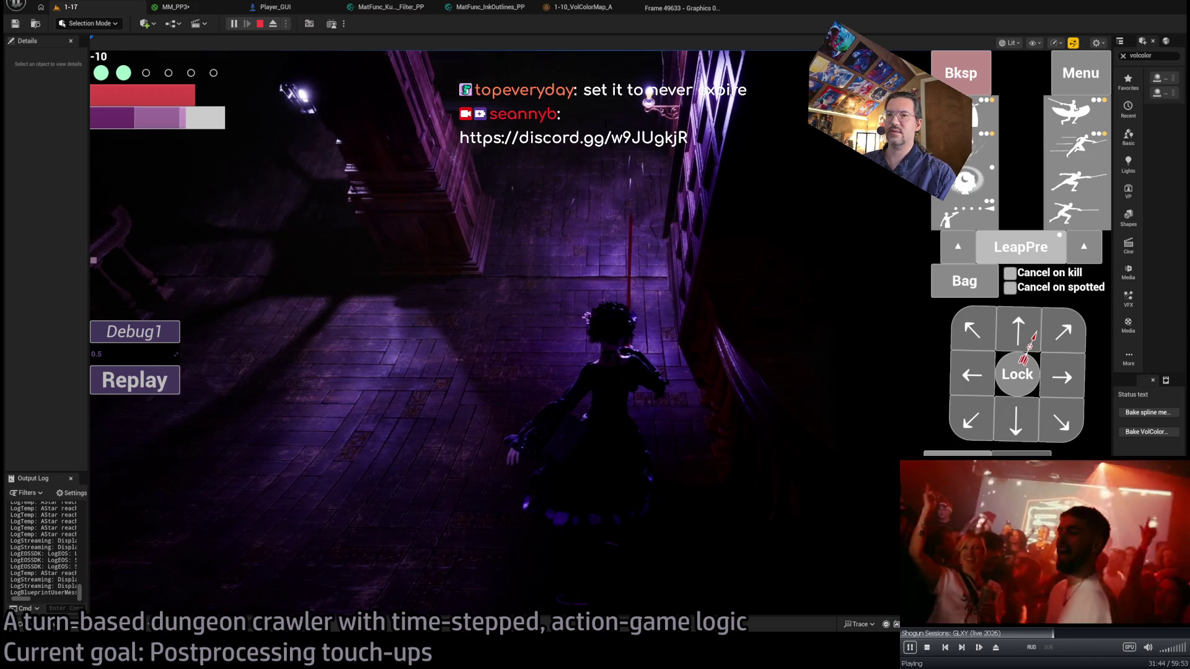
Walk the character through the purple-lit corridor of level 1-17, then release the mouse with Shift+F1.
click(149, 580)
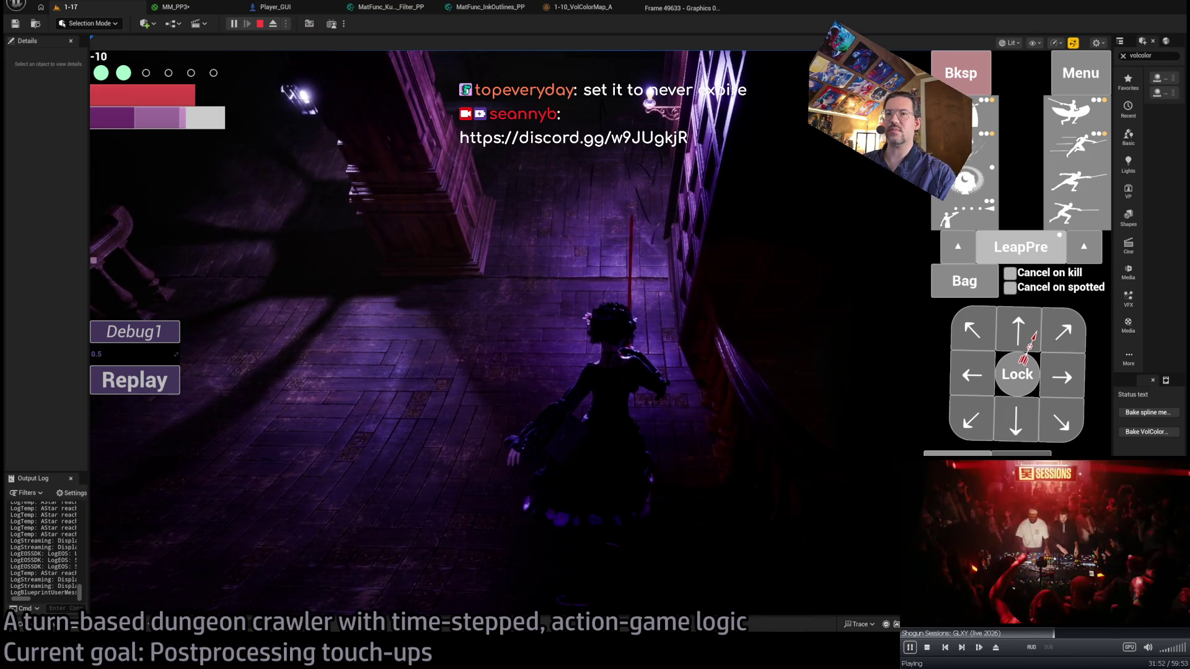
key(shift+F1)
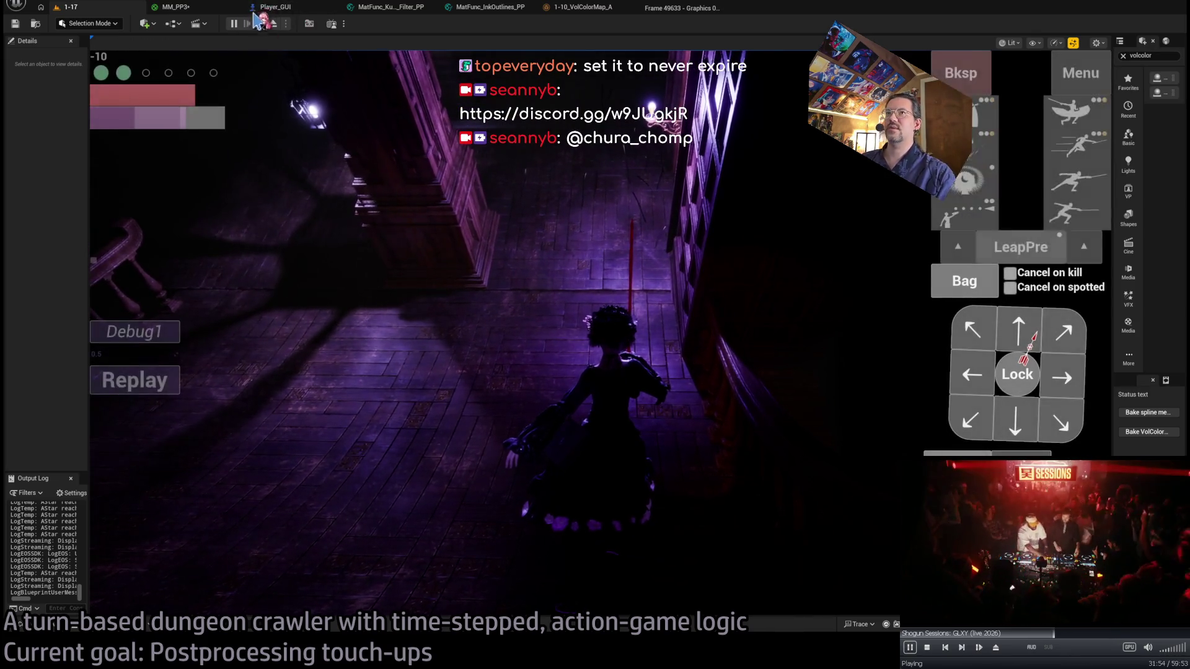
Restart play-in-editor, wire SceneColor's Kuwahara output into MM_PP3's Emissive Color, and apply.
click(260, 25)
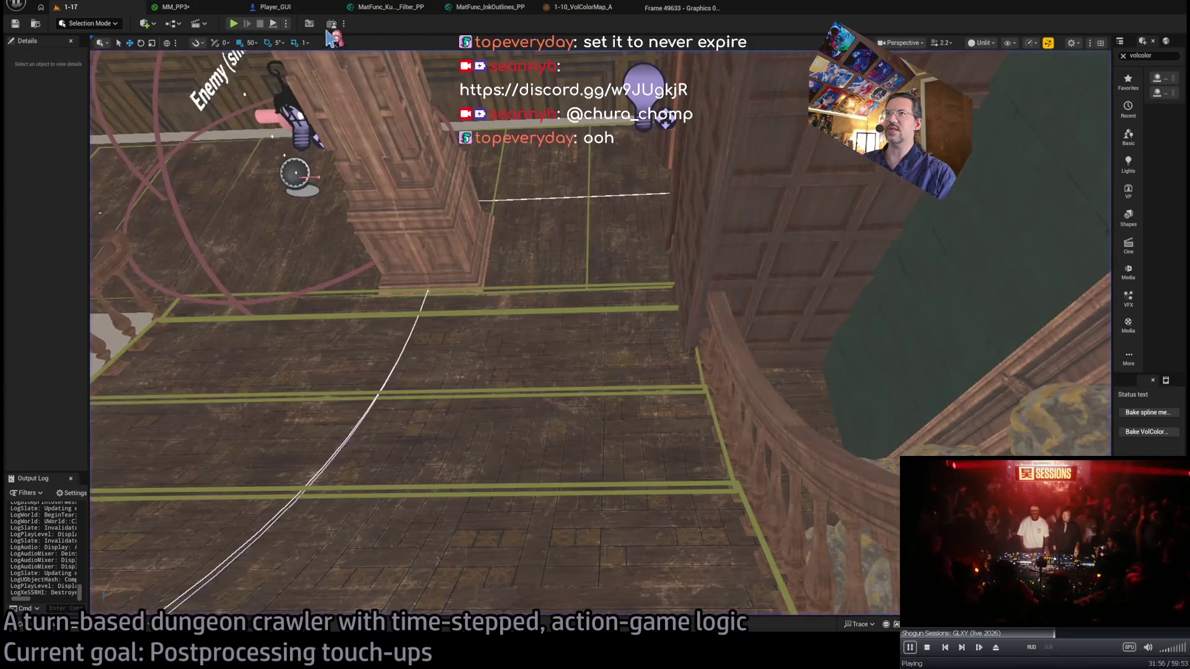
key(alt+p)
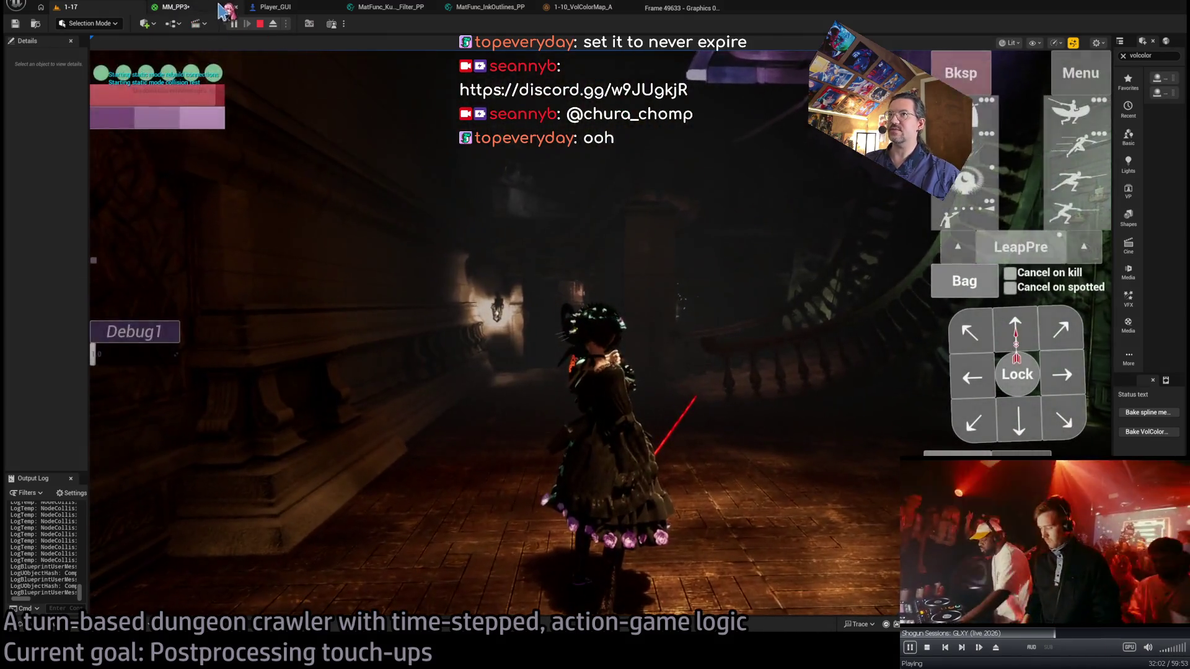
click(220, 8)
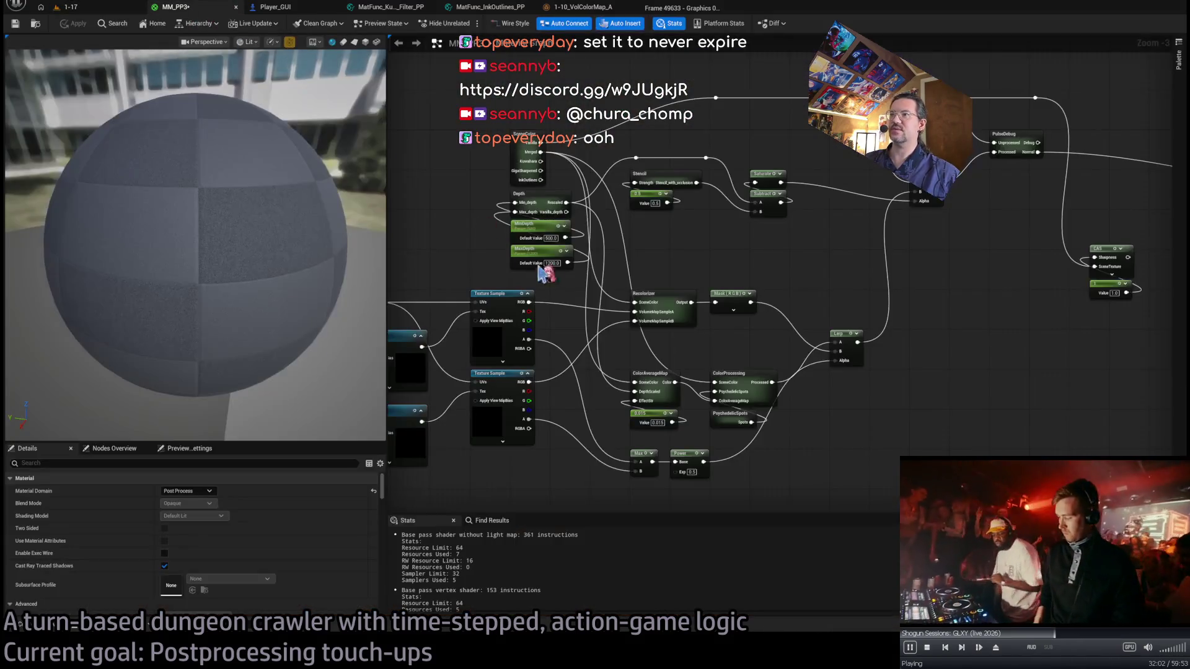
scroll(672, 313, up, 4)
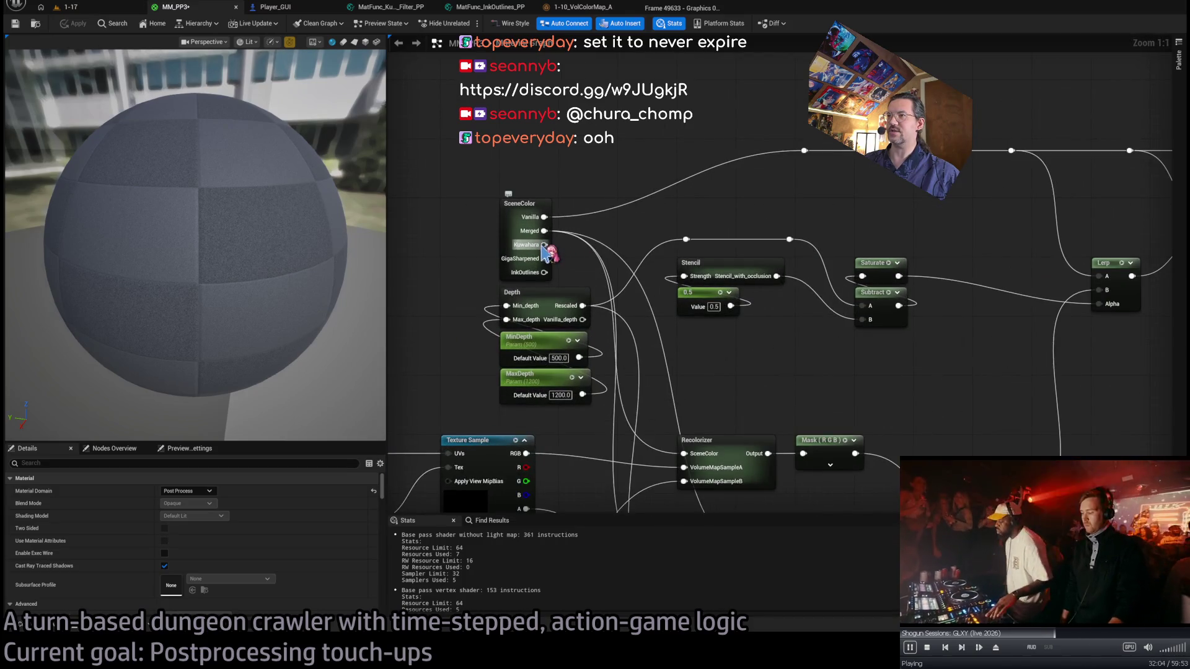
drag(1184, 321, 1011, 325)
drag(1054, 289, 1048, 286)
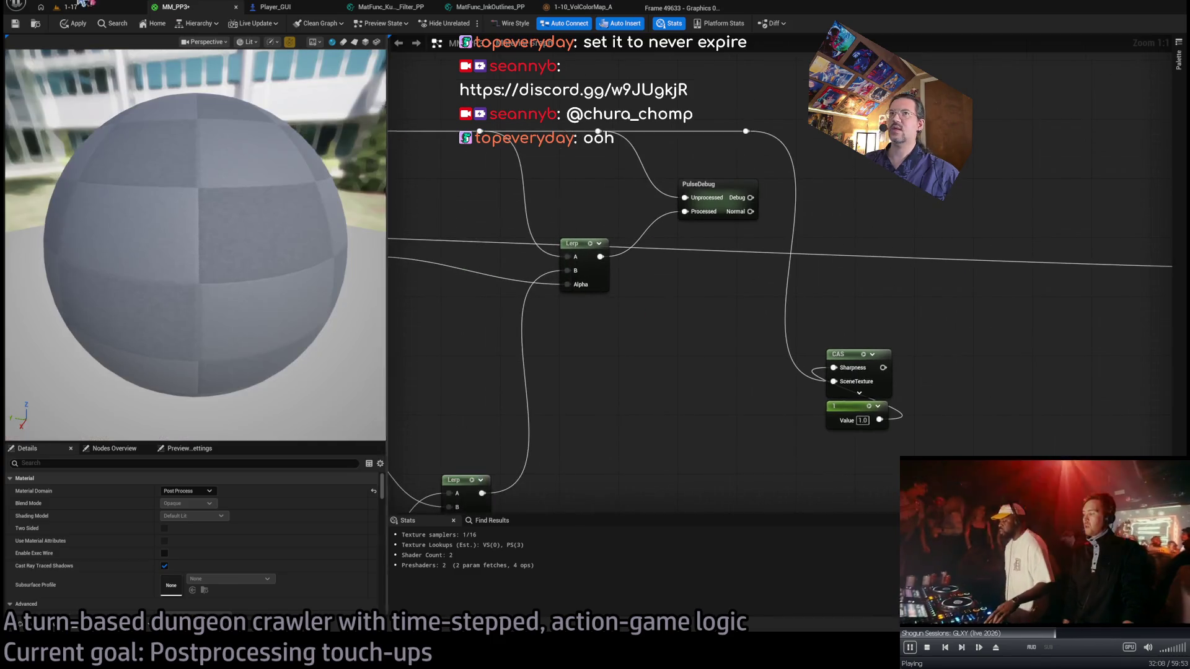
click(78, 24)
click(65, 7)
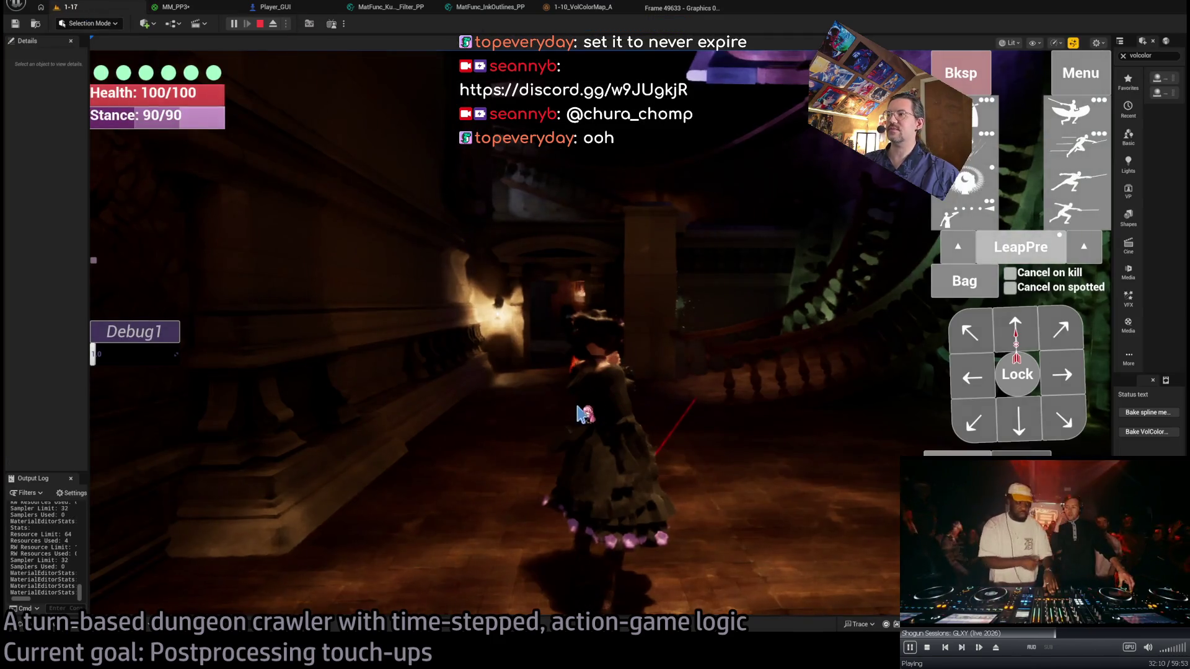
Play through the rooms to the piano room checking the Kuwahara look, then return to MM_PP3.
click(577, 407)
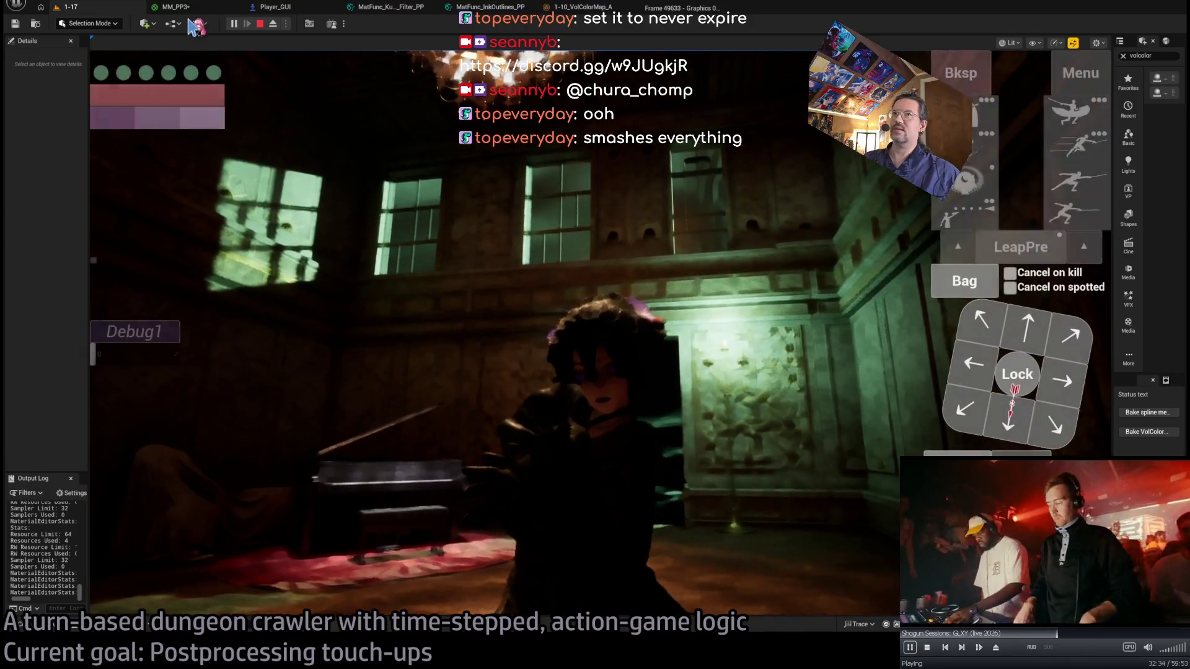
click(189, 10)
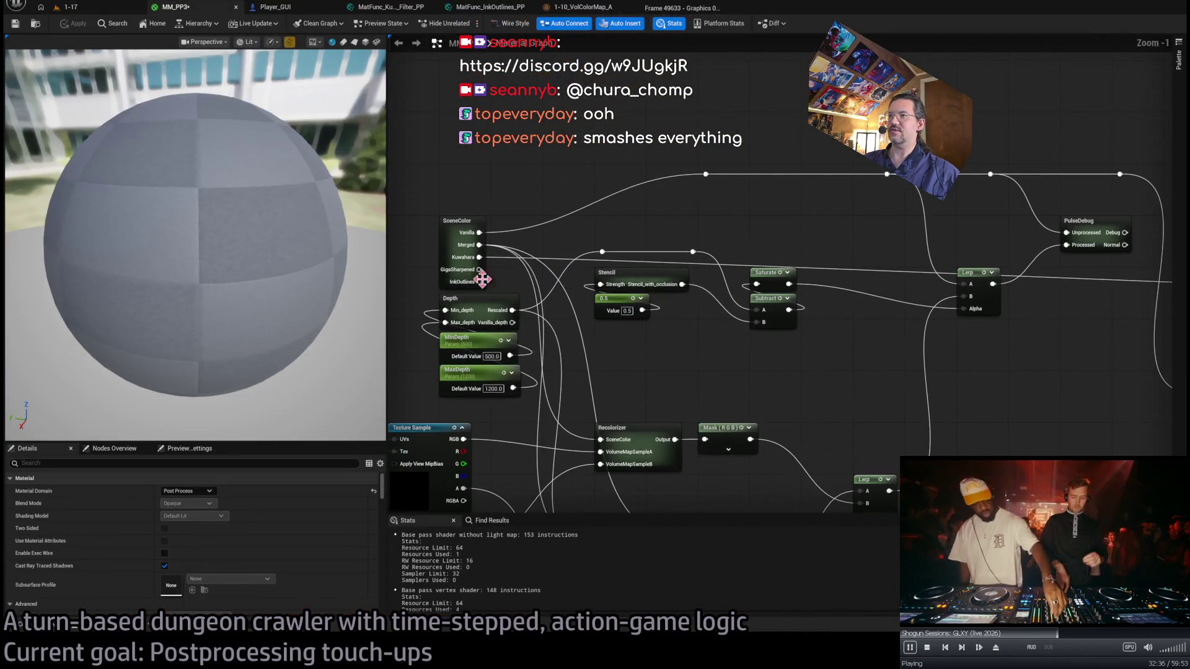
Wire SceneColor's InkOutlines output into MM_PP3's Emissive Color.
mouse_move(478, 282)
mouse_down()
mouse_move(1185, 296)
mouse_move(1004, 296)
mouse_up()
drag(1083, 303, 1082, 300)
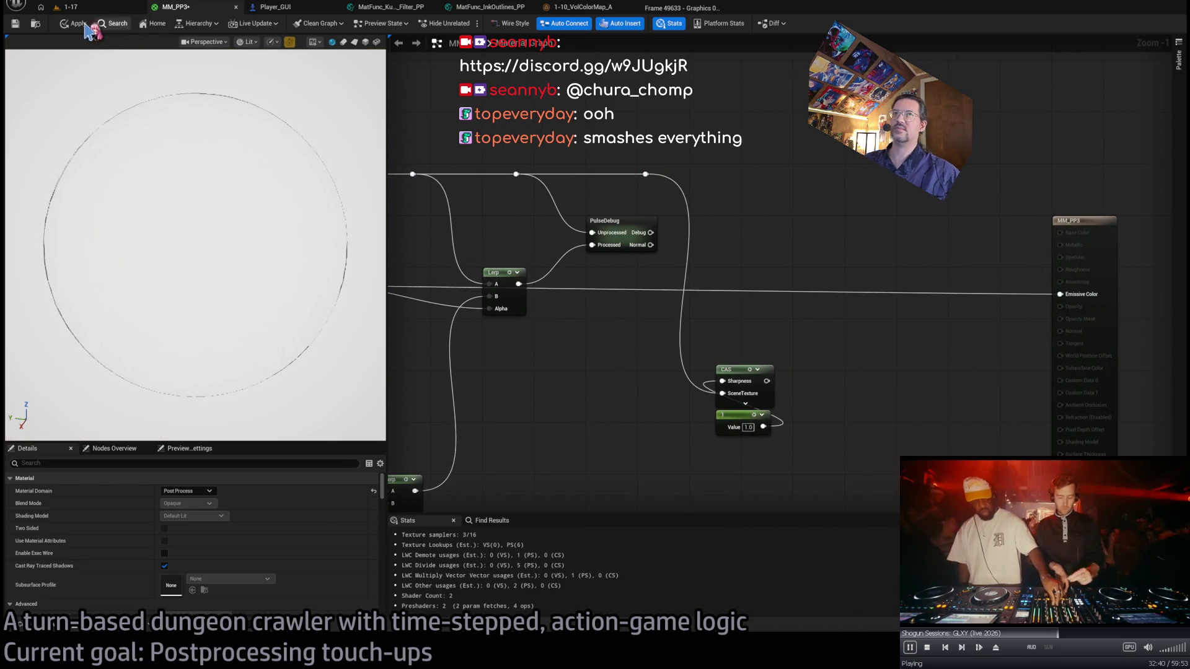
click(93, 13)
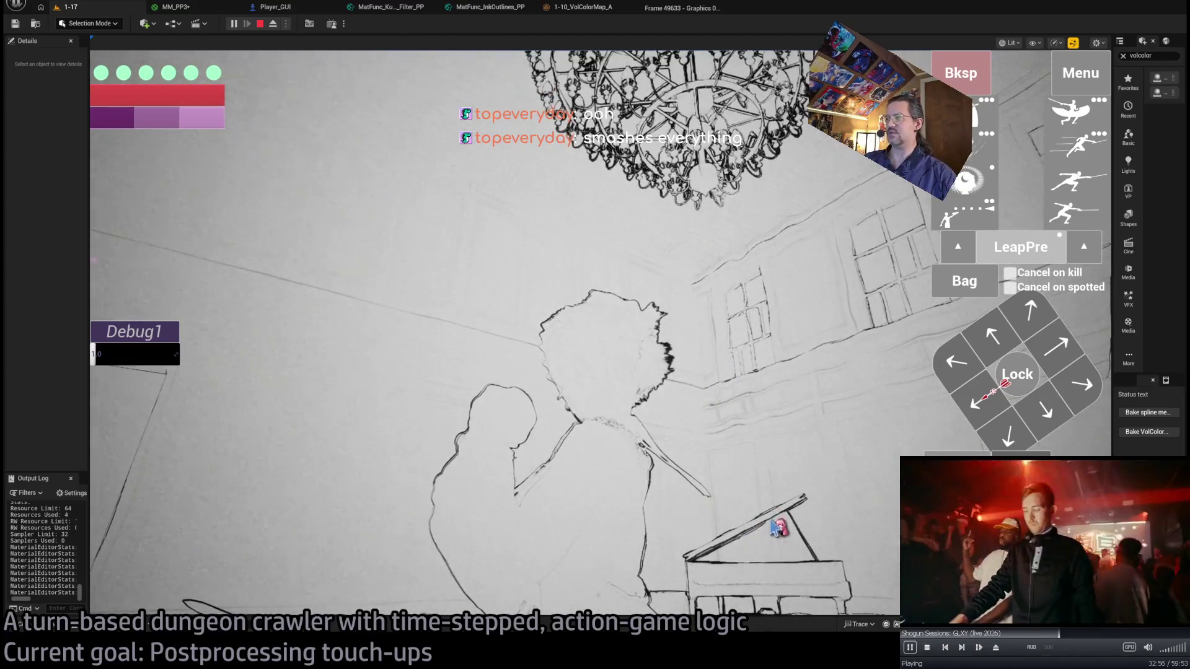
Look around the piano room in game to check the ink-sketch look, then go back to MM_PP3.
click(755, 468)
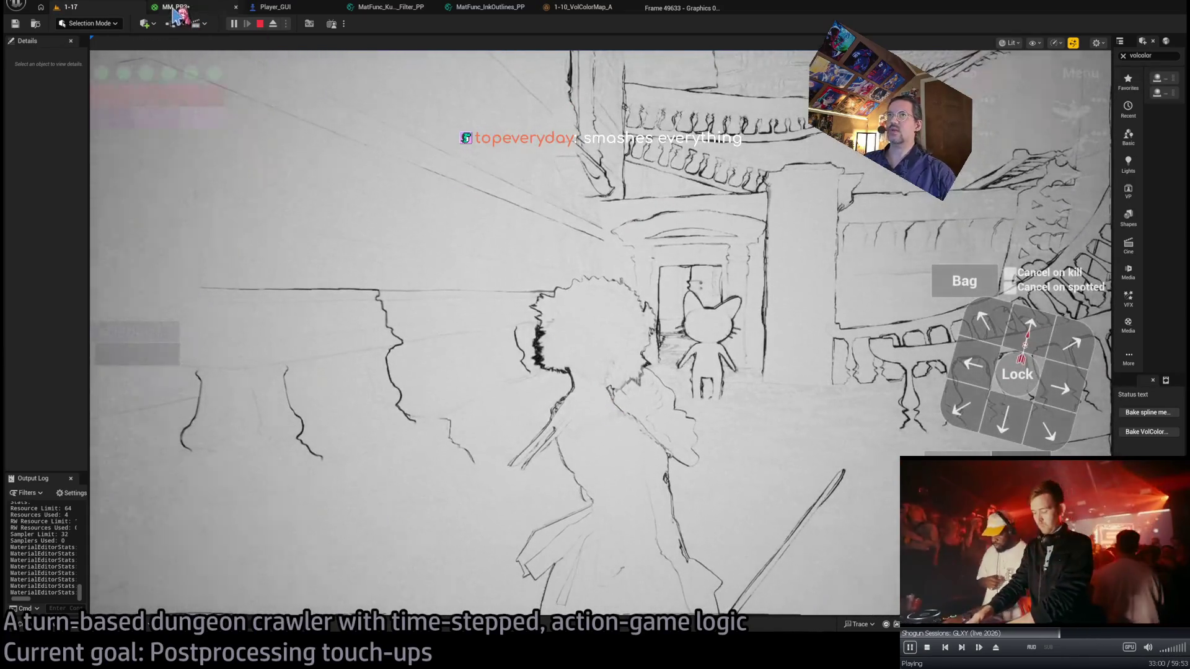
key(shift+F1)
click(175, 7)
scroll(615, 329, down, 3)
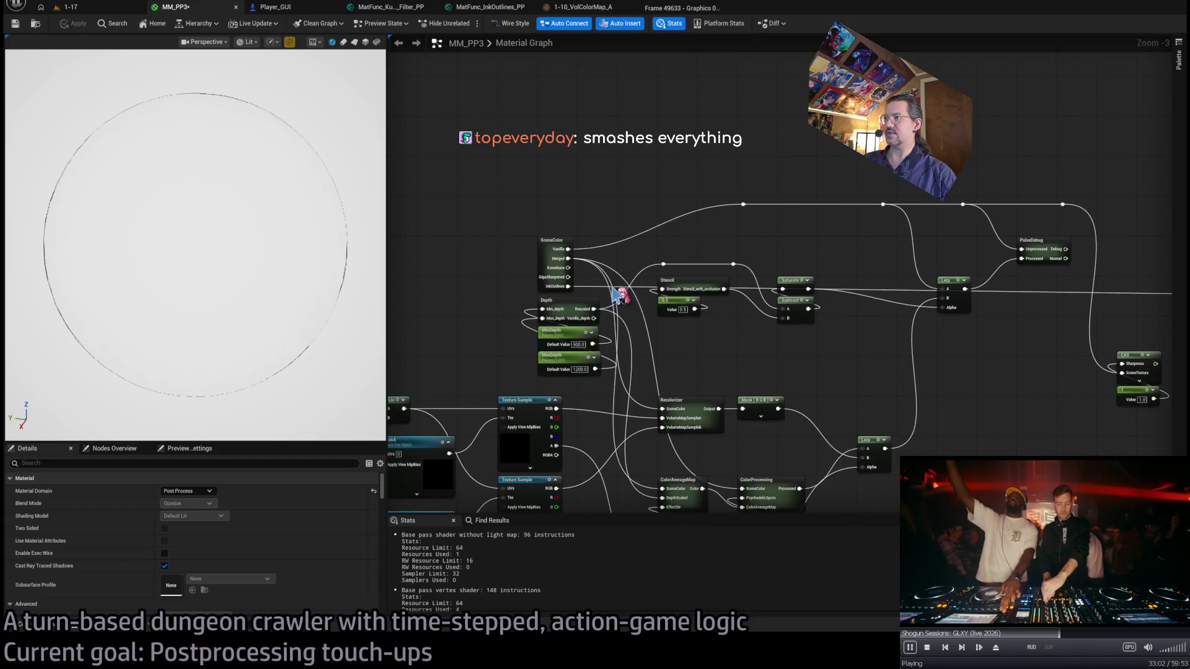
Reconnect SceneColor's Merged output to MM_PP3's Emissive Color.
scroll(585, 283, up, 3)
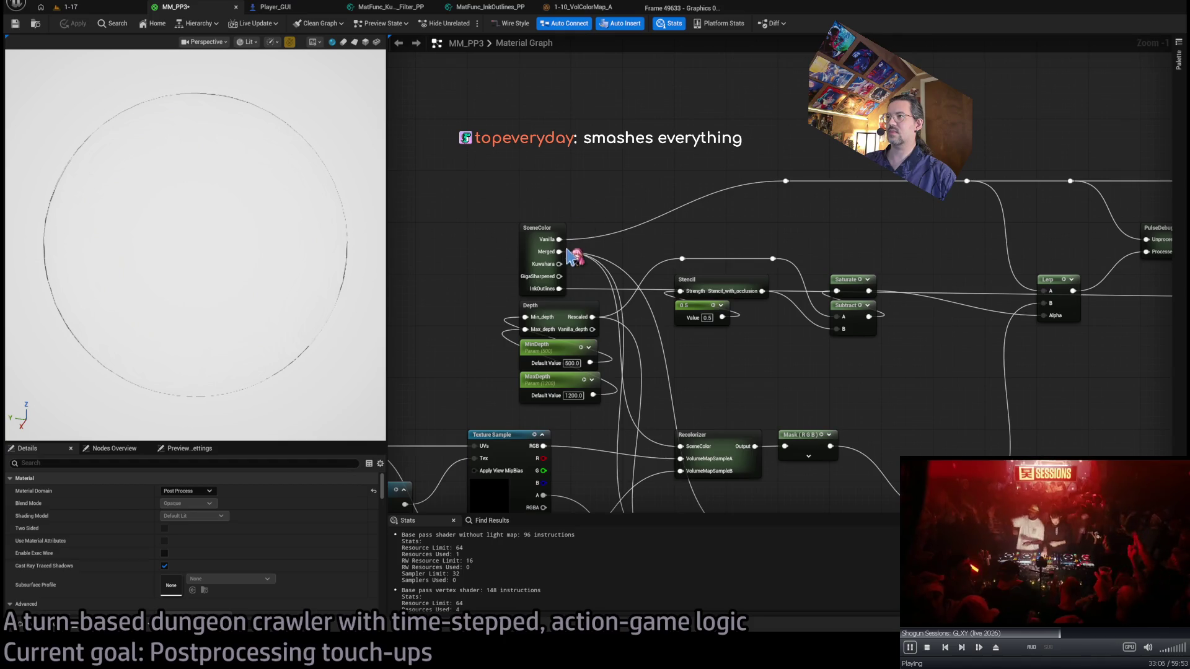
mouse_move(560, 254)
mouse_down()
mouse_move(1115, 260)
mouse_move(1089, 260)
mouse_move(1103, 257)
mouse_move(1051, 295)
mouse_move(1068, 302)
mouse_up()
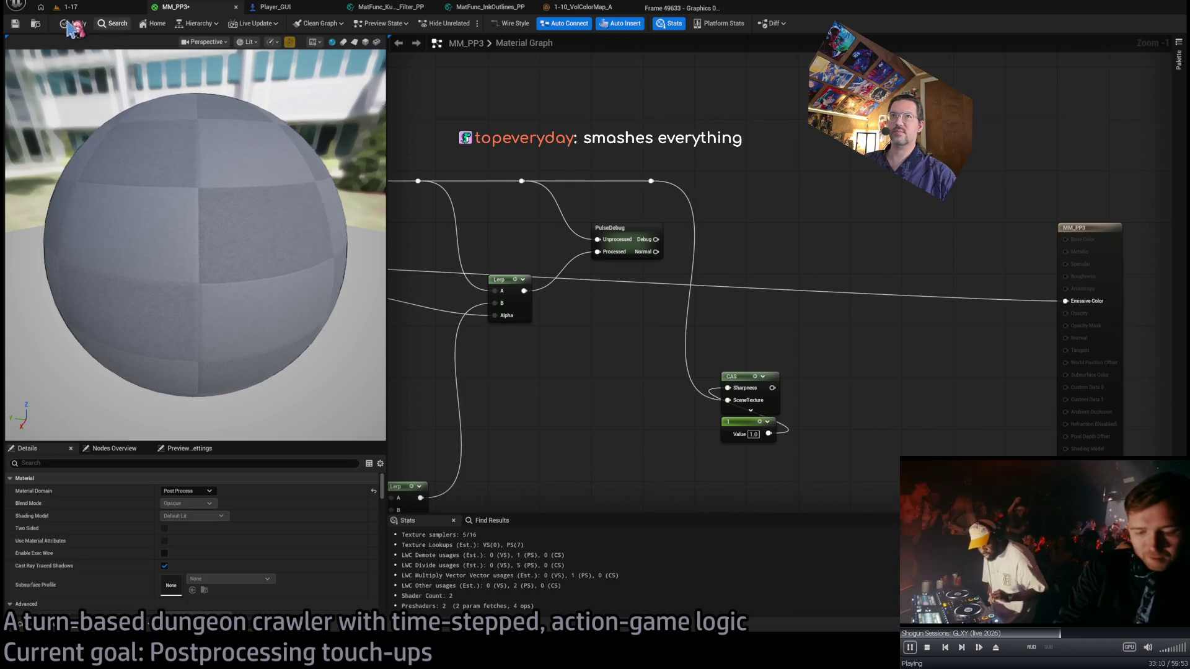
click(95, 10)
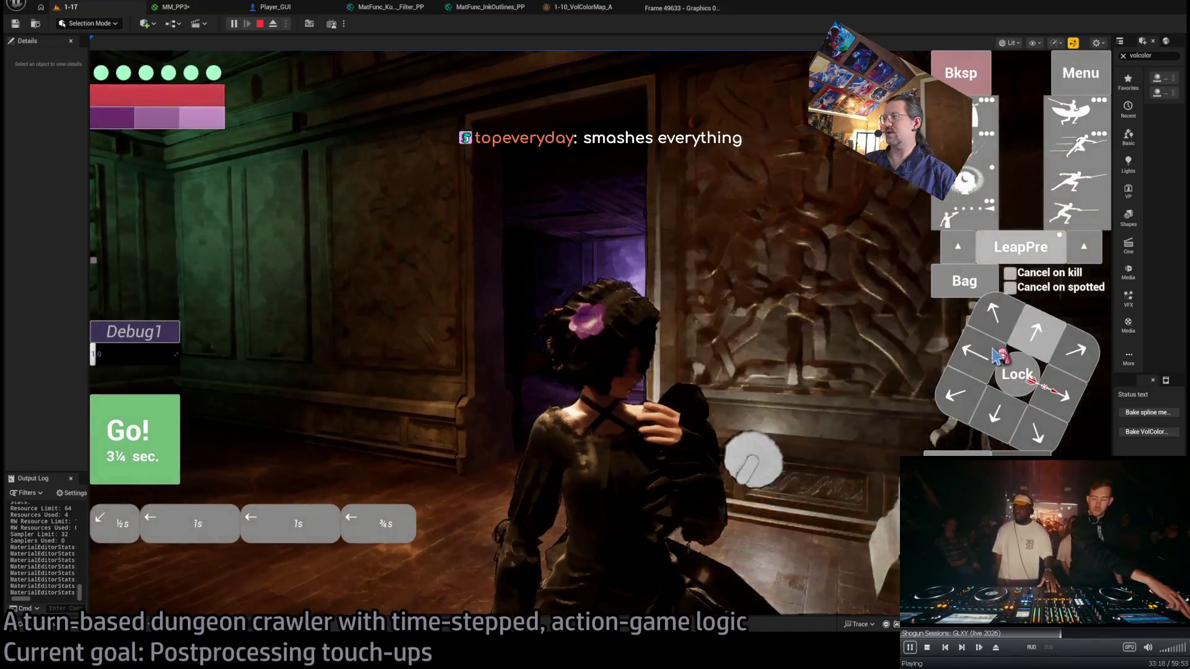
Play turns of downward and four forward moves, then a step and leap attack.
key(Down)
key(Down)
key(Down)
click(176, 457)
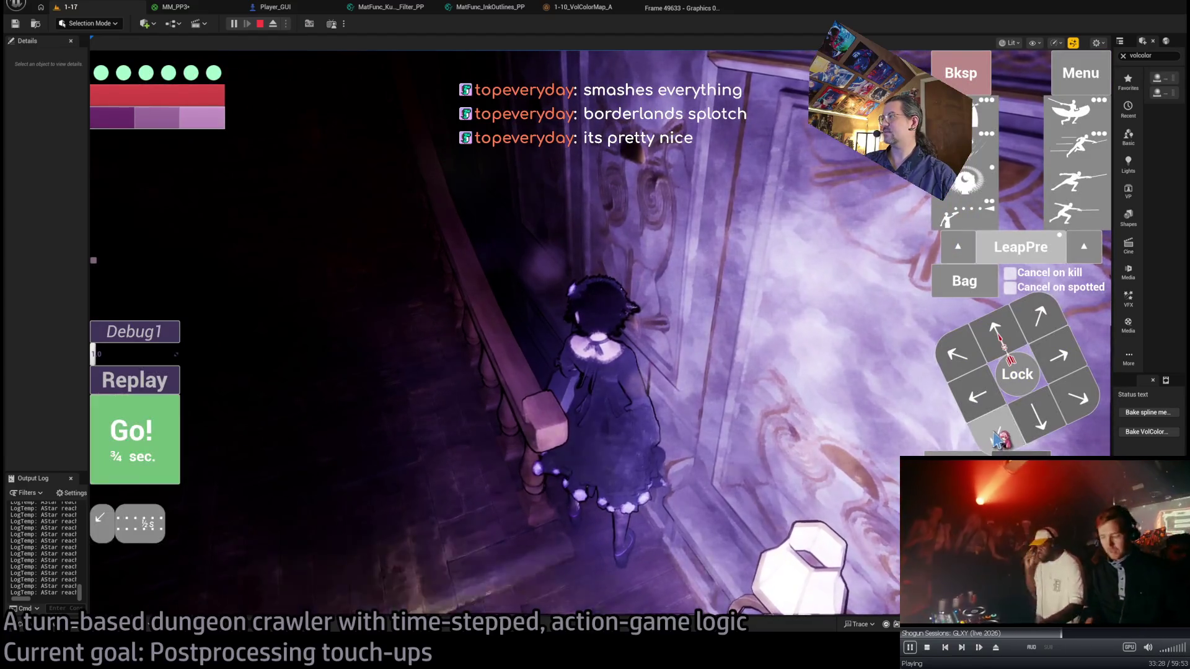
click(995, 328)
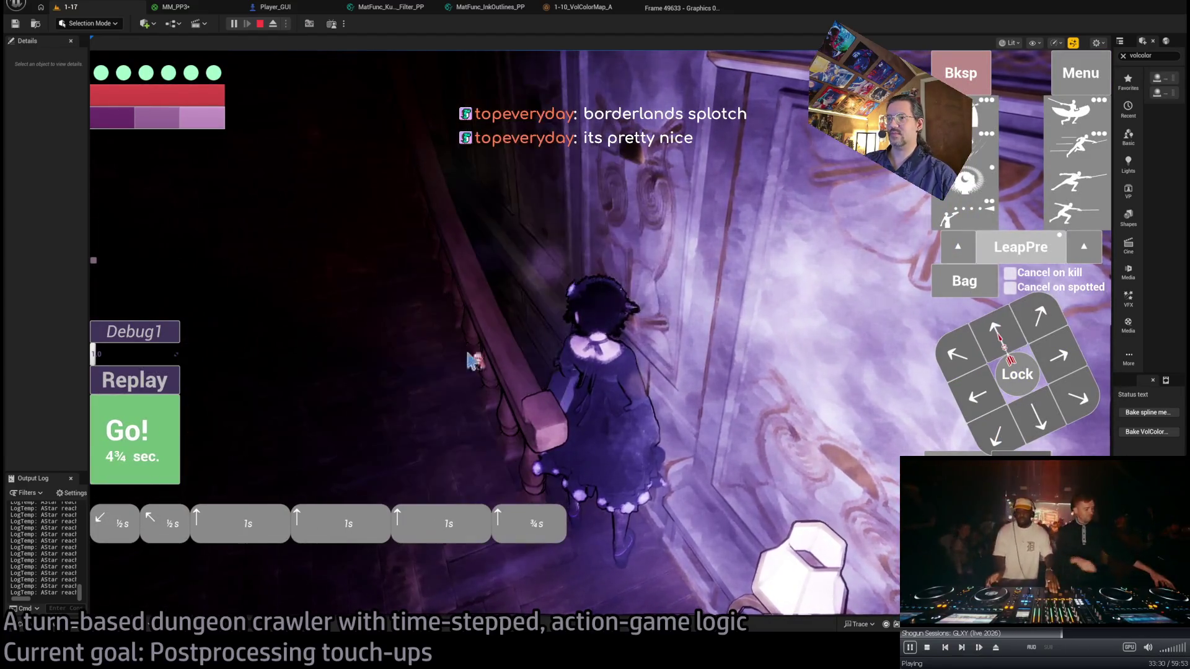
click(163, 436)
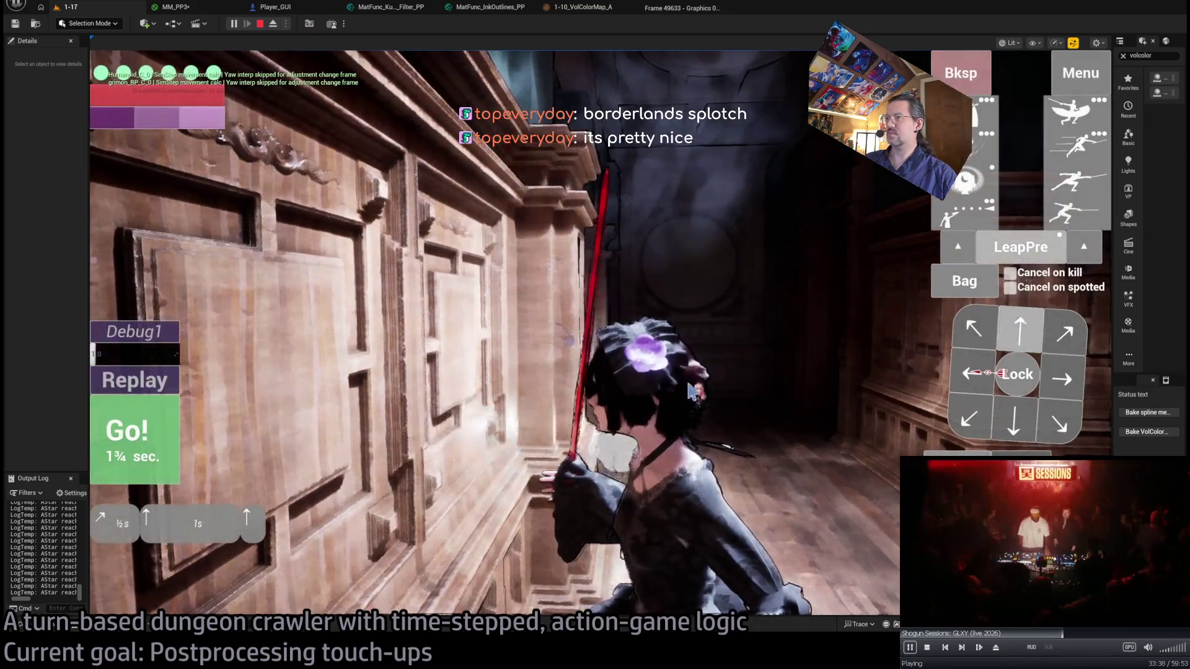
click(142, 417)
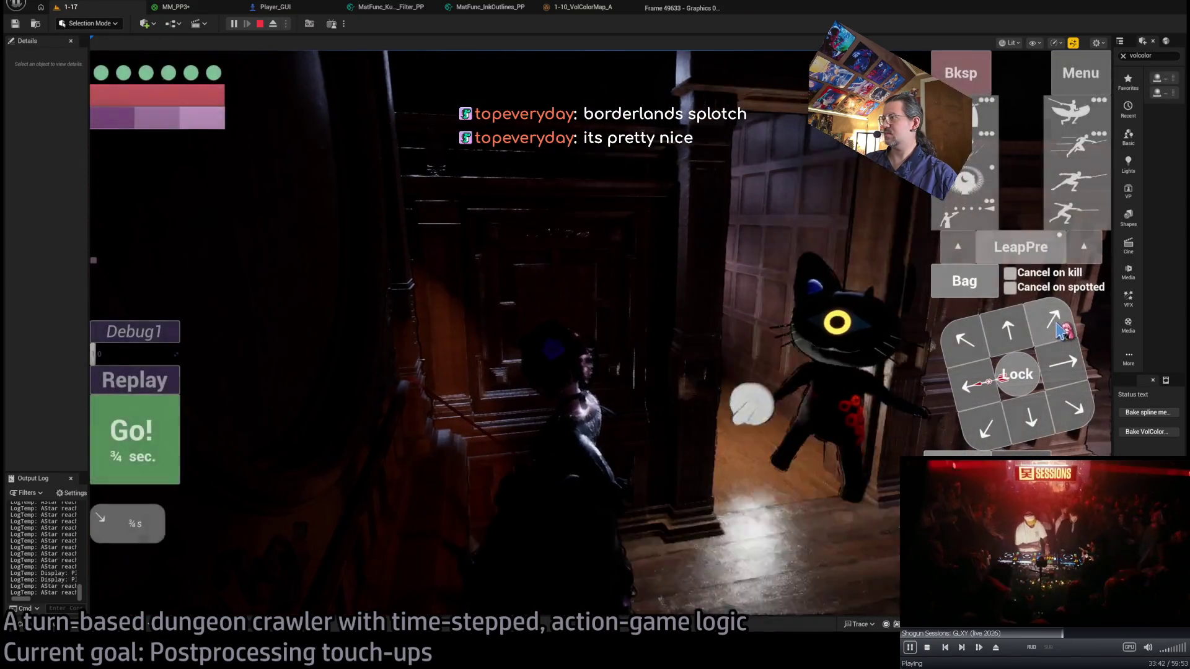
click(961, 76)
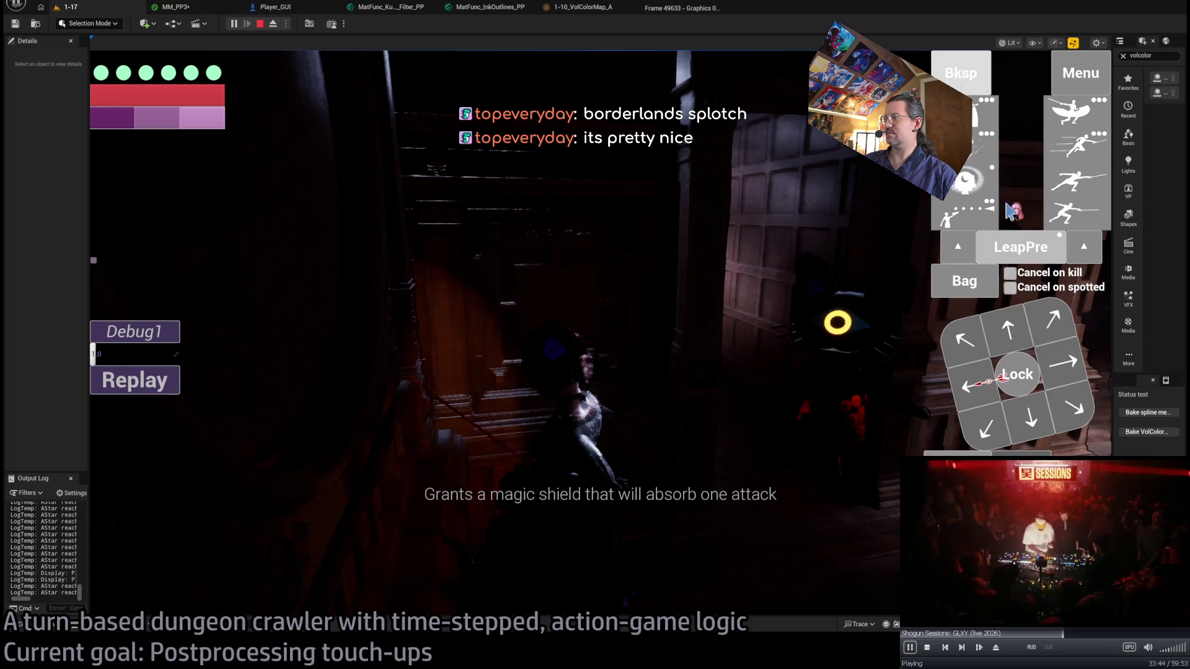
click(1061, 320)
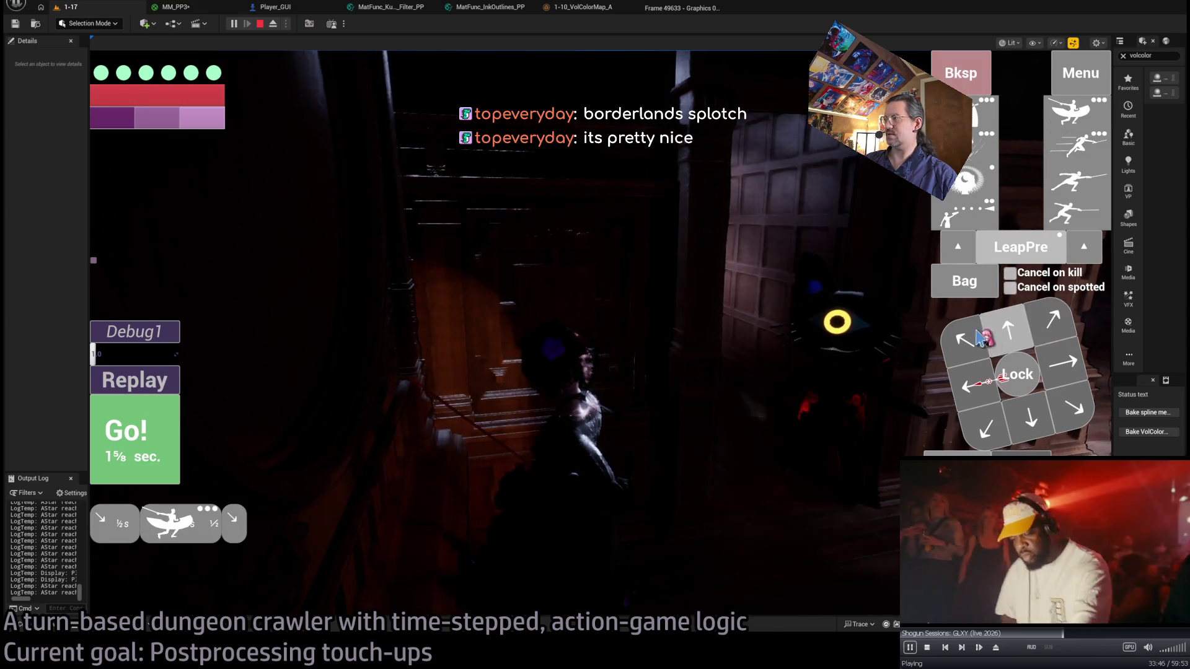
click(135, 434)
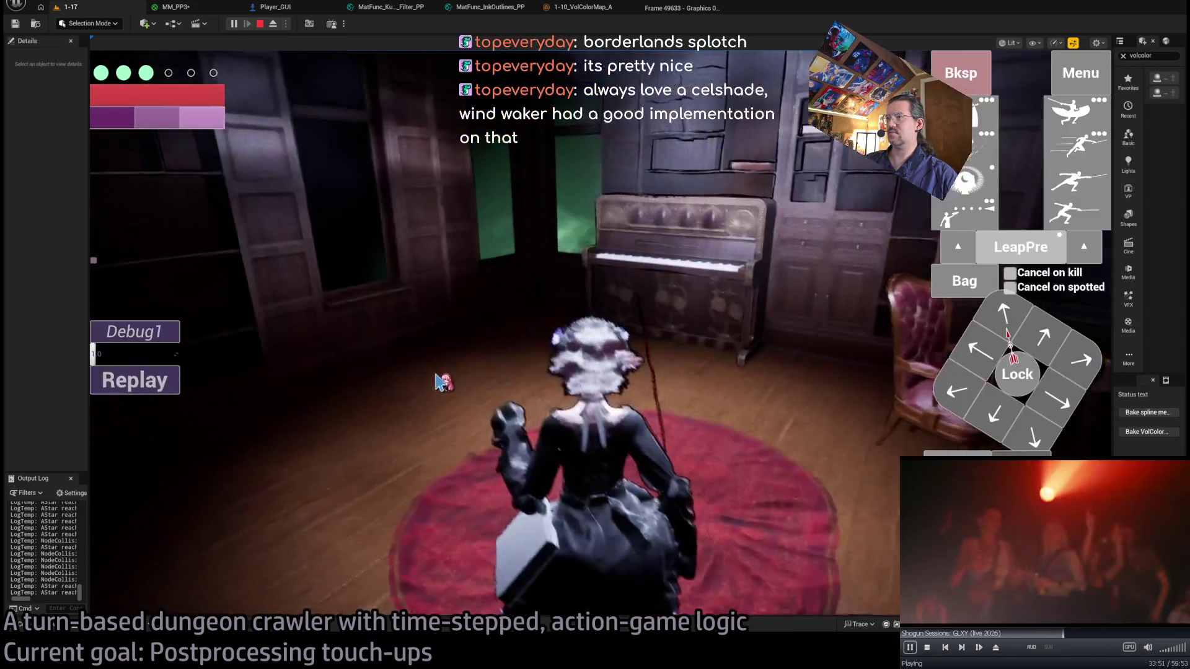
Swing the game camera and advance the character into the next room.
click(439, 382)
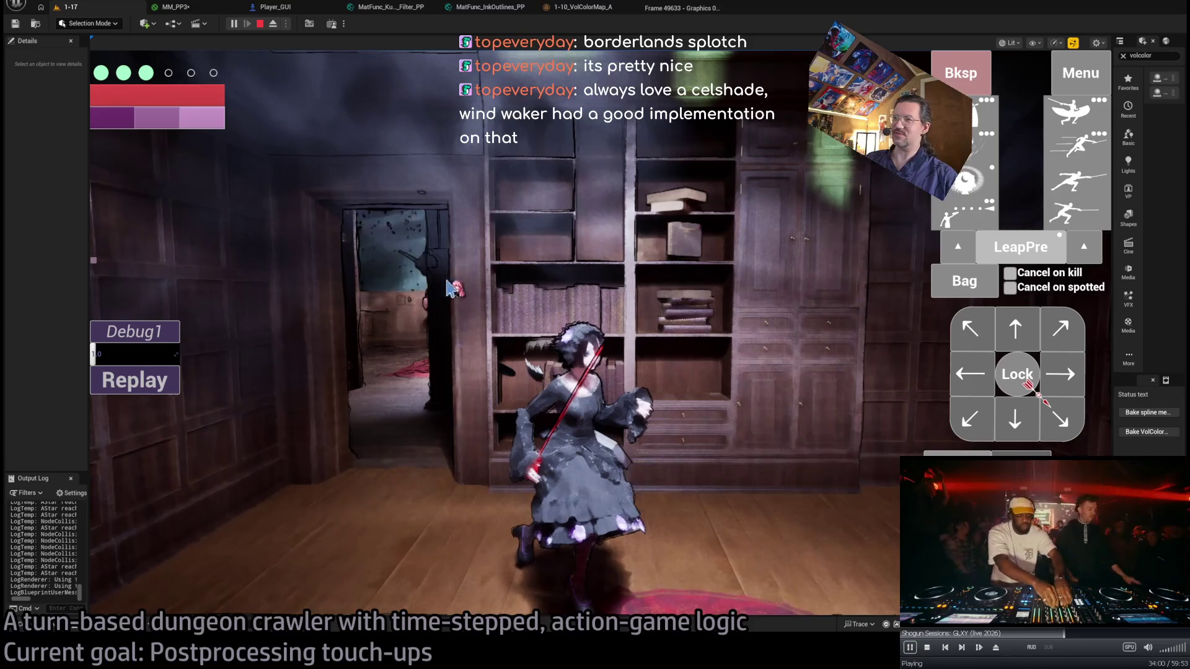
click(523, 371)
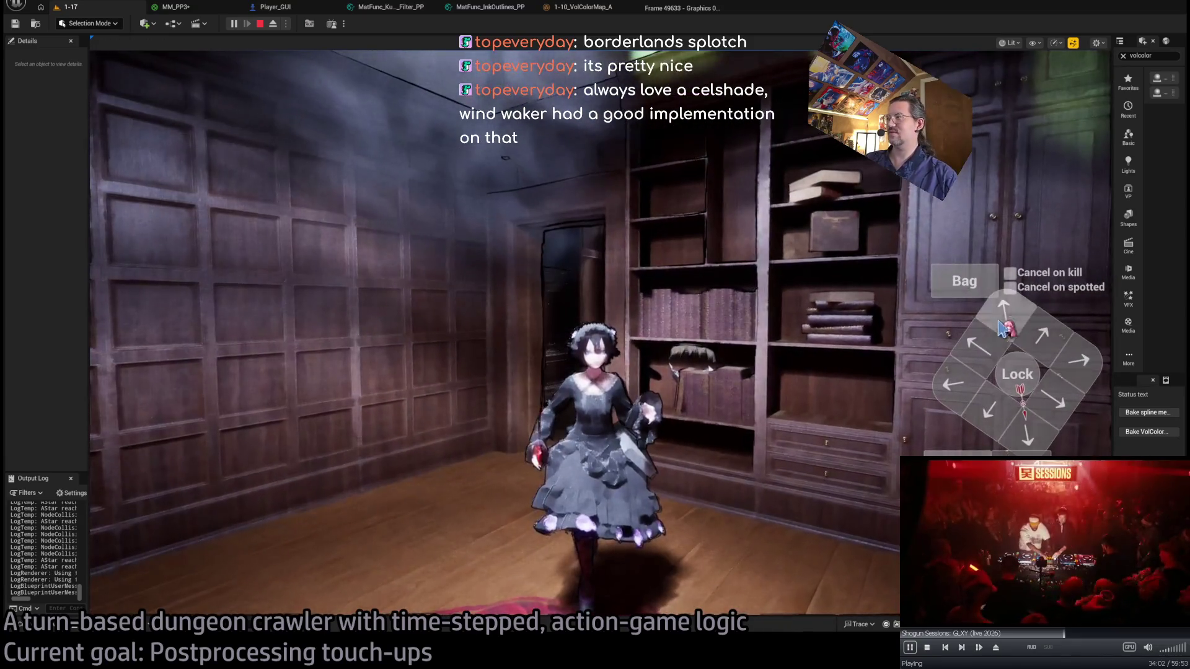
click(322, 434)
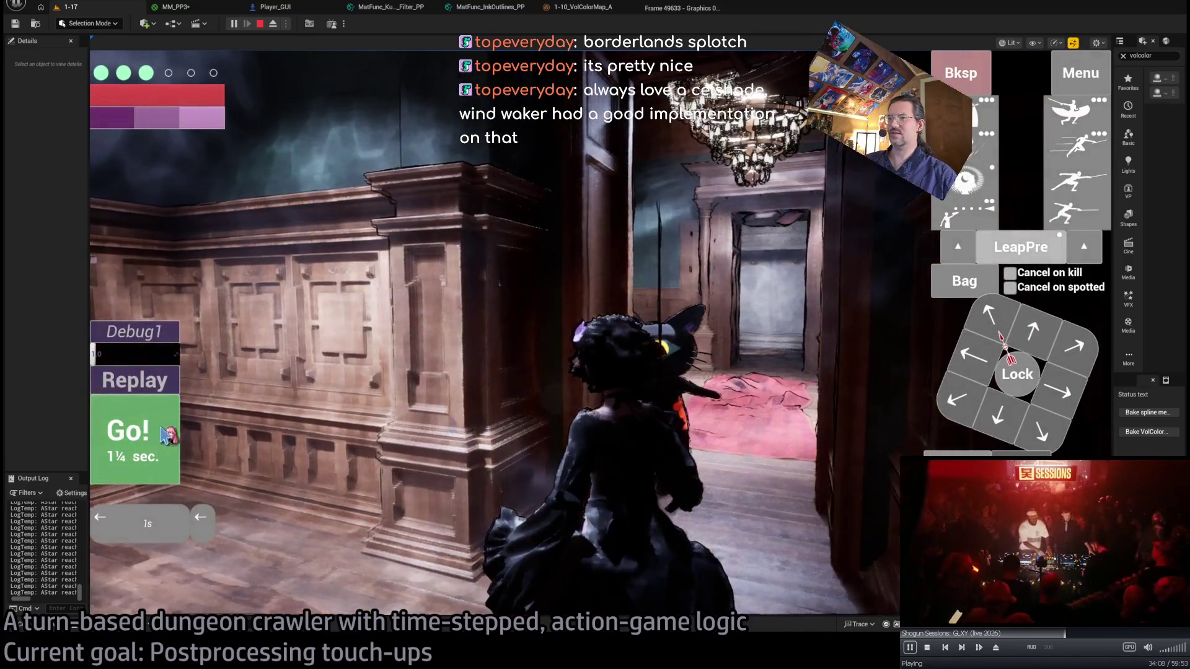
click(160, 435)
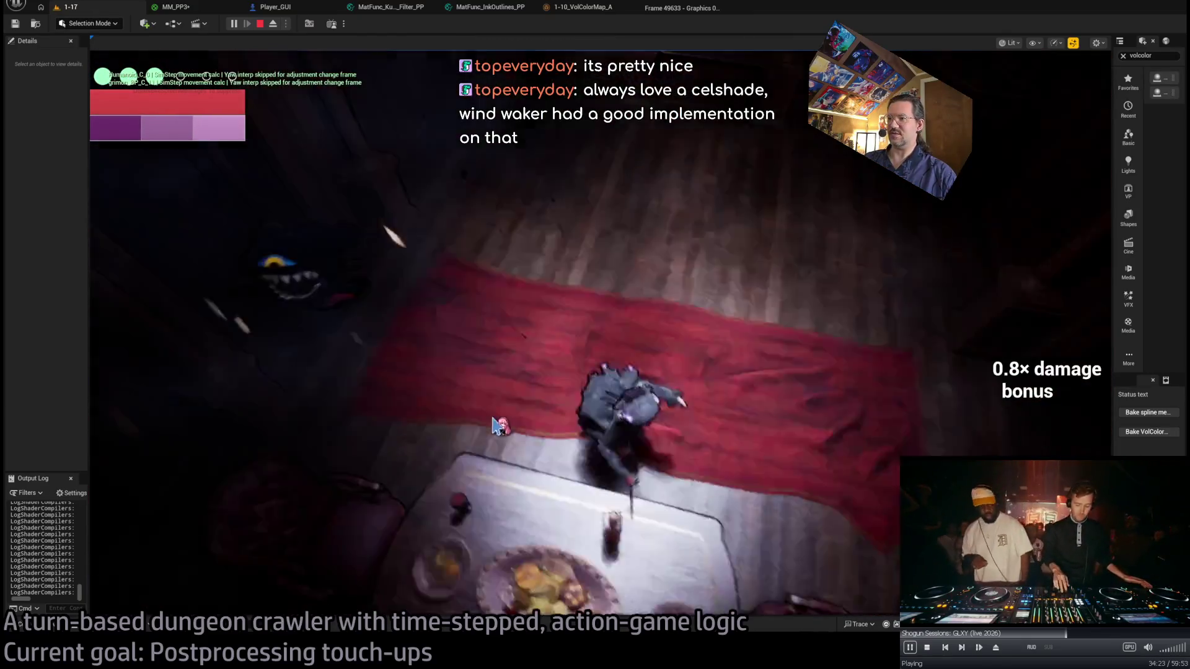
click(496, 426)
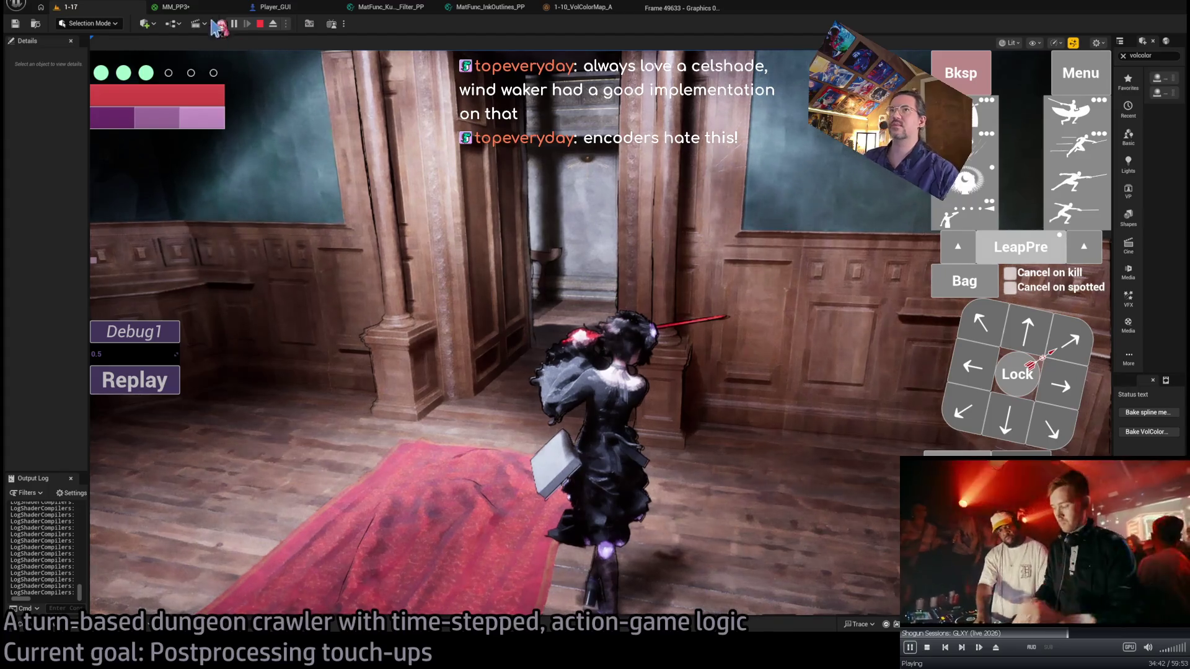
click(204, 8)
scroll(531, 248, down, 2)
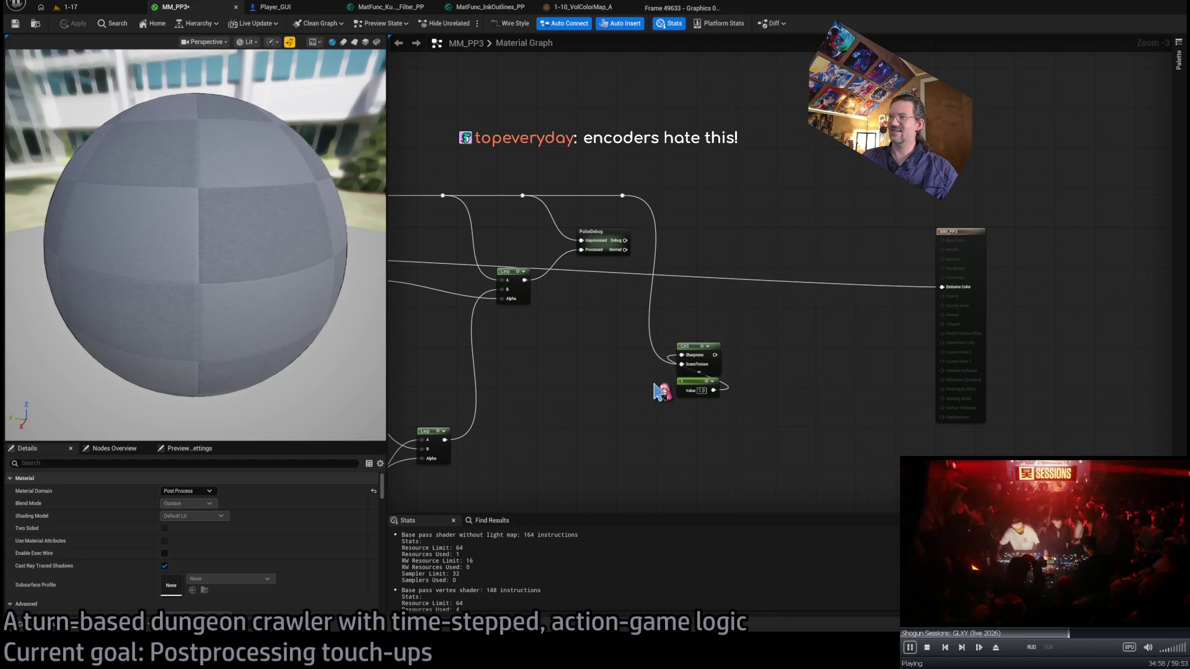
Connect PulseDebug's Normal output to MM_PP3's Emissive Color.
scroll(678, 248, up, 1)
scroll(775, 257, up, 2)
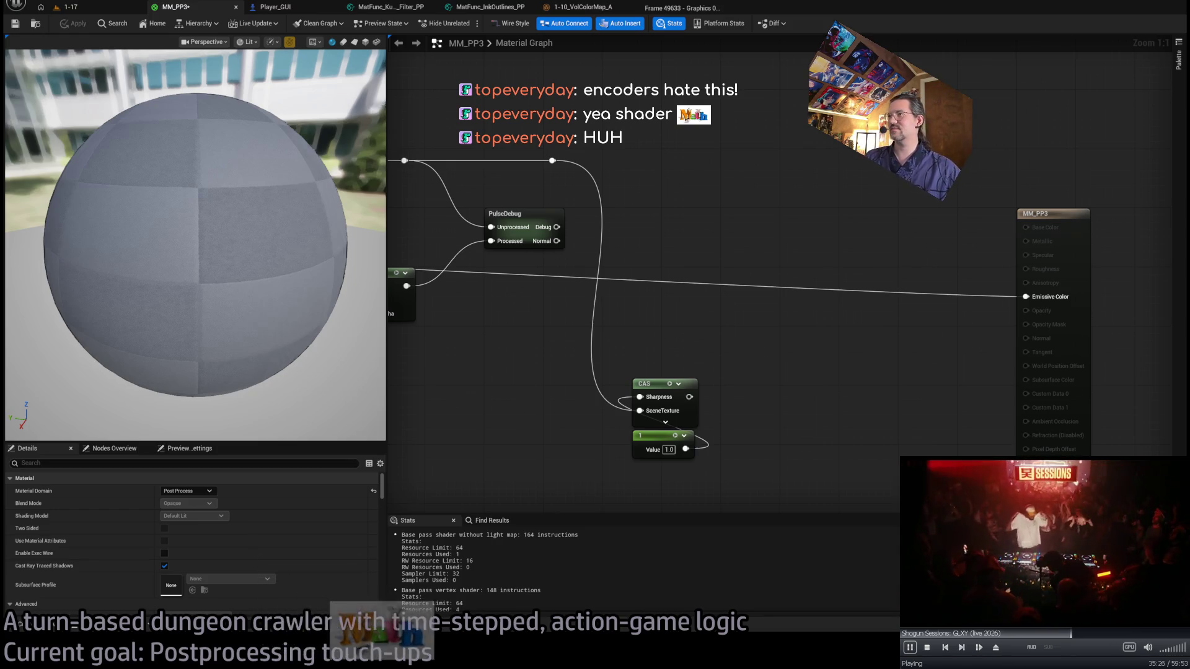
drag(556, 240, 1026, 297)
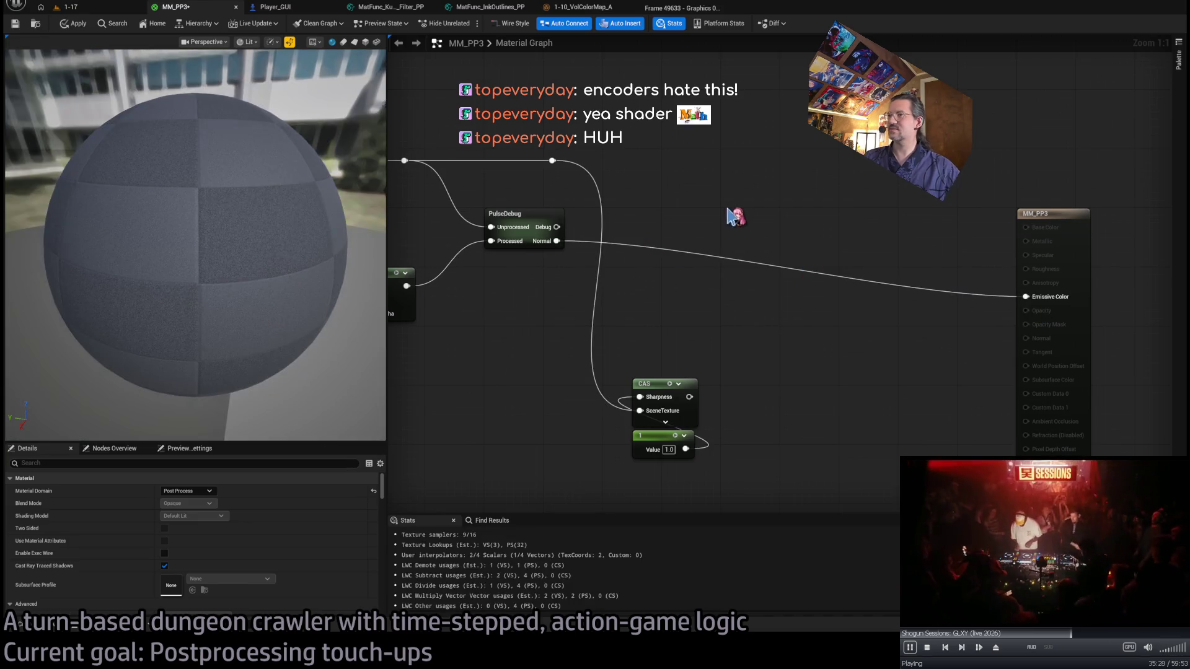
Zoom the preview out and inspect the PulseDebug, CAS, Max and Power nodes.
drag(268, 268, 287, 319)
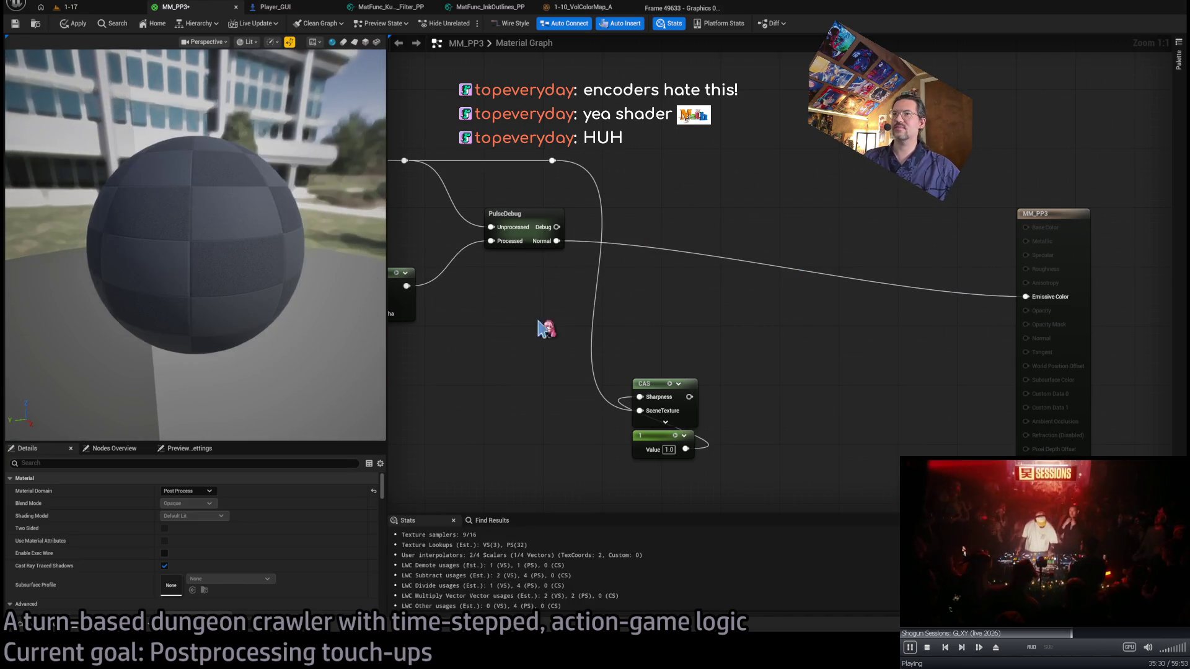
drag(523, 329, 737, 348)
scroll(741, 348, down, 2)
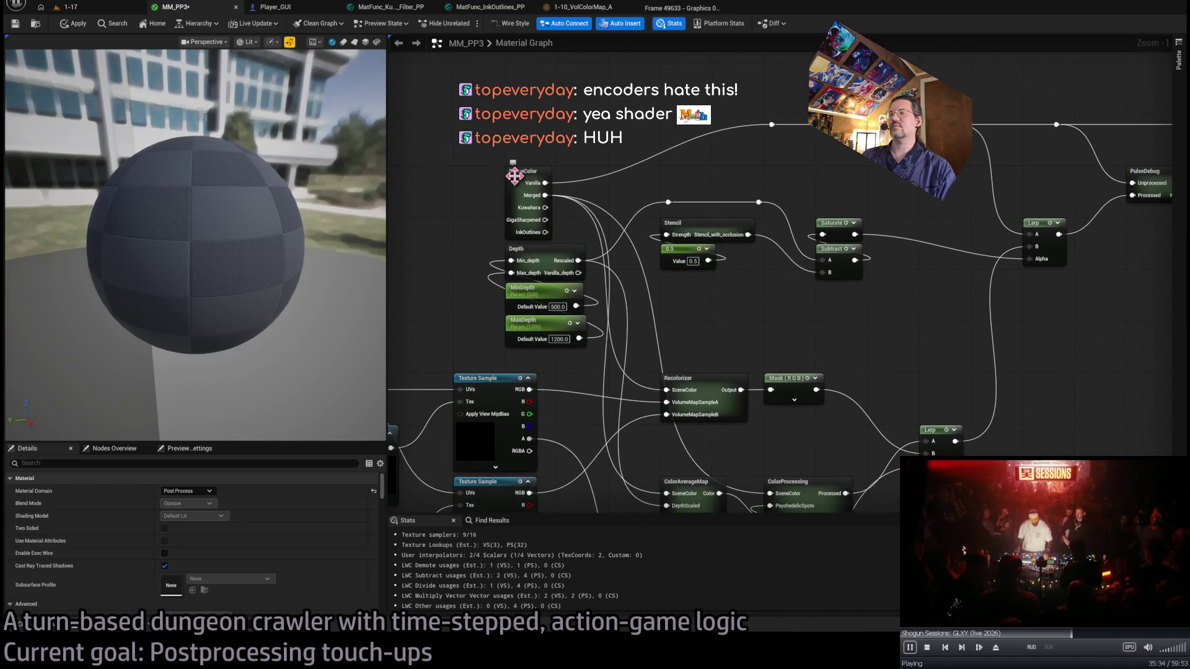
mouse_move(753, 266)
mouse_down()
mouse_move(499, 263)
mouse_move(717, 277)
mouse_move(584, 238)
mouse_up()
scroll(478, 281, down, 1)
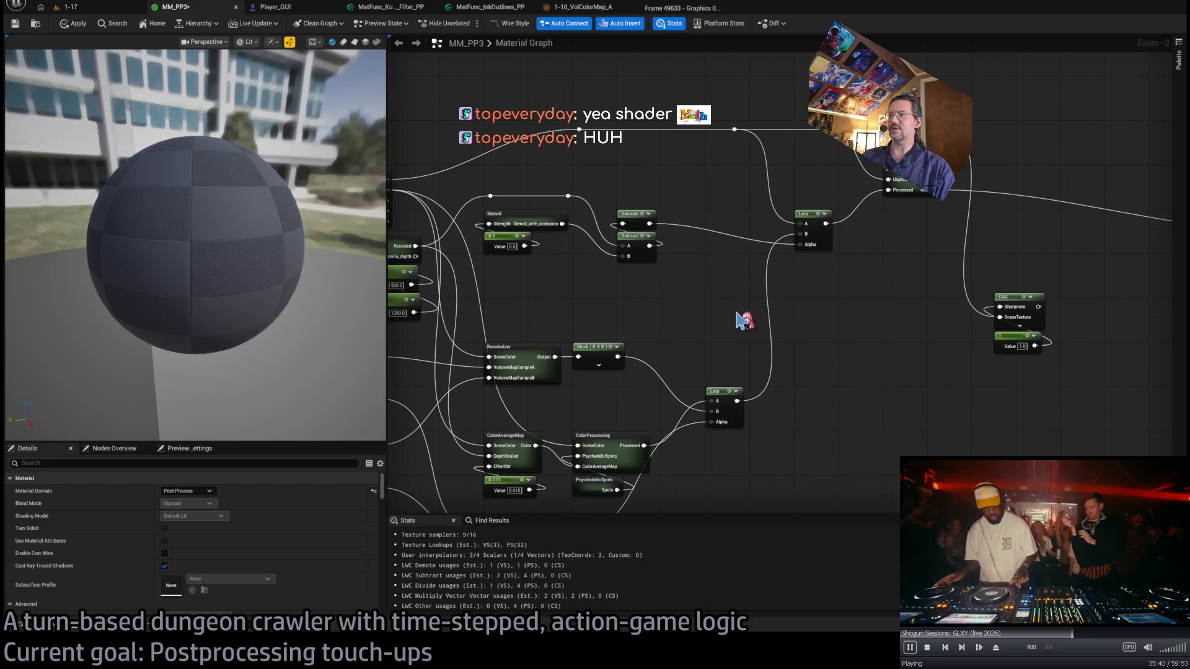
drag(742, 316, 624, 286)
scroll(621, 287, down, 1)
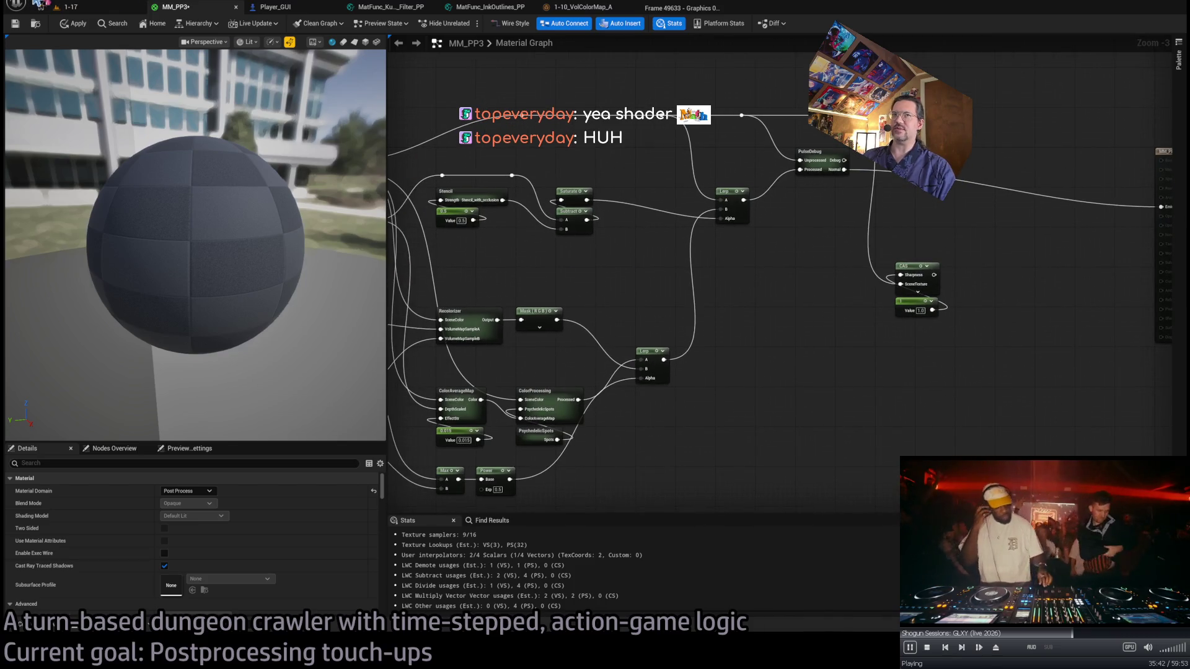
click(57, 6)
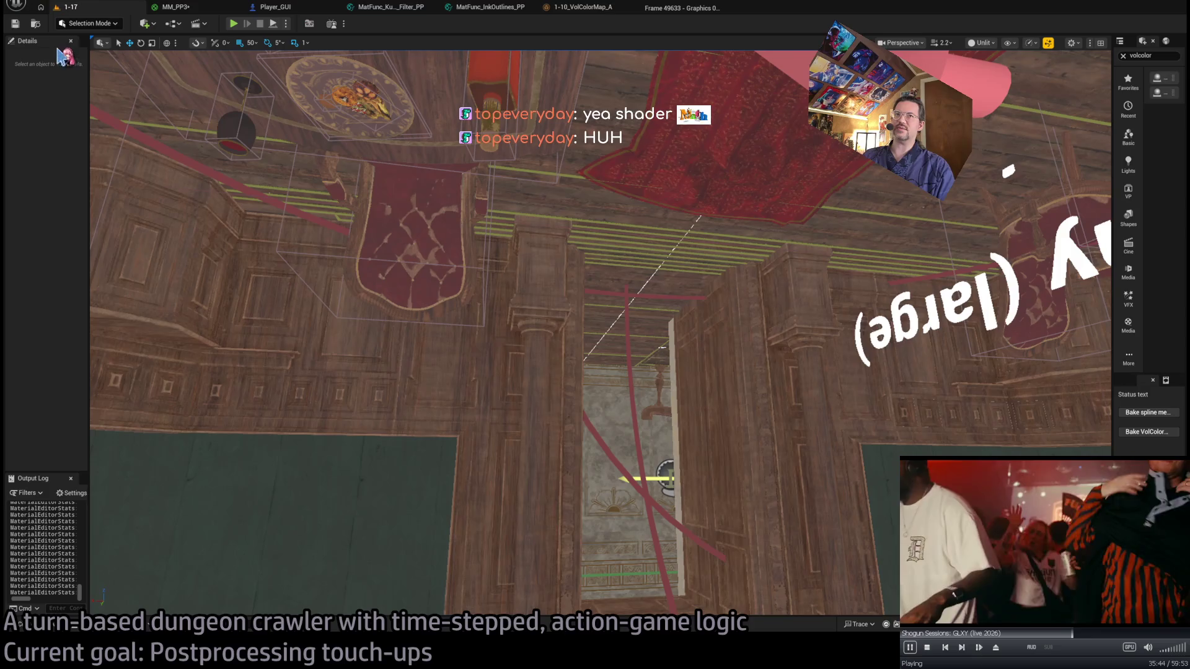
Start play-in-editor on level 1-09, review MM_PP3's output and SceneColor nodes, then return to the game.
click(235, 23)
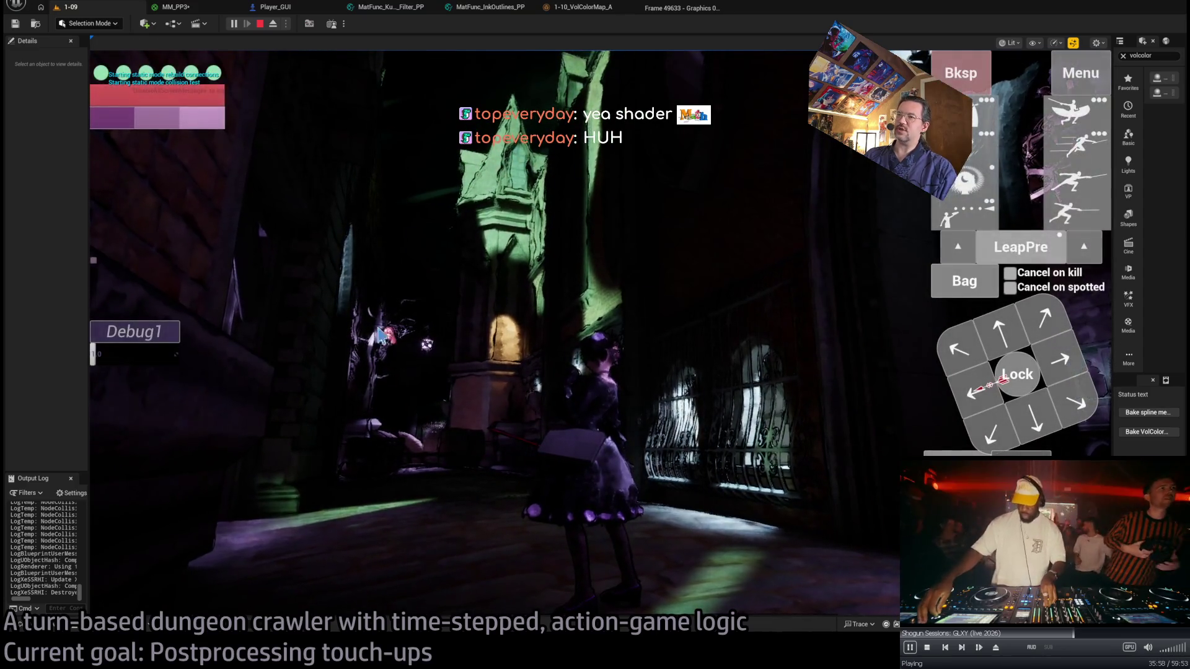
click(180, 7)
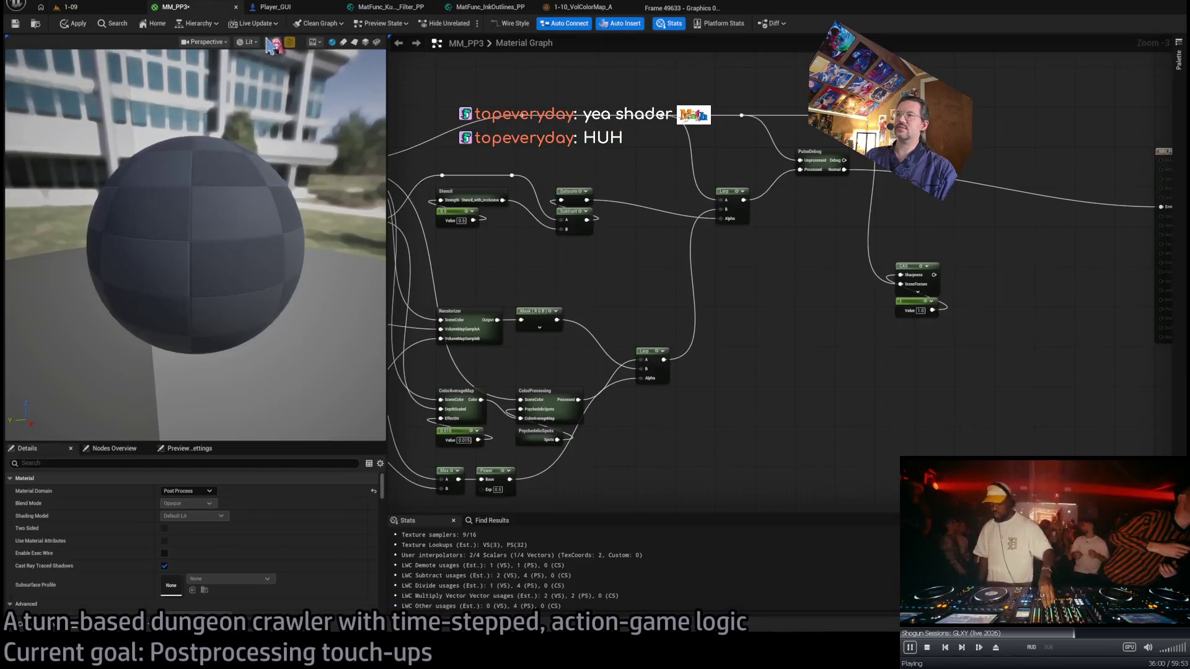
drag(748, 268, 657, 268)
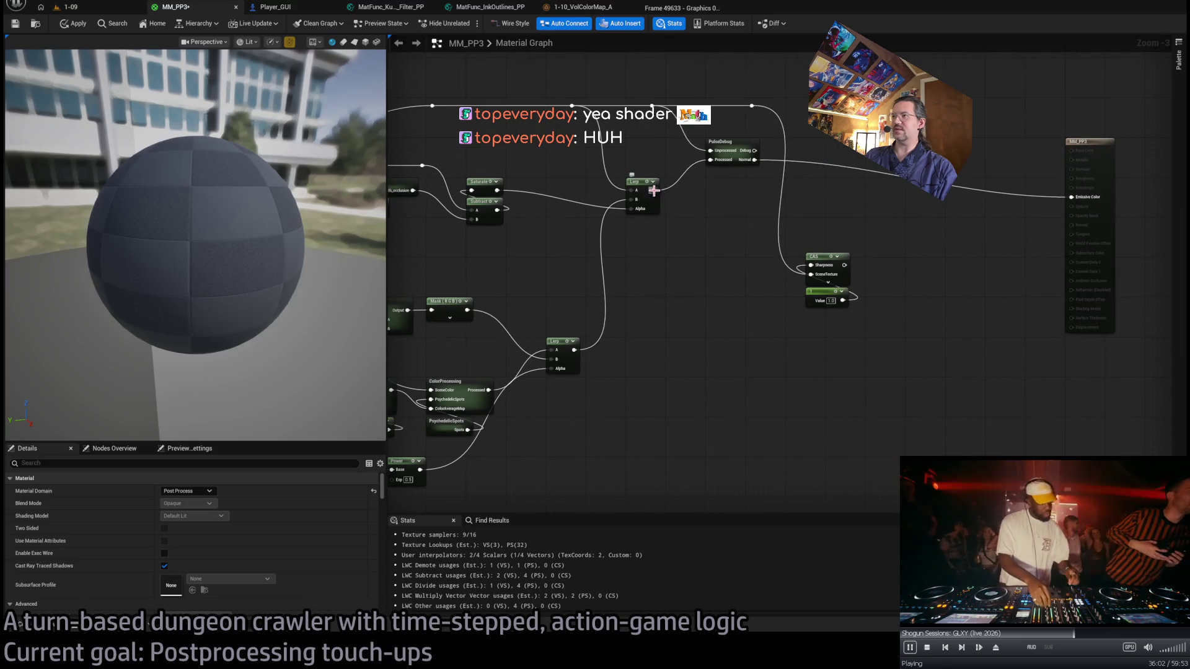
drag(614, 369, 795, 361)
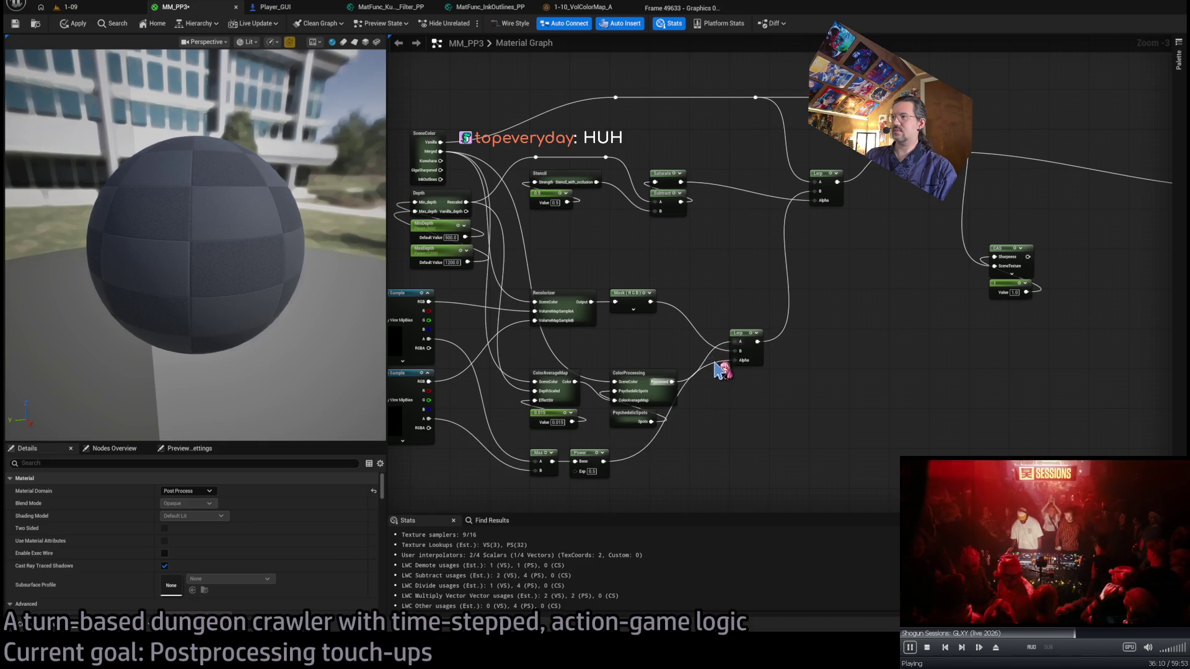
click(93, 7)
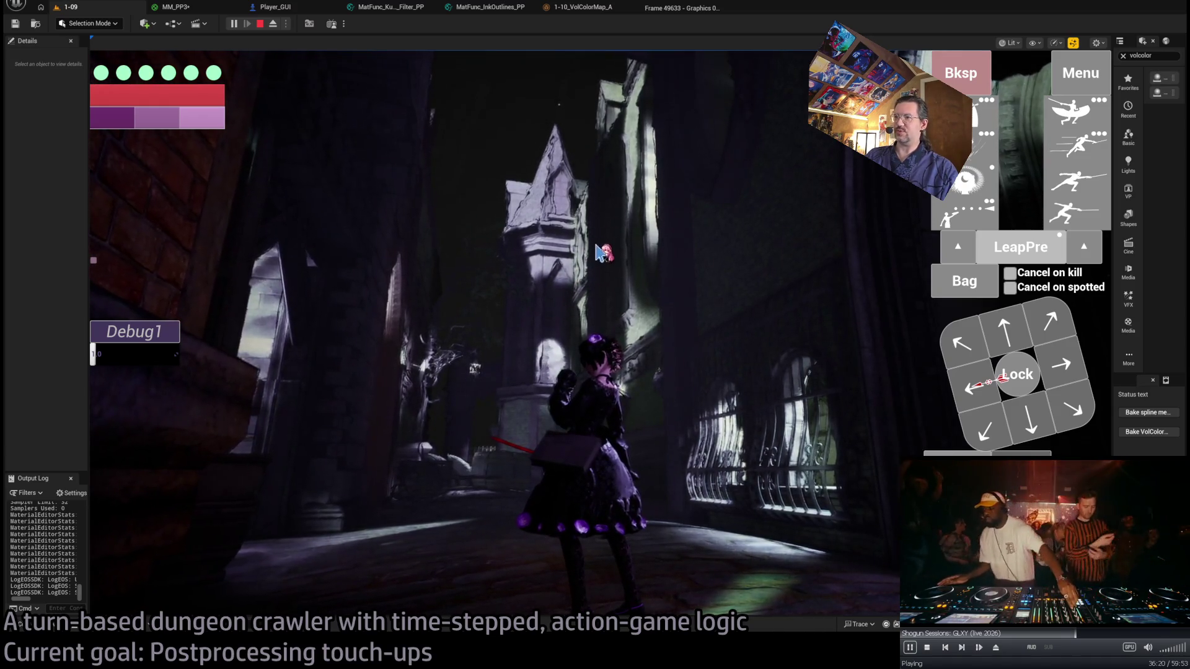
Rotate the camera around the hall with E and play the next few movement turns.
key(e)
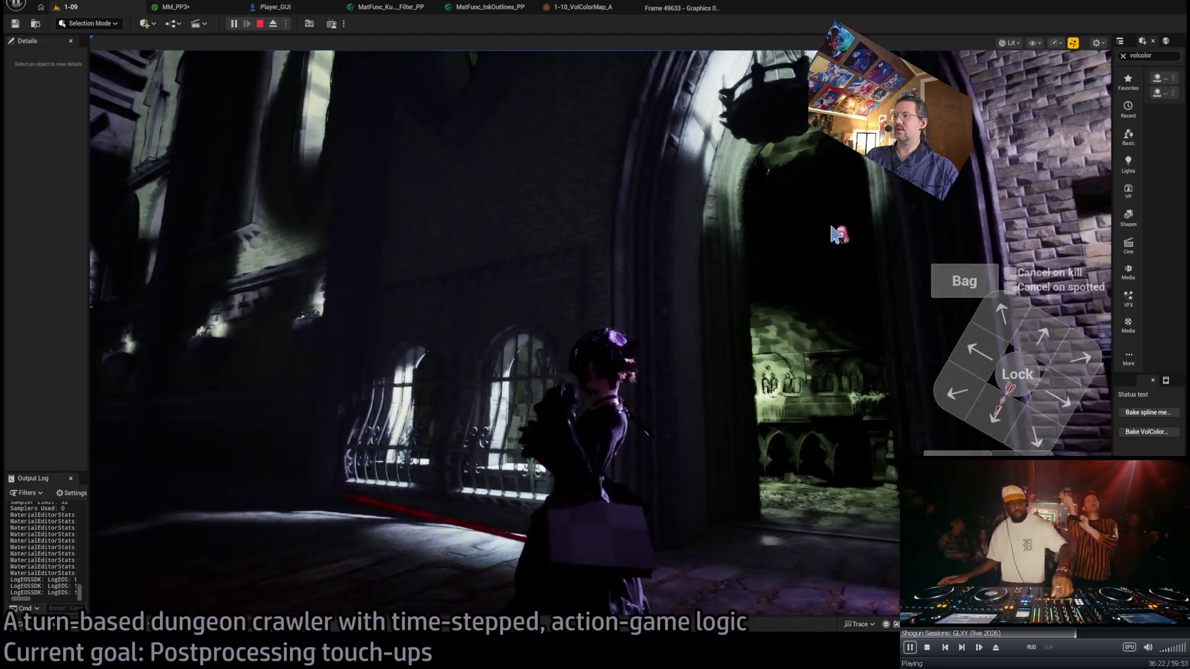
key(e)
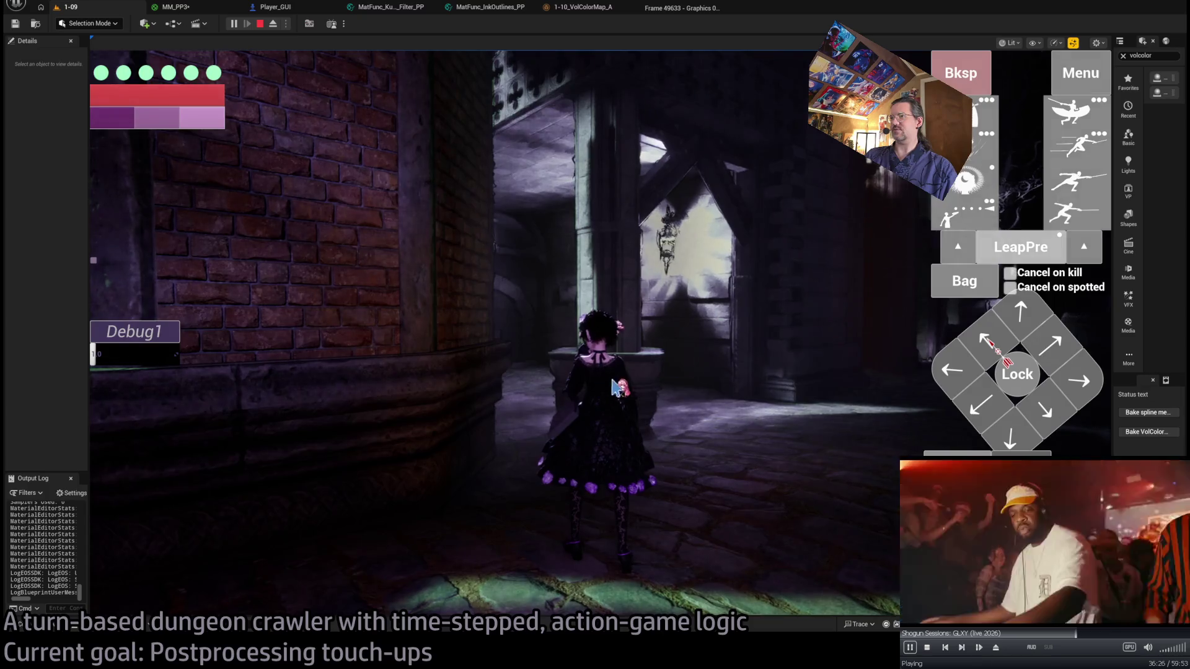
key(e)
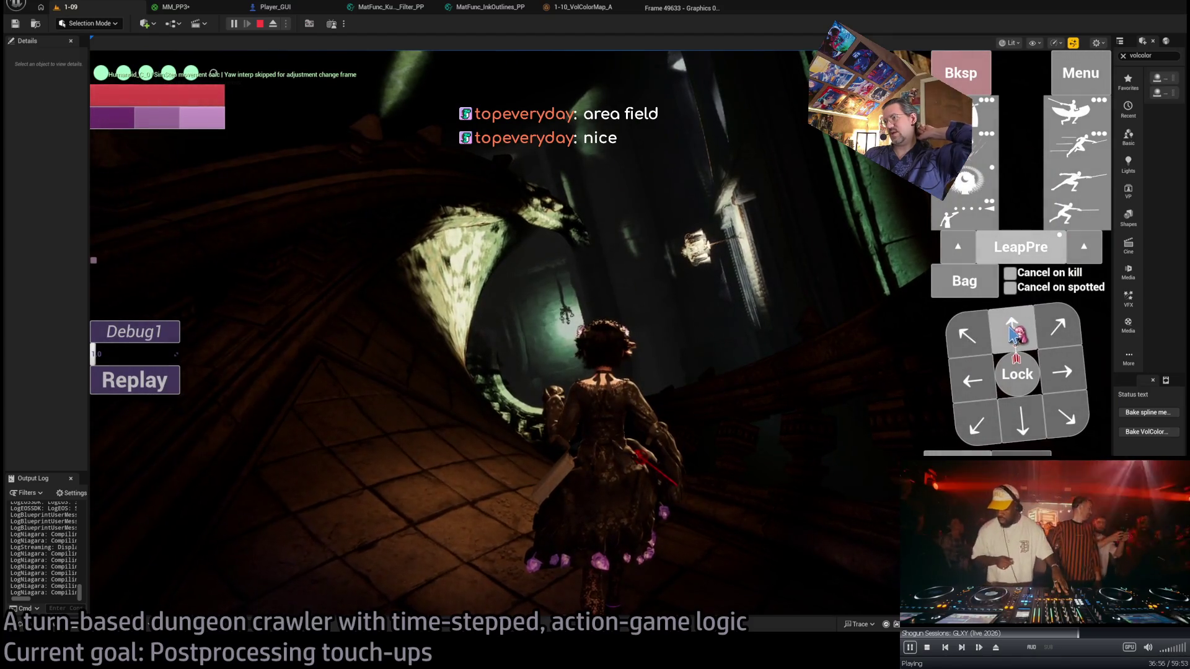
click(115, 436)
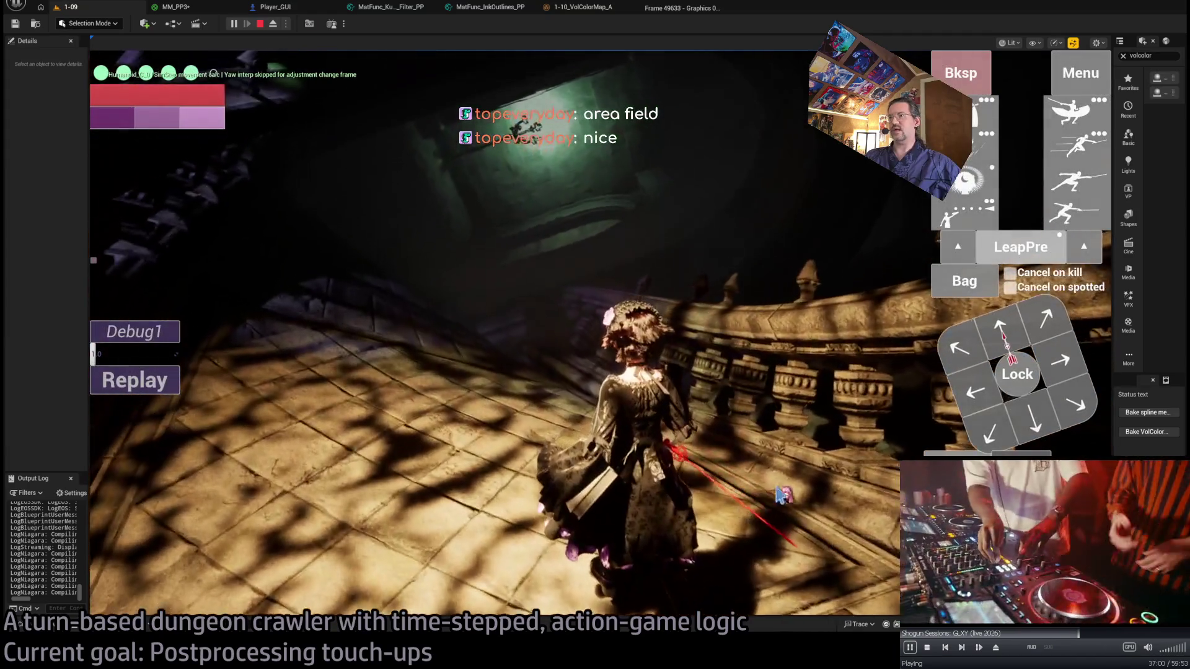
click(771, 496)
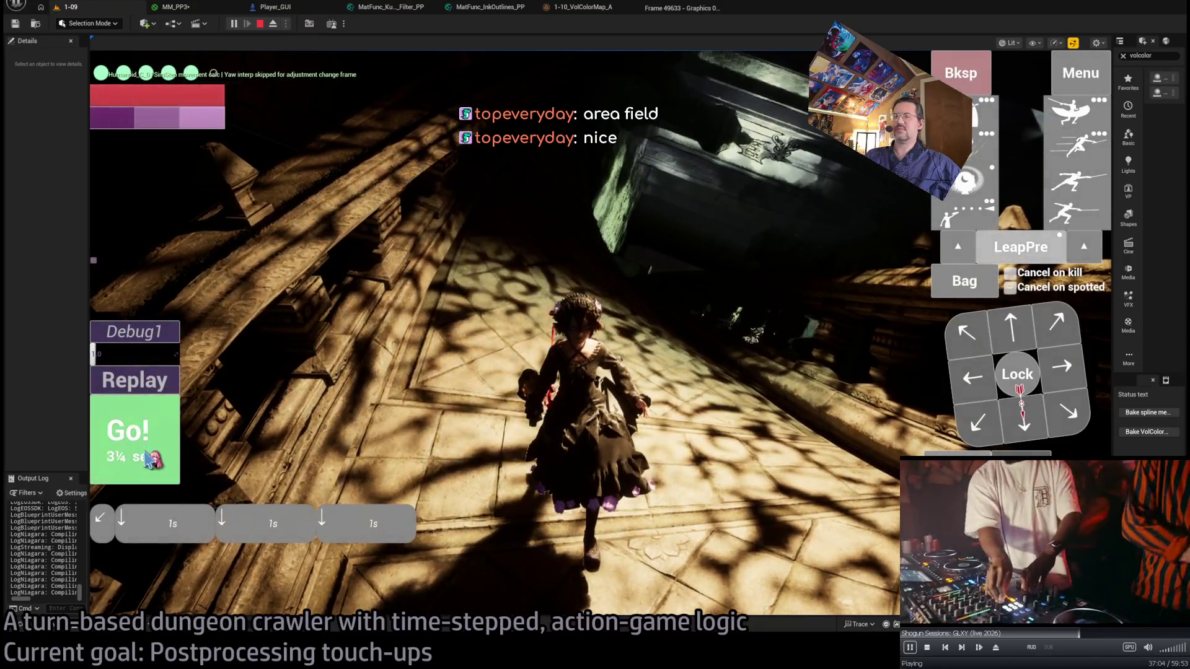
click(1013, 333)
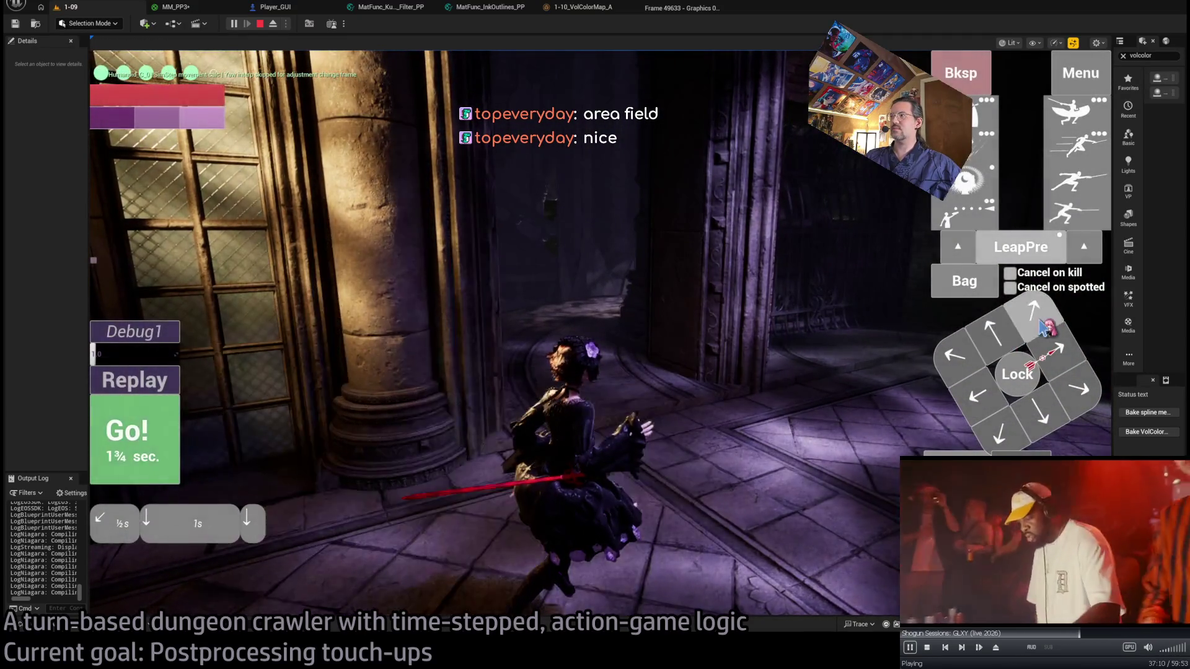
click(175, 437)
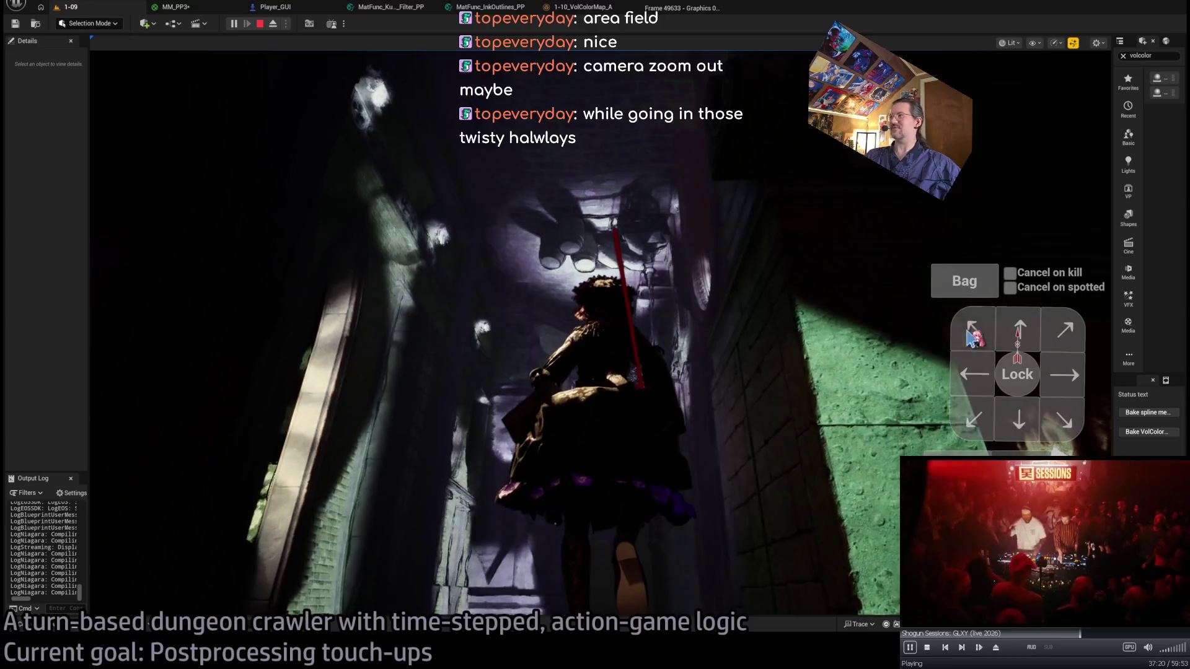
Leap the character into a new hallway, then stop the play session.
click(800, 370)
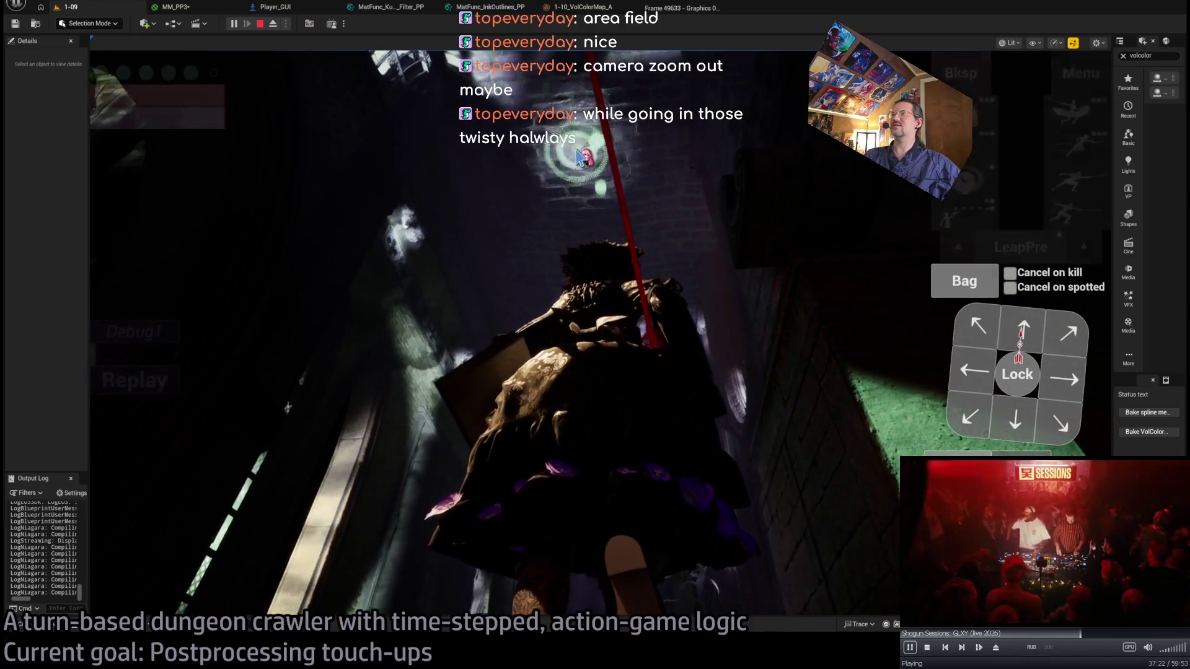
click(147, 415)
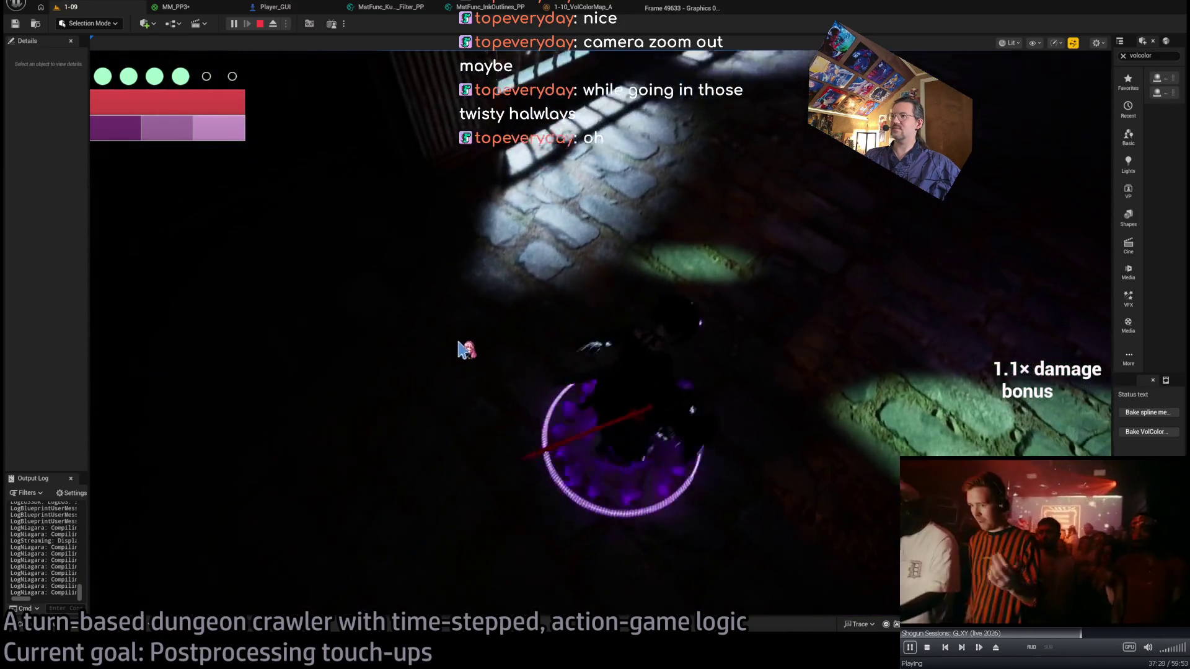
click(795, 378)
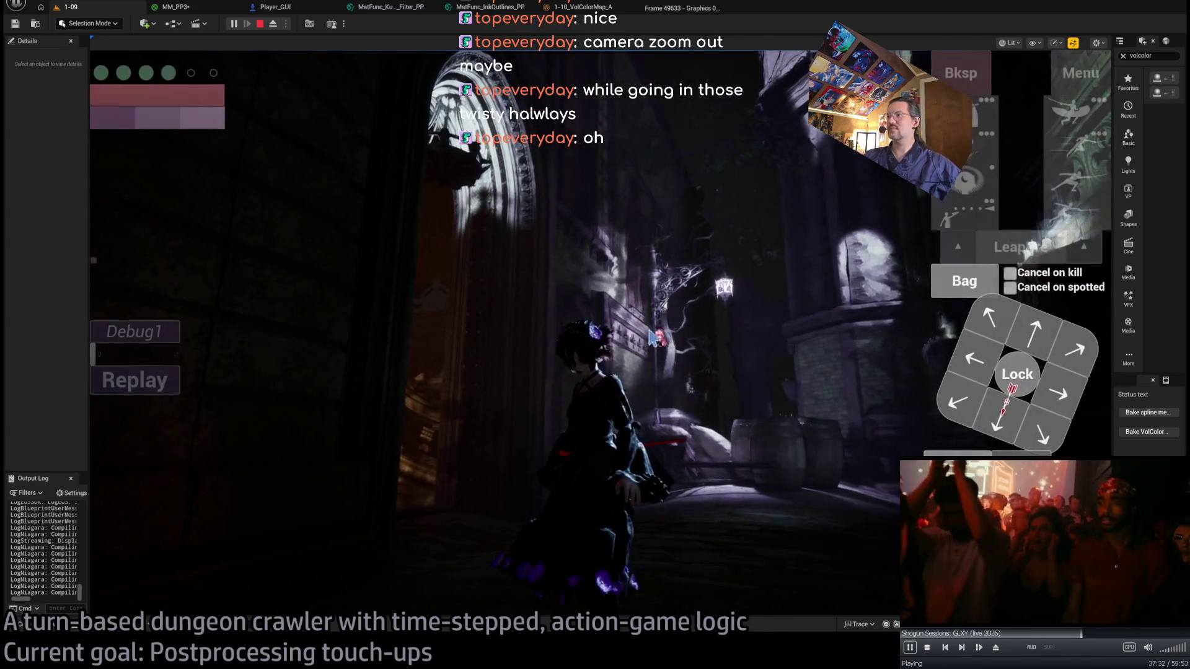
key(Escape)
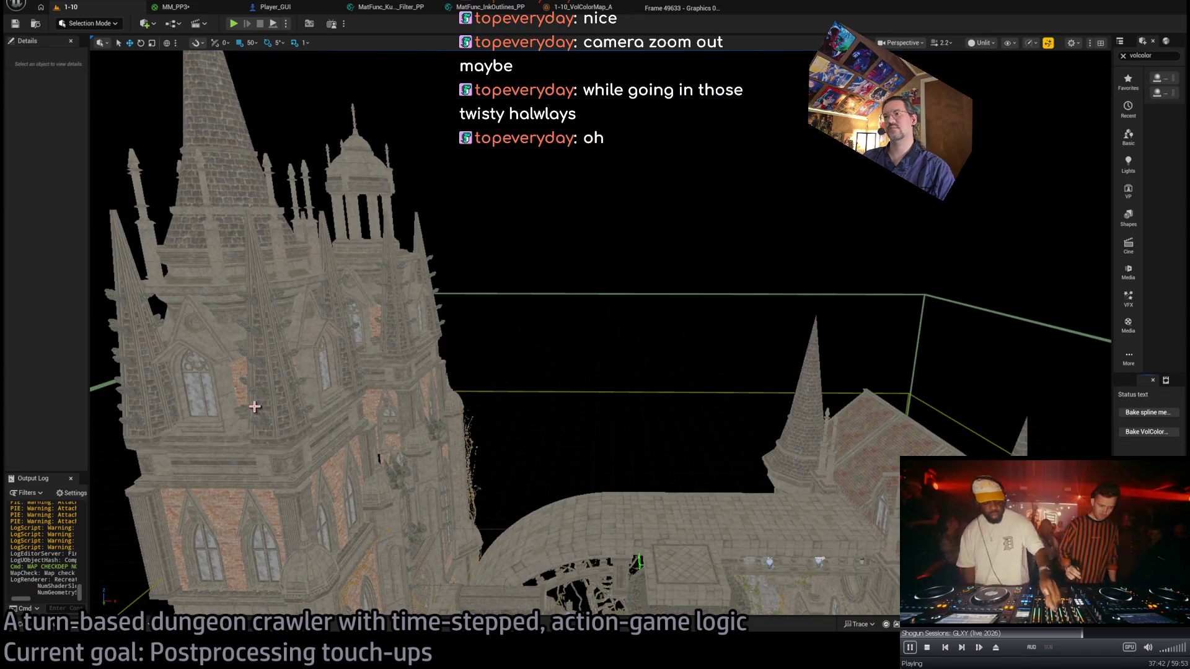
Select the VolColorMap_Volume around the cathedral, widen the Outliner and Details panels, then play with Alt+P.
scroll(491, 307, down, 10)
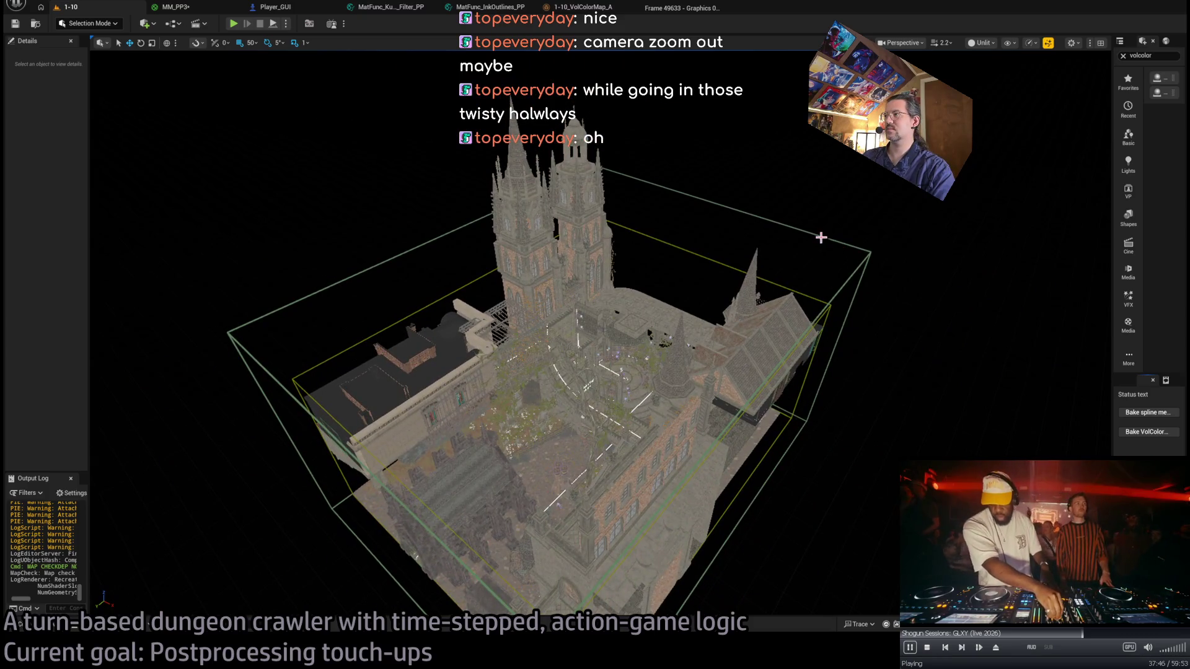
click(821, 237)
drag(1114, 252, 995, 252)
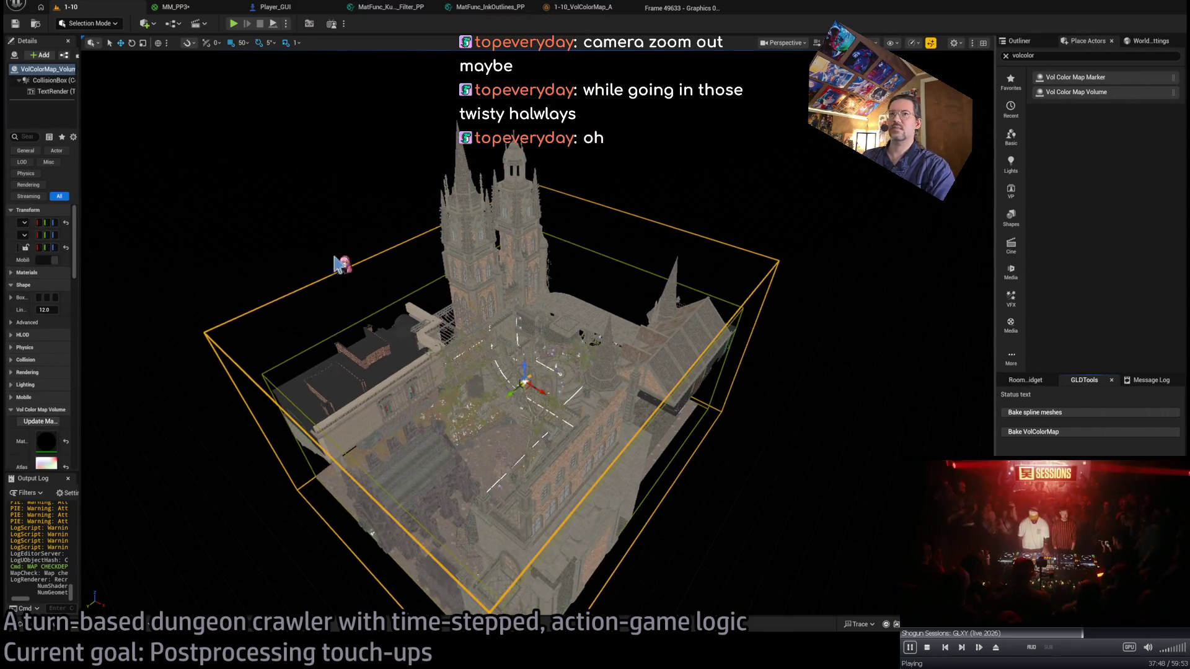
mouse_move(79, 186)
mouse_down()
mouse_move(199, 204)
mouse_move(172, 209)
mouse_up()
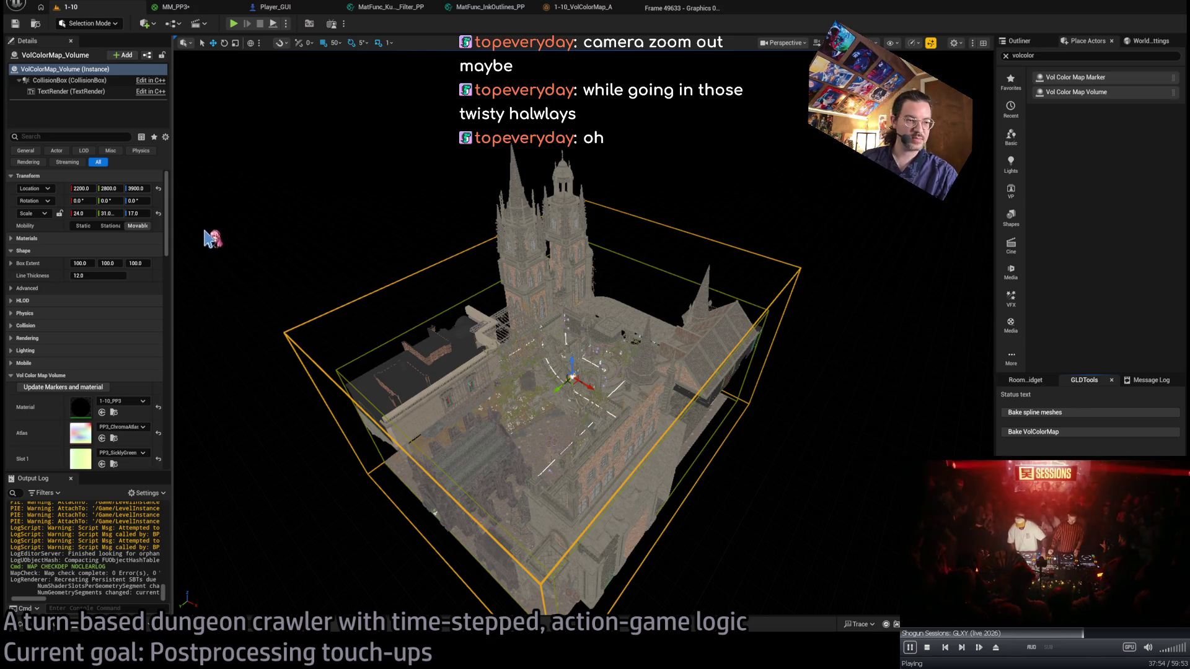
key(alt+Tab)
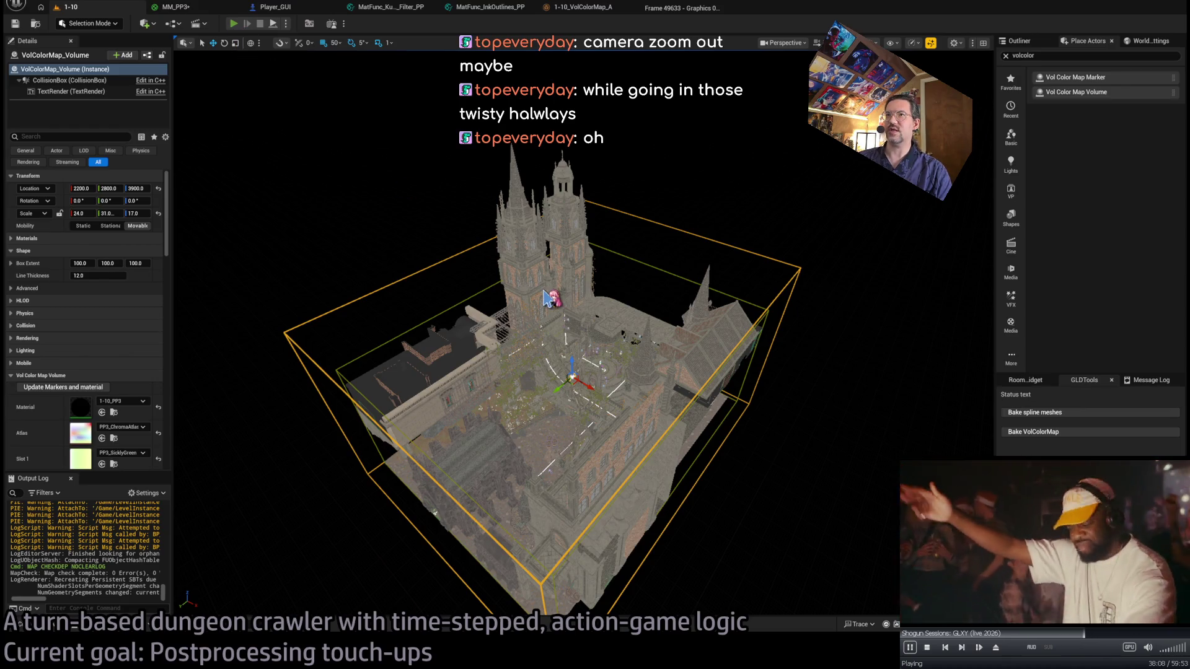
key(alt+p)
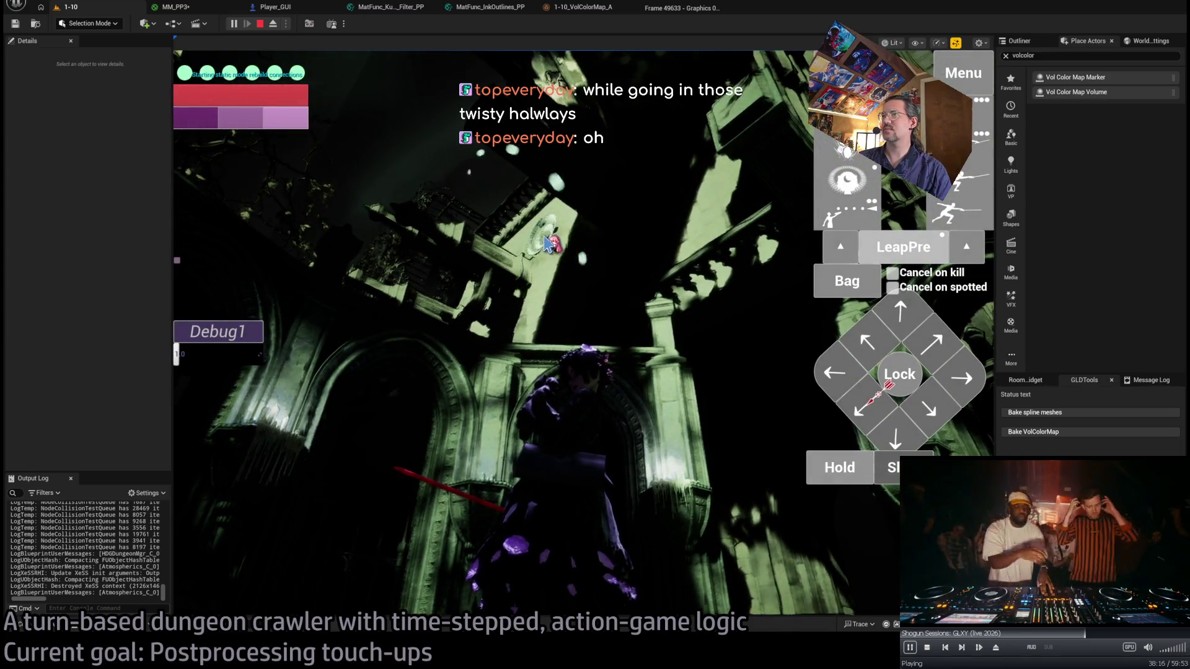
Queue a leap and two forward moves on the arrow pad and run them with Go!
click(367, 402)
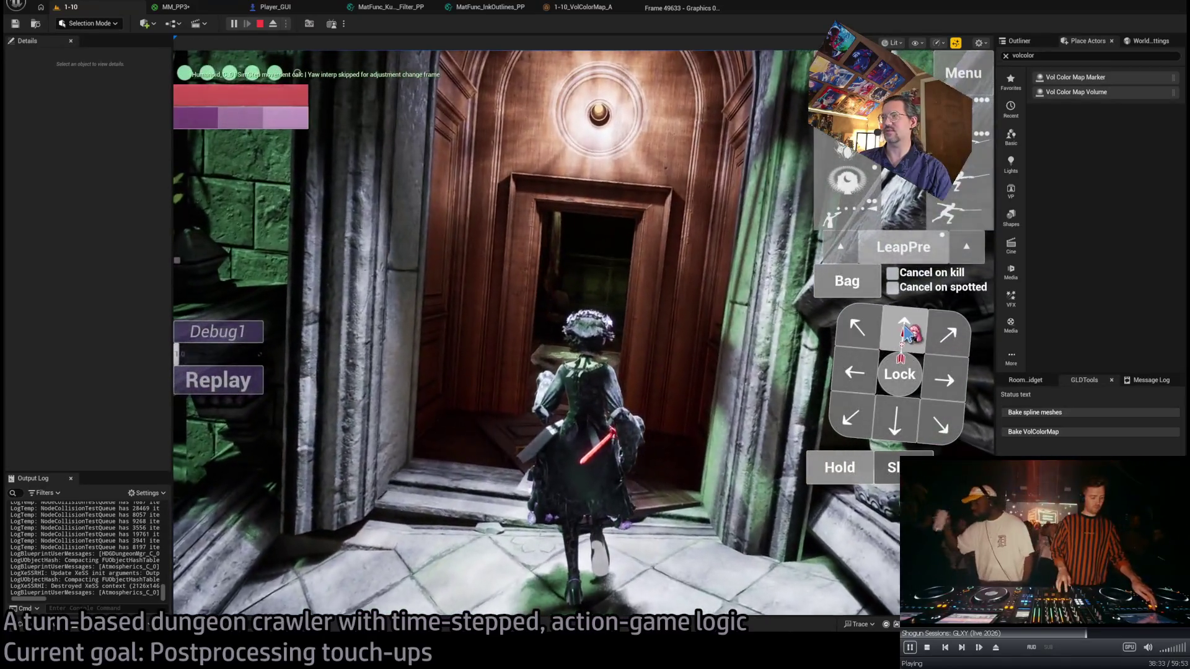
click(905, 329)
click(905, 329)
click(238, 438)
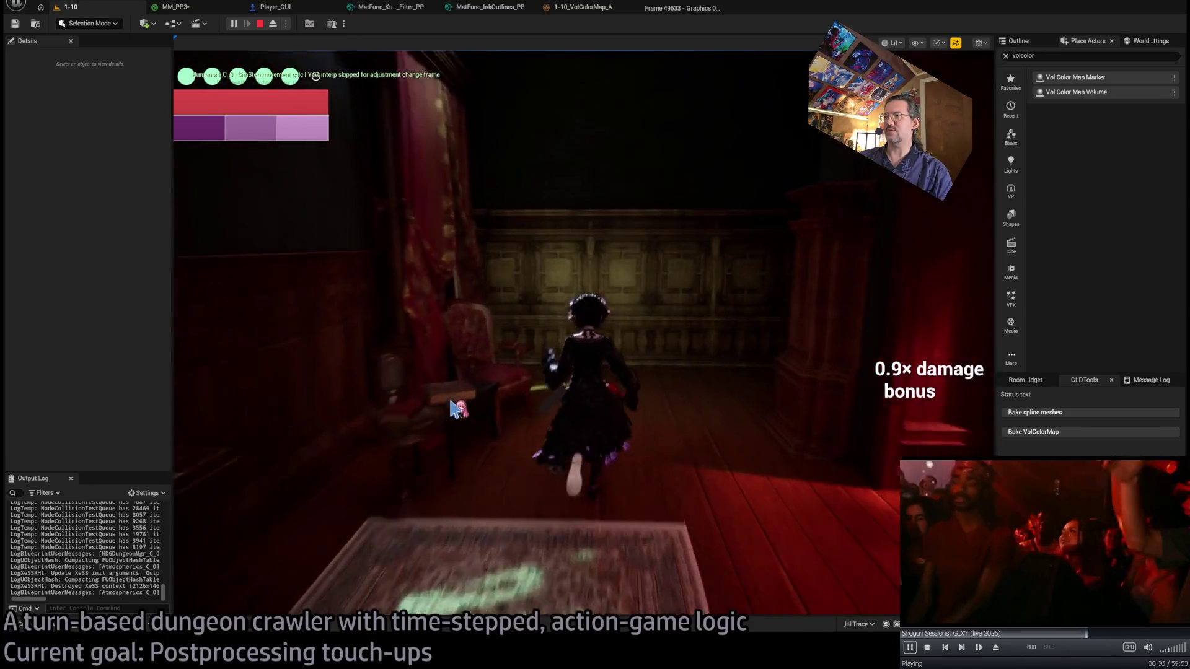
Widen the Outliner beside the game view, then queue two more moves and run them.
drag(990, 324, 422, 332)
click(300, 493)
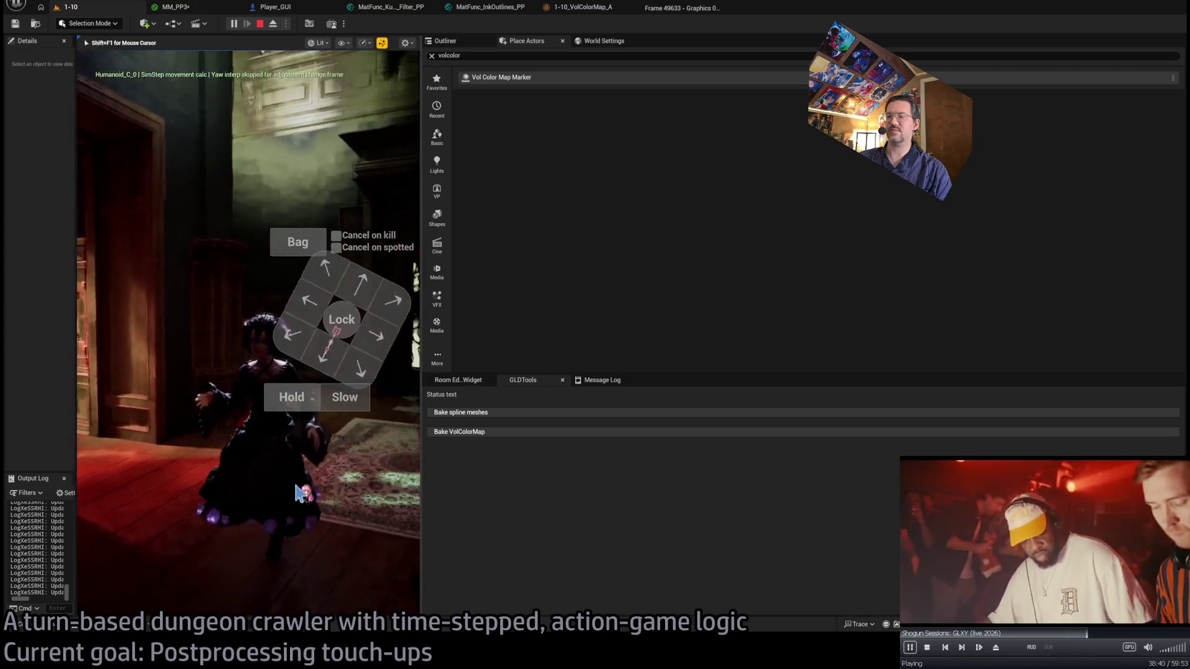
click(348, 280)
click(349, 281)
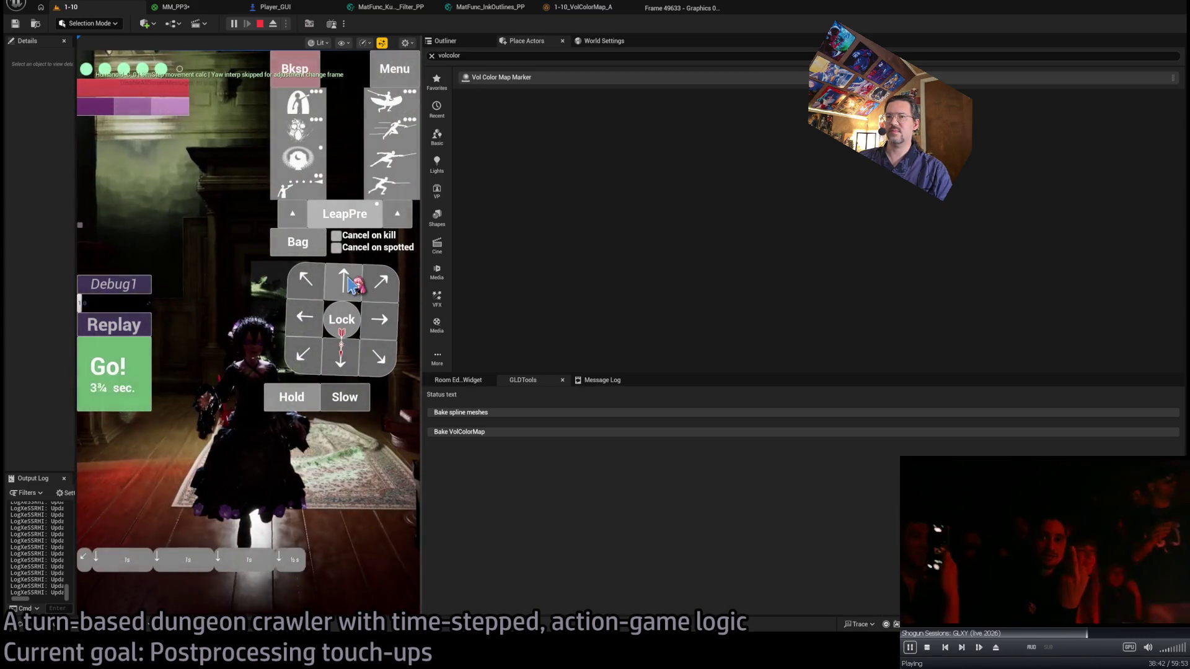
click(112, 372)
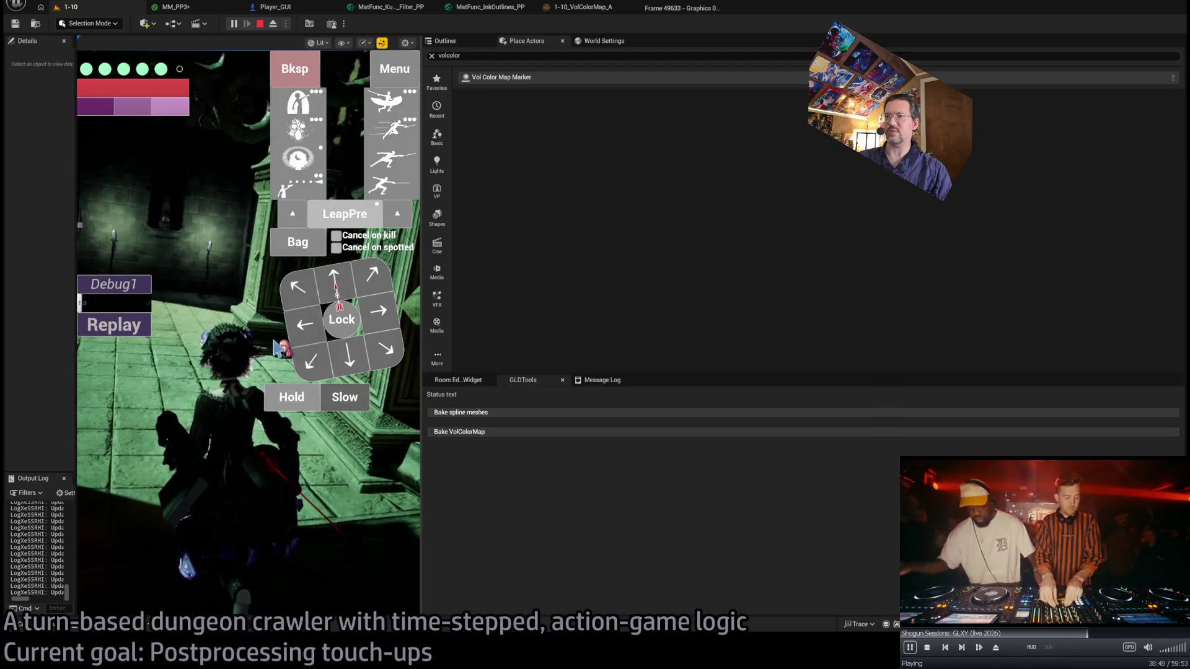
Widen the game view, turn the camera to the character, and run two downward and two leftward moves.
drag(421, 274, 1034, 276)
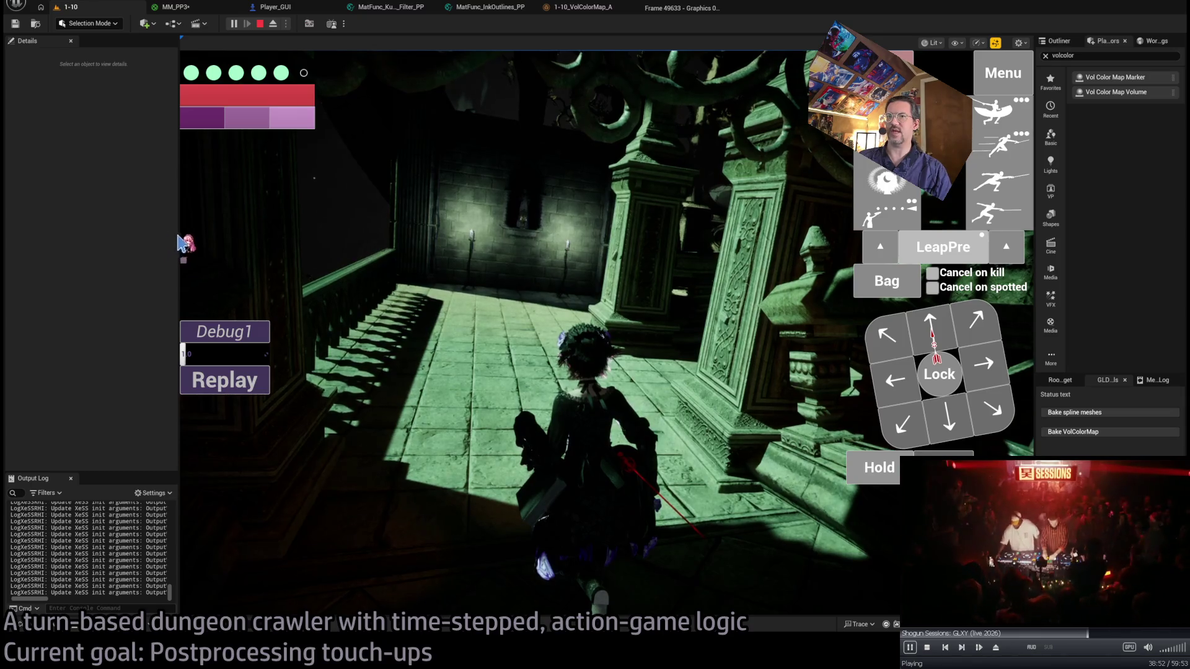
drag(179, 235, 133, 235)
click(505, 353)
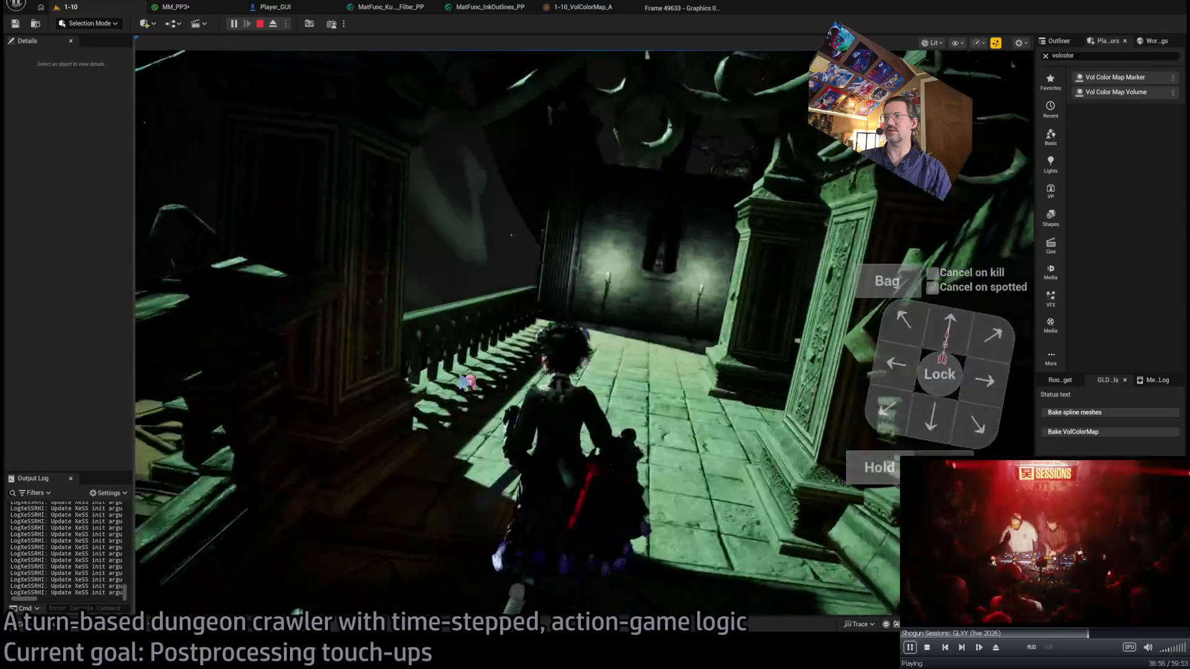
click(933, 336)
click(936, 335)
click(990, 378)
click(990, 380)
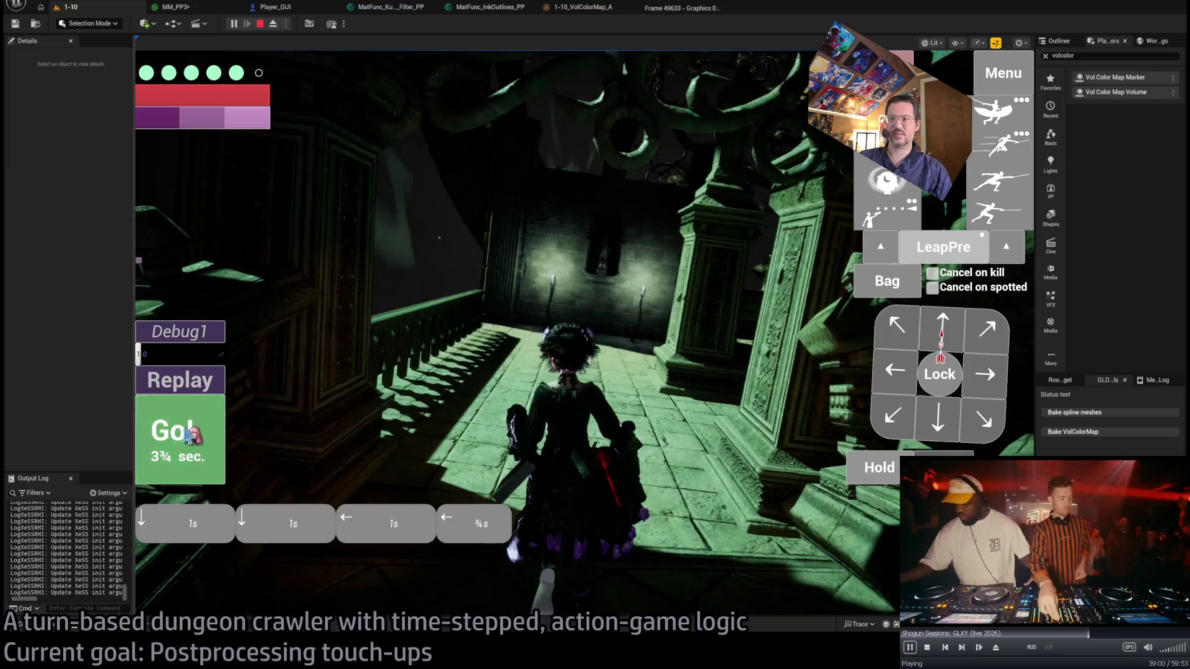
click(175, 440)
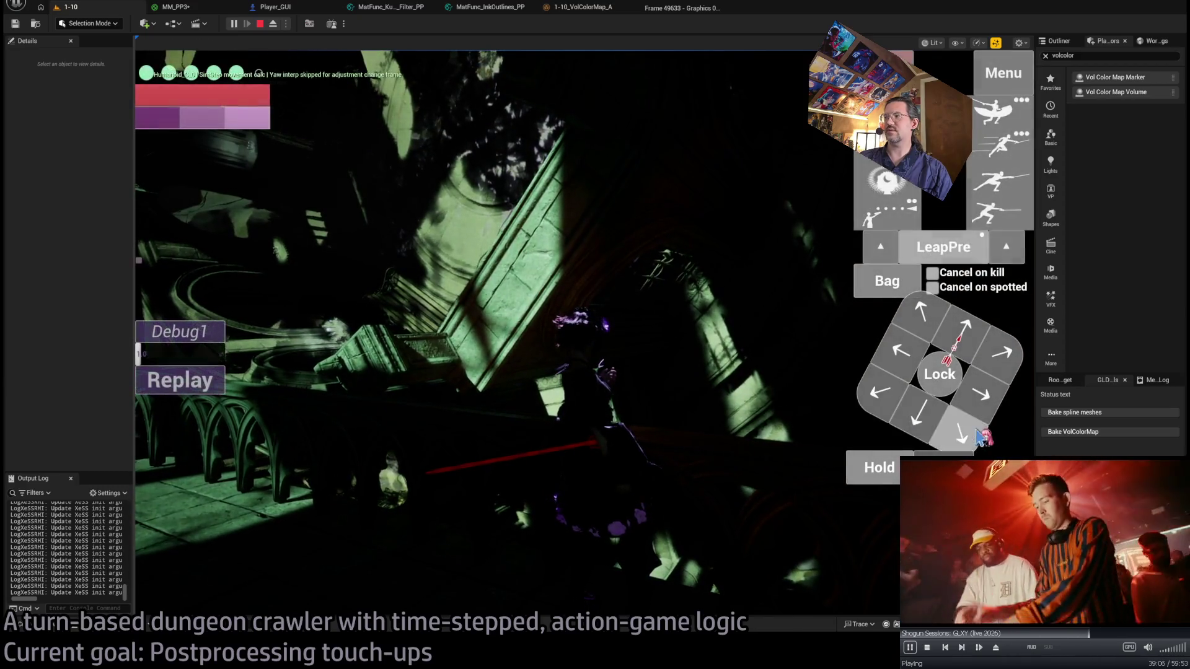
Queue an up-left diagonal and a forward move, run them, then stop the play session.
click(977, 436)
click(912, 421)
click(181, 434)
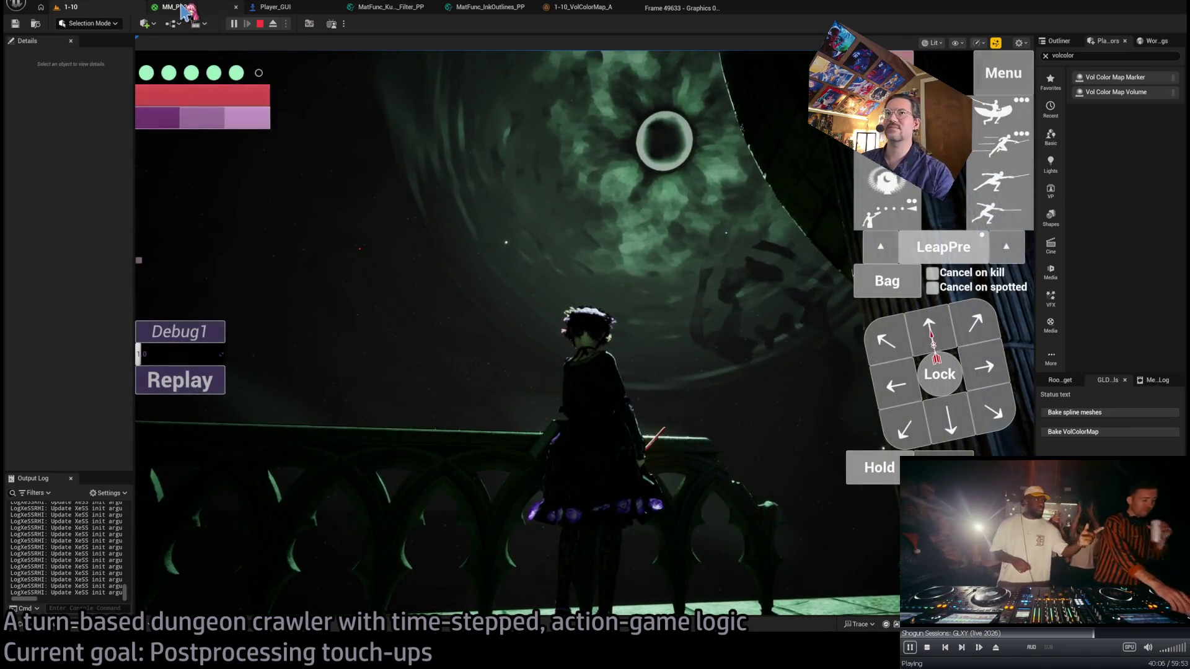
key(Escape)
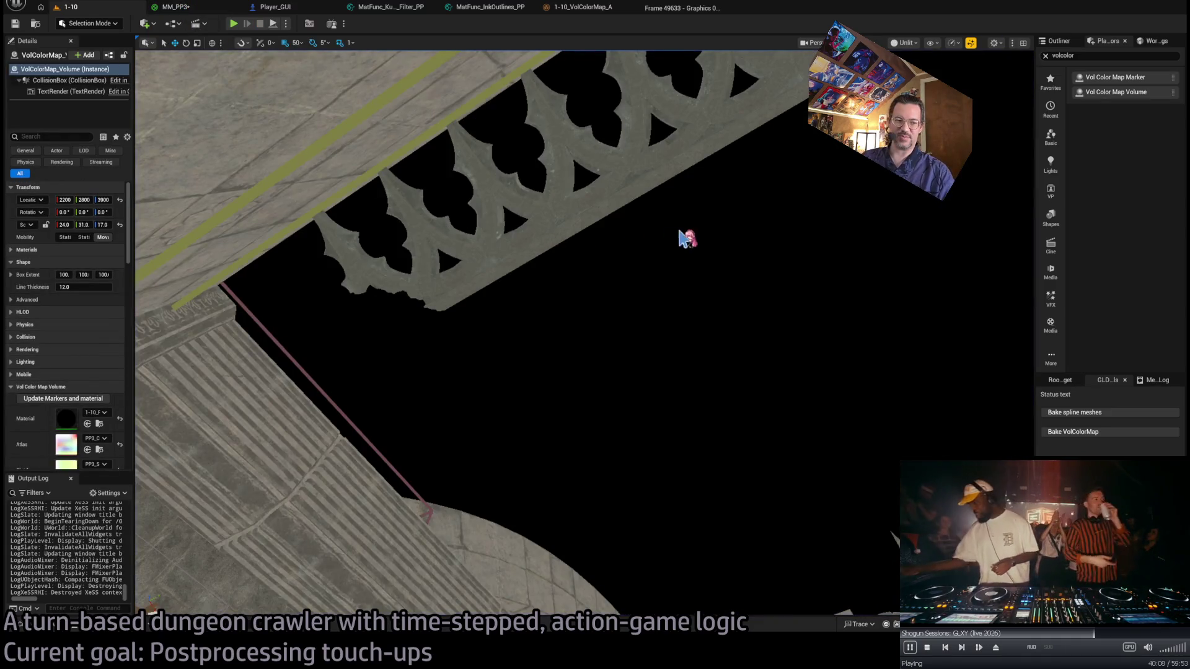
Frame the VolColorMap volume, then bring up MM_PP3 and pan its graph to the Lerp node.
key(f)
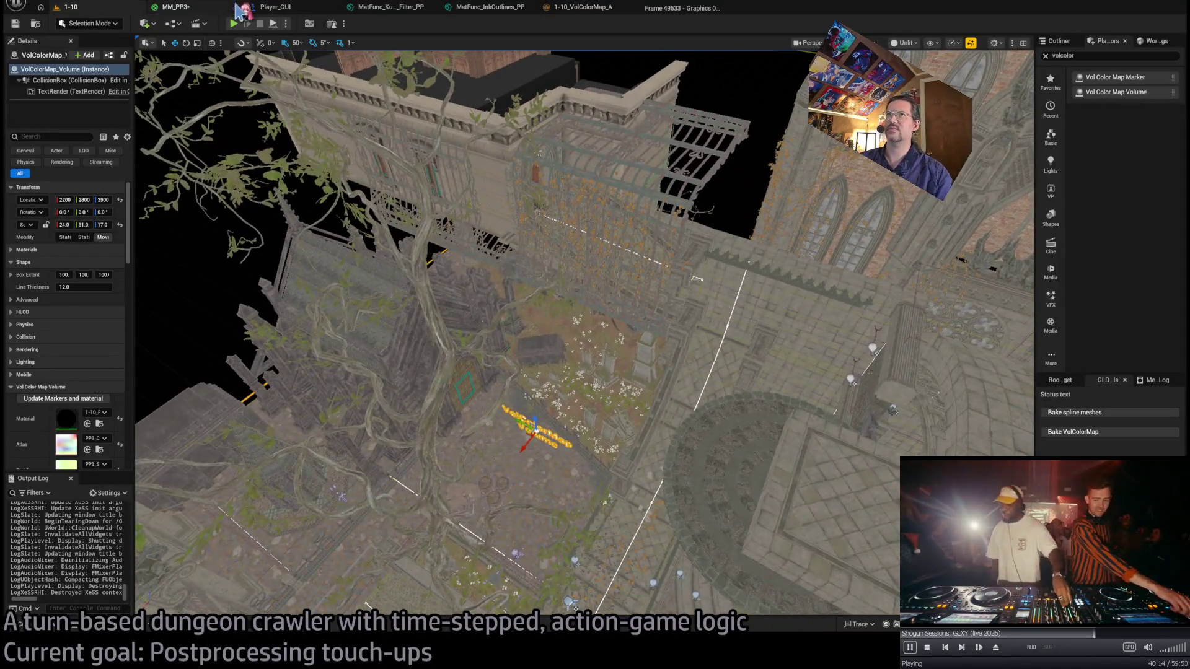
click(208, 6)
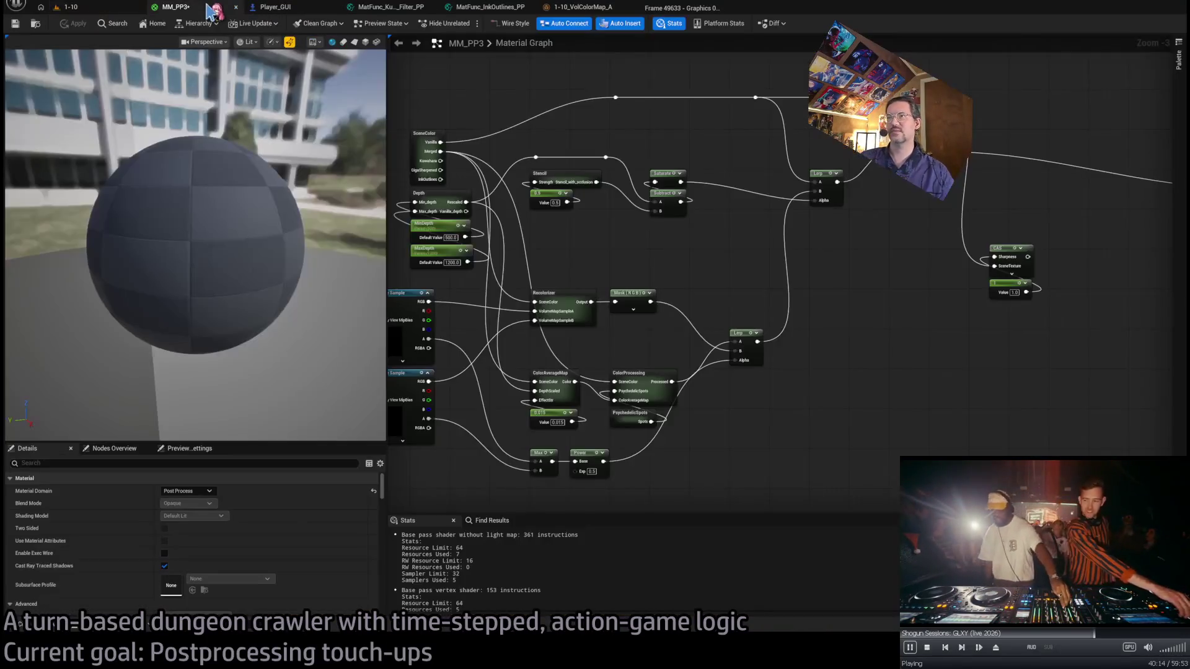
scroll(771, 189, up, 2)
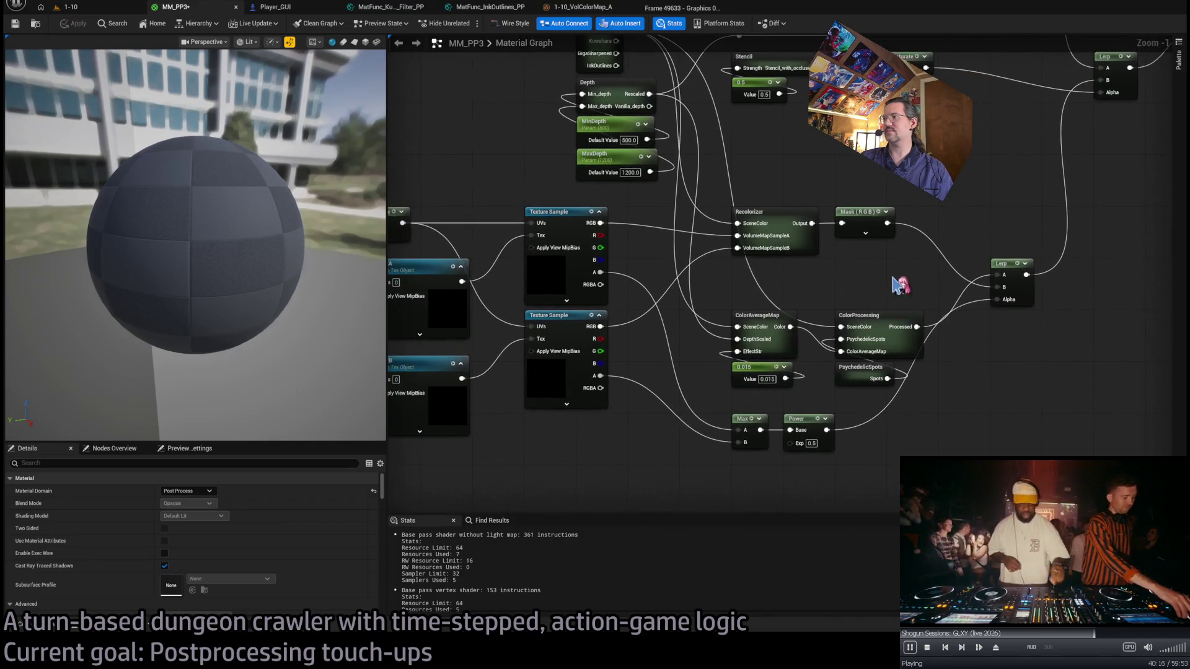
scroll(822, 273, up, 1)
scroll(816, 286, down, 1)
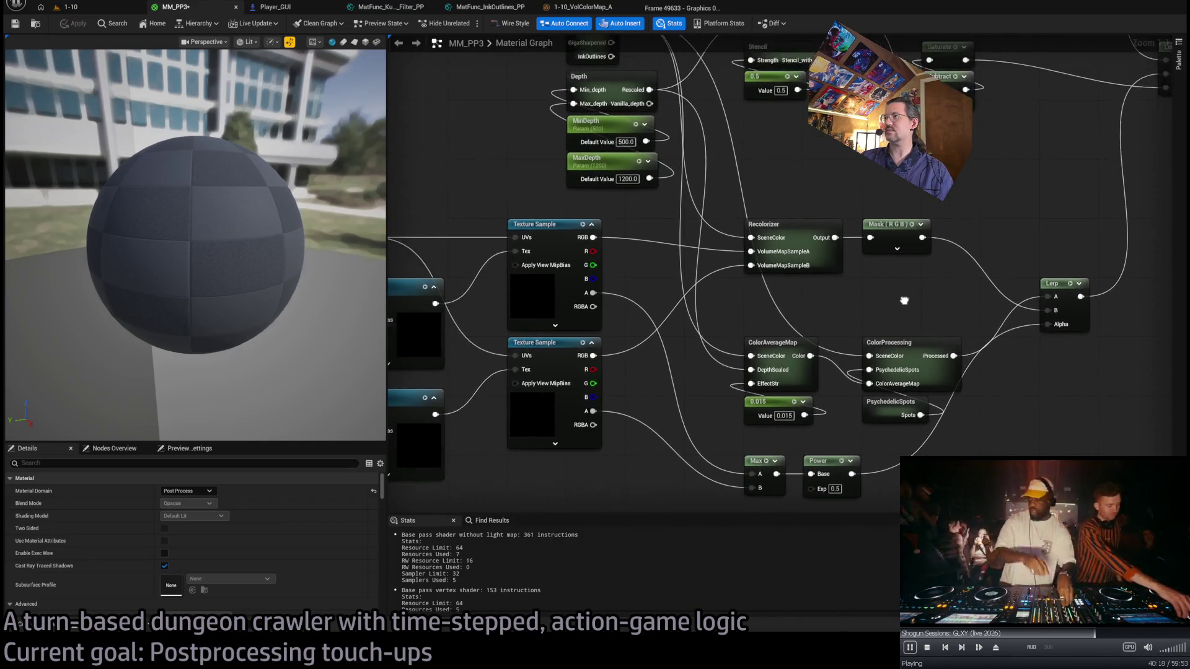
scroll(799, 300, up, 1)
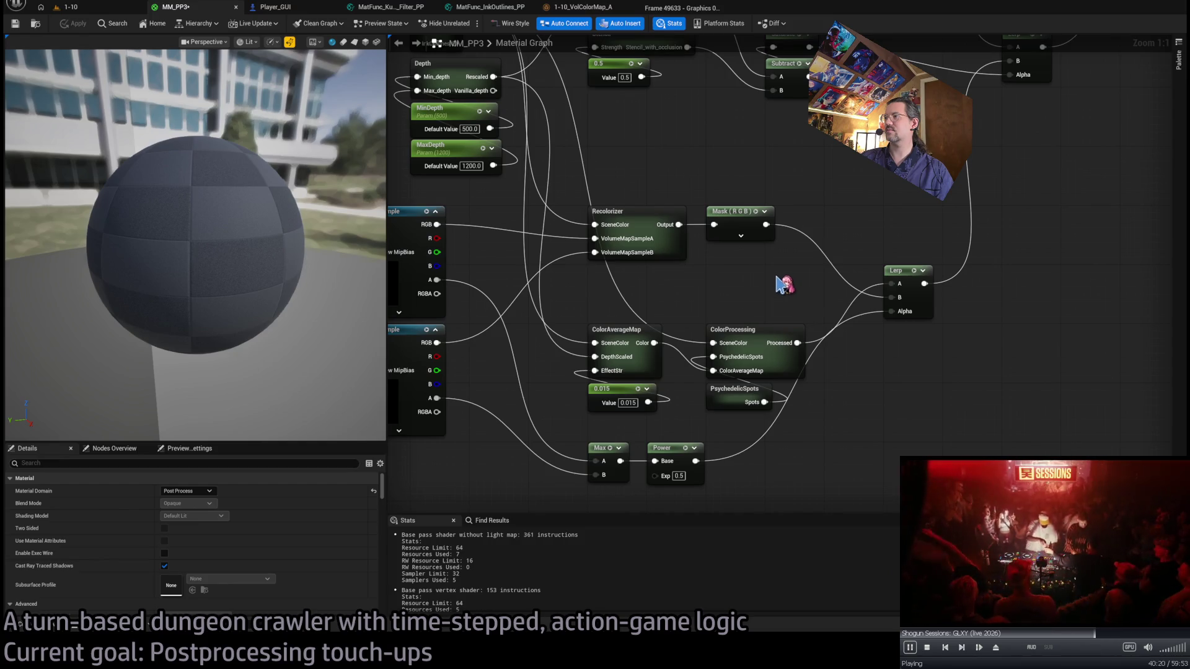
drag(782, 284, 799, 254)
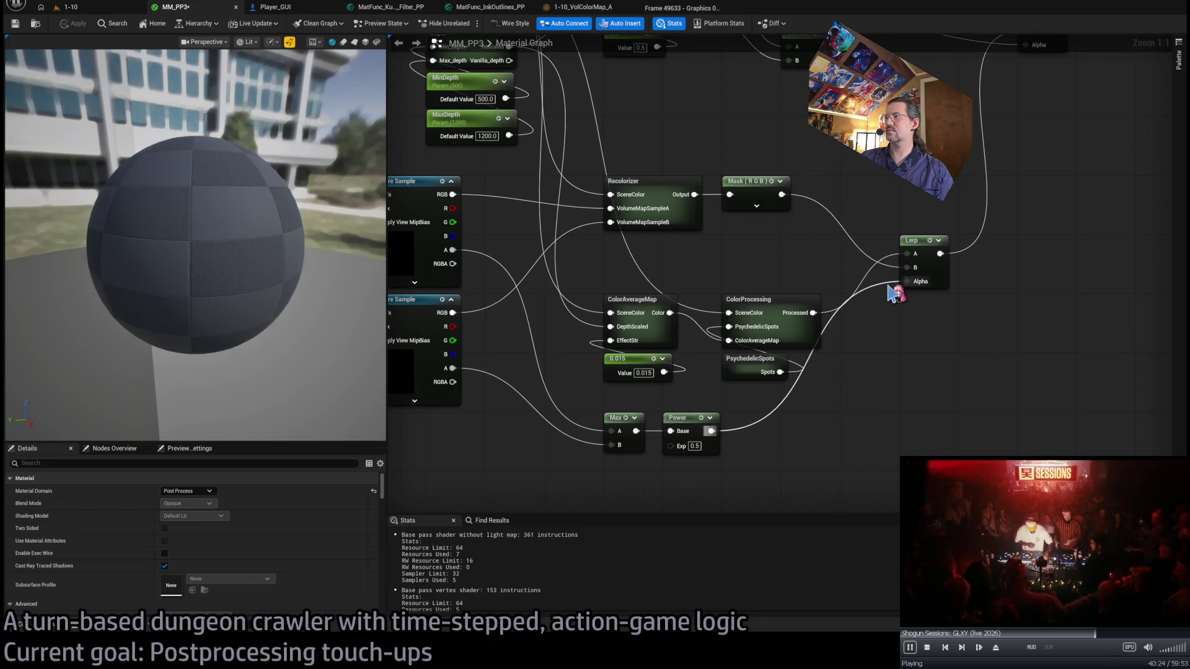
scroll(800, 270, down, 1)
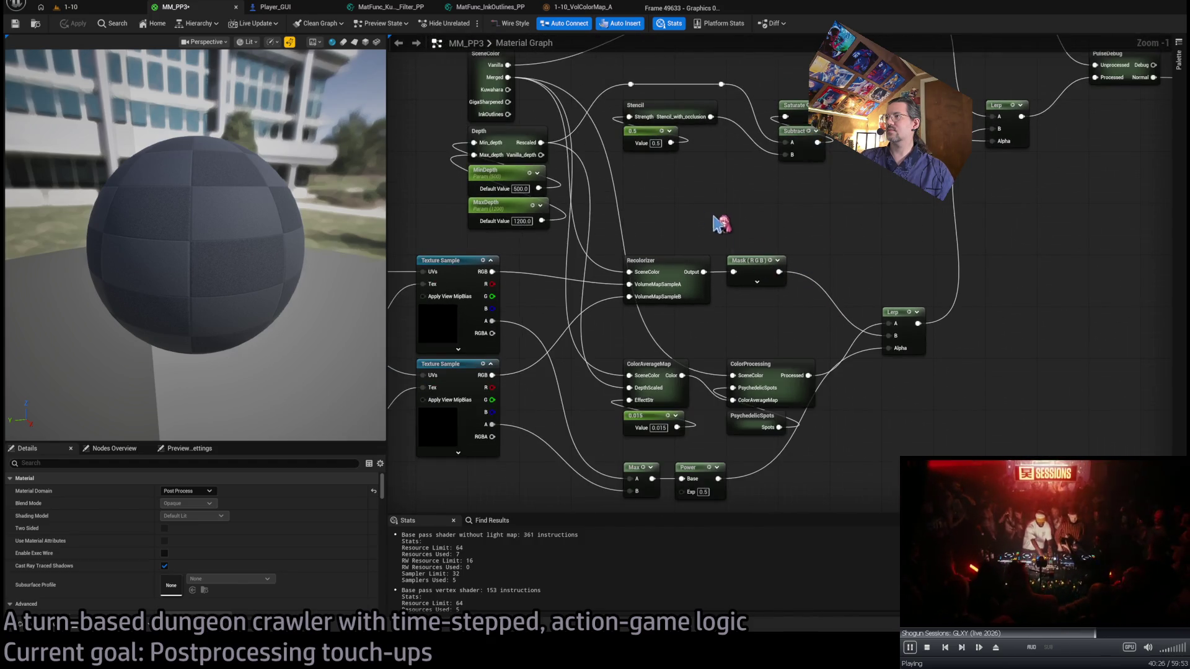
drag(697, 197, 684, 227)
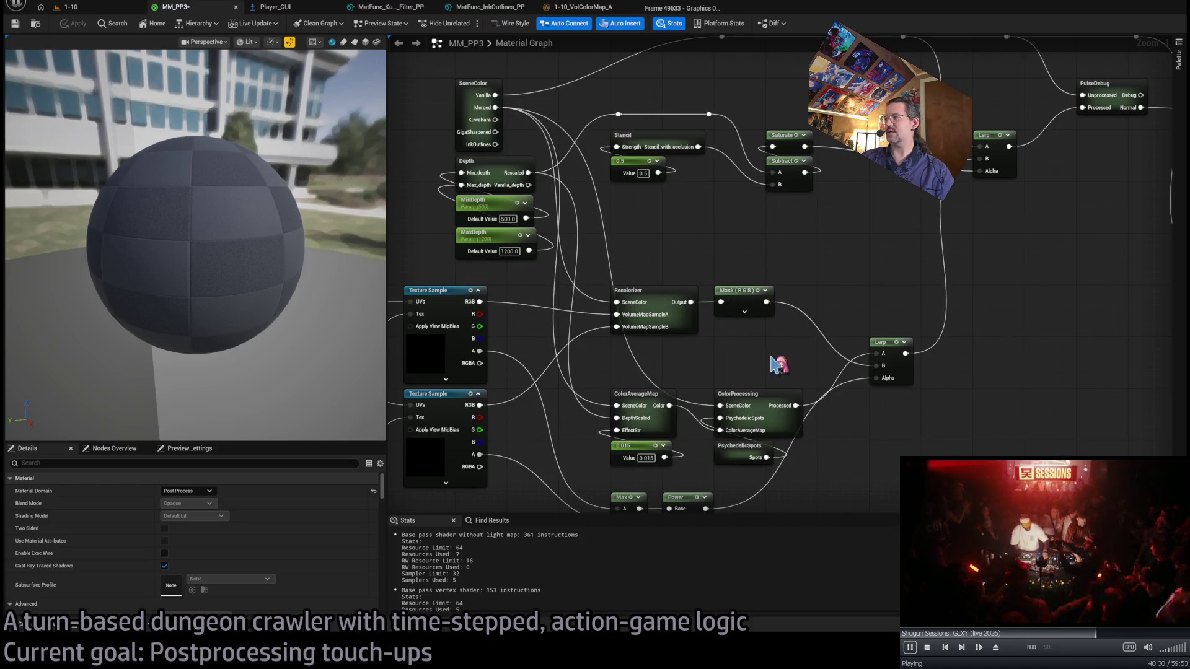
drag(782, 357, 798, 289)
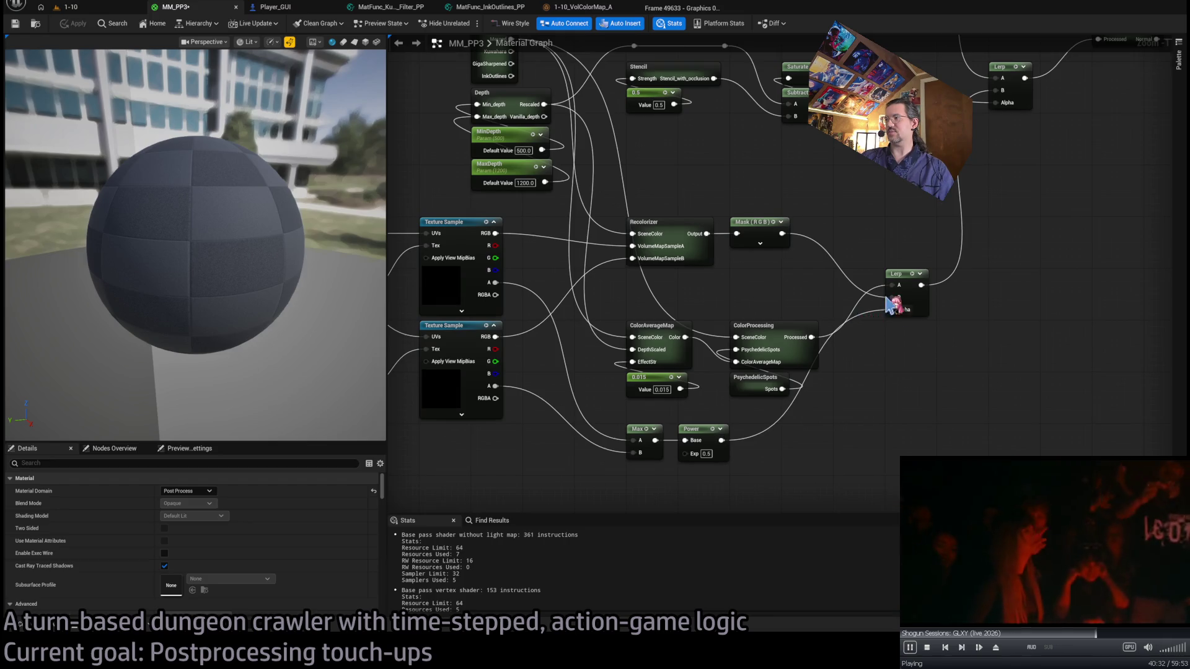
drag(897, 312, 882, 331)
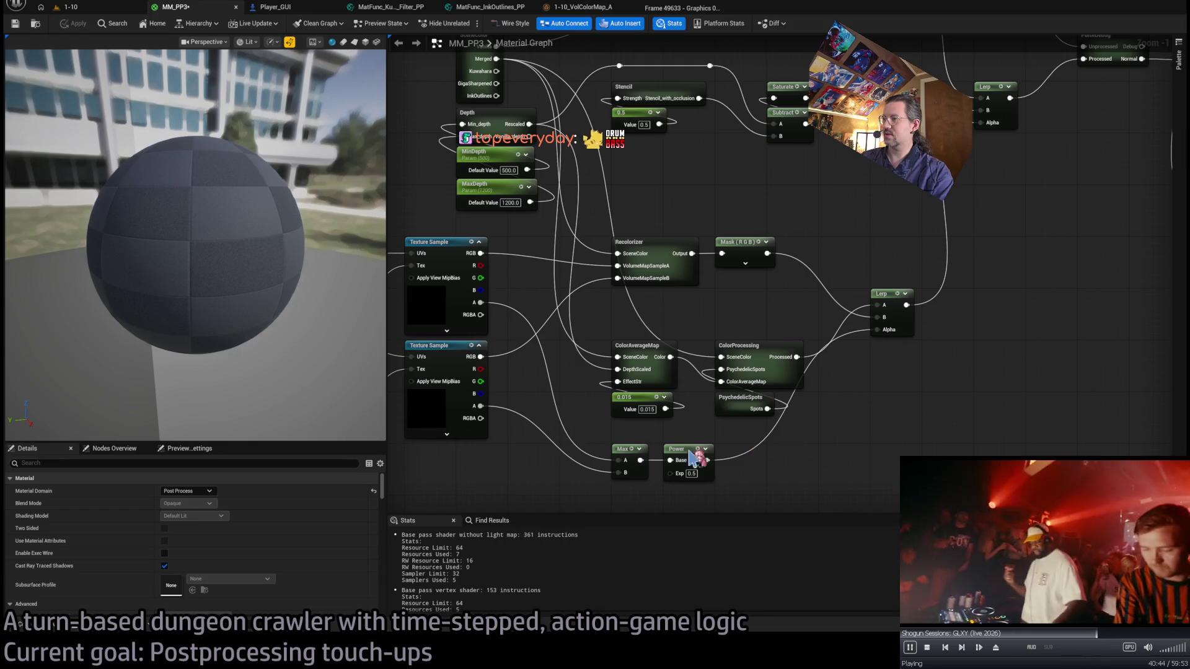
drag(629, 403, 680, 373)
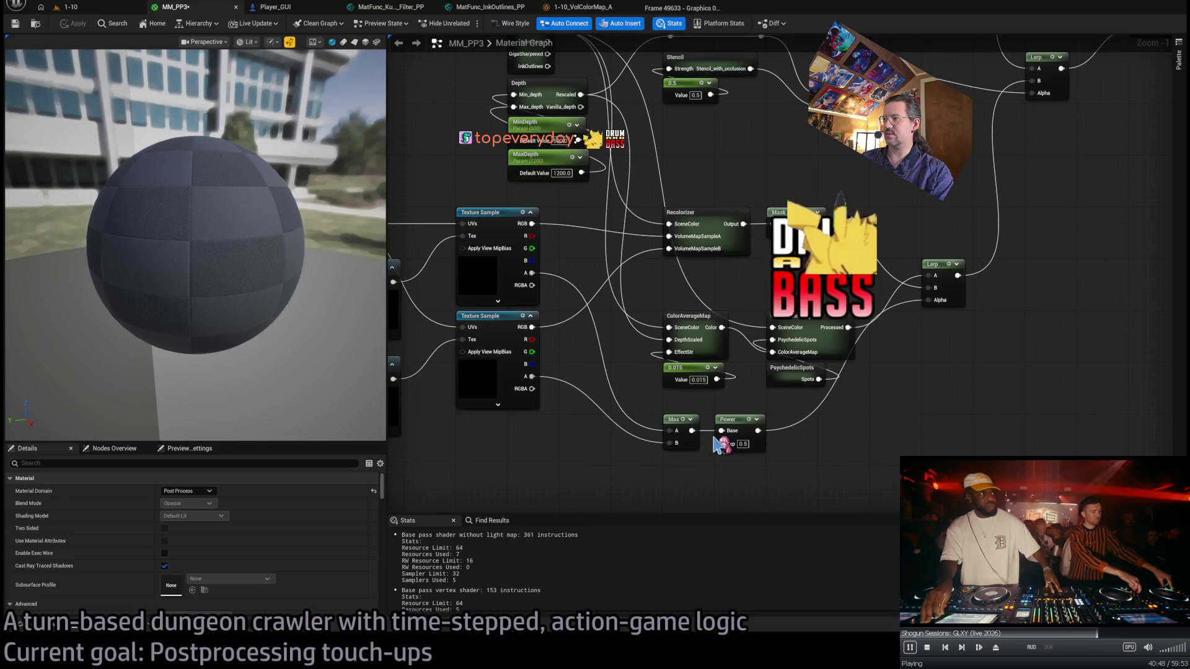
Wire ColorProcessing's Processed output into the Lerp's Alpha and shift a reroute node right.
mouse_move(911, 290)
mouse_down()
mouse_move(928, 303)
mouse_move(885, 361)
mouse_move(749, 149)
mouse_move(638, 62)
mouse_move(682, 328)
mouse_move(738, 313)
mouse_move(843, 324)
mouse_move(414, 368)
mouse_move(587, 340)
mouse_move(800, 363)
mouse_move(1085, 357)
mouse_move(1115, 341)
mouse_move(831, 180)
mouse_move(1017, 136)
mouse_move(1033, 113)
mouse_up()
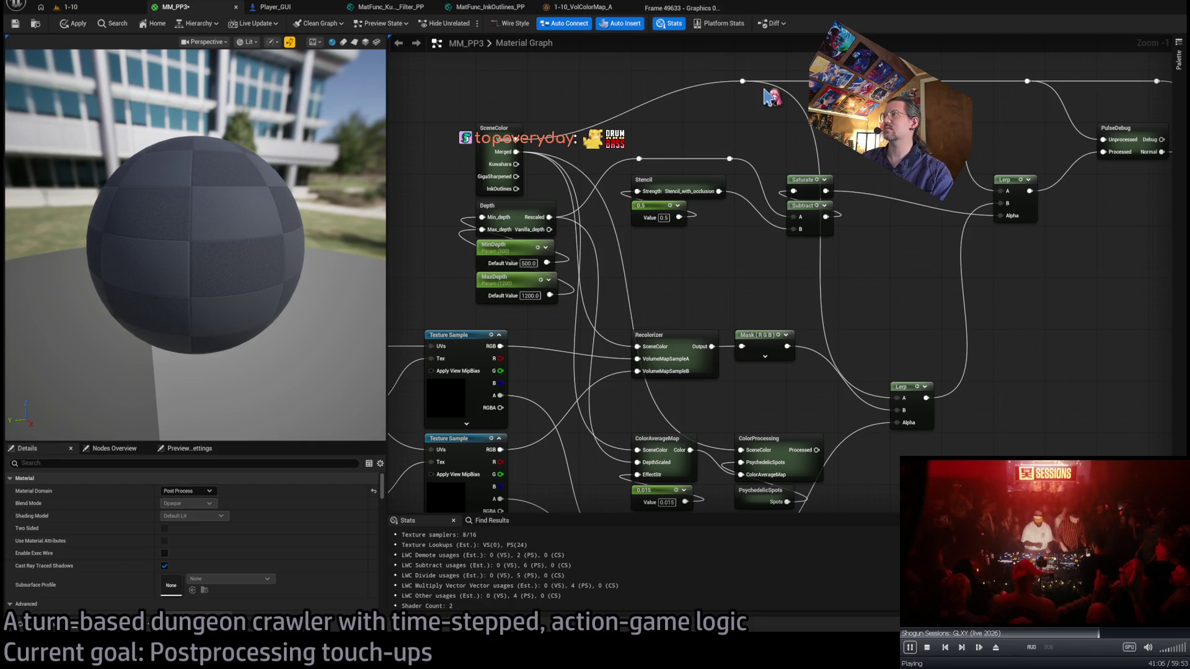
mouse_move(749, 82)
mouse_down()
mouse_move(834, 81)
mouse_move(644, 93)
mouse_up()
click(658, 108)
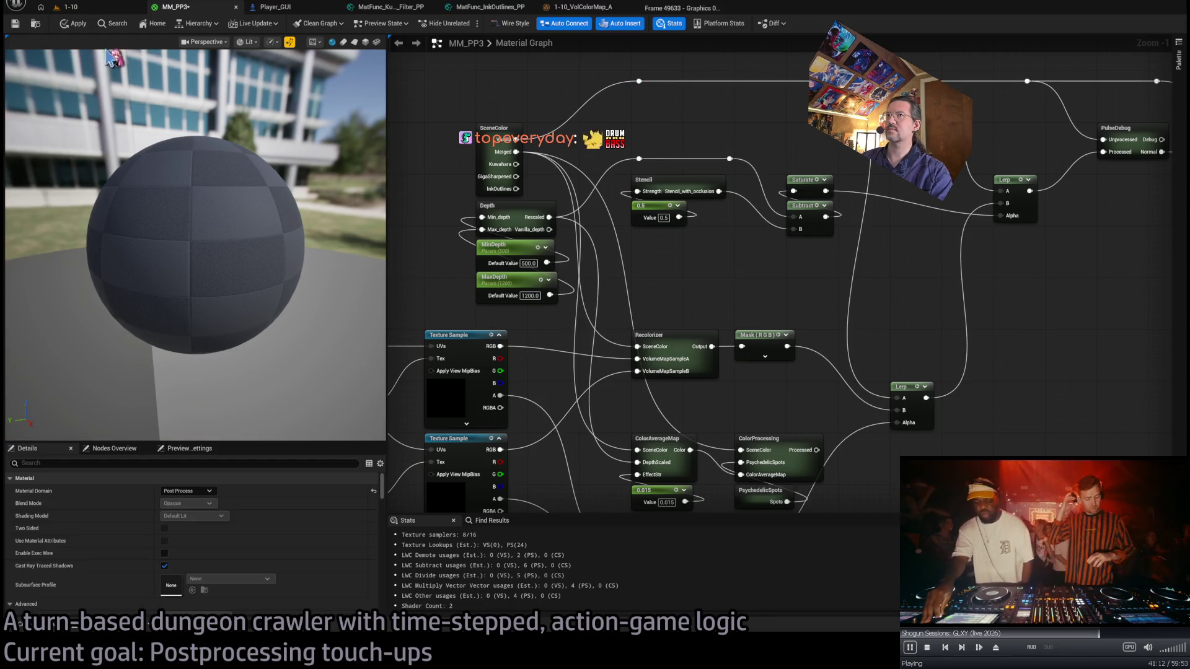
Apply the MM_PP3 changes and compare the graph with the running 1-10 game.
click(82, 26)
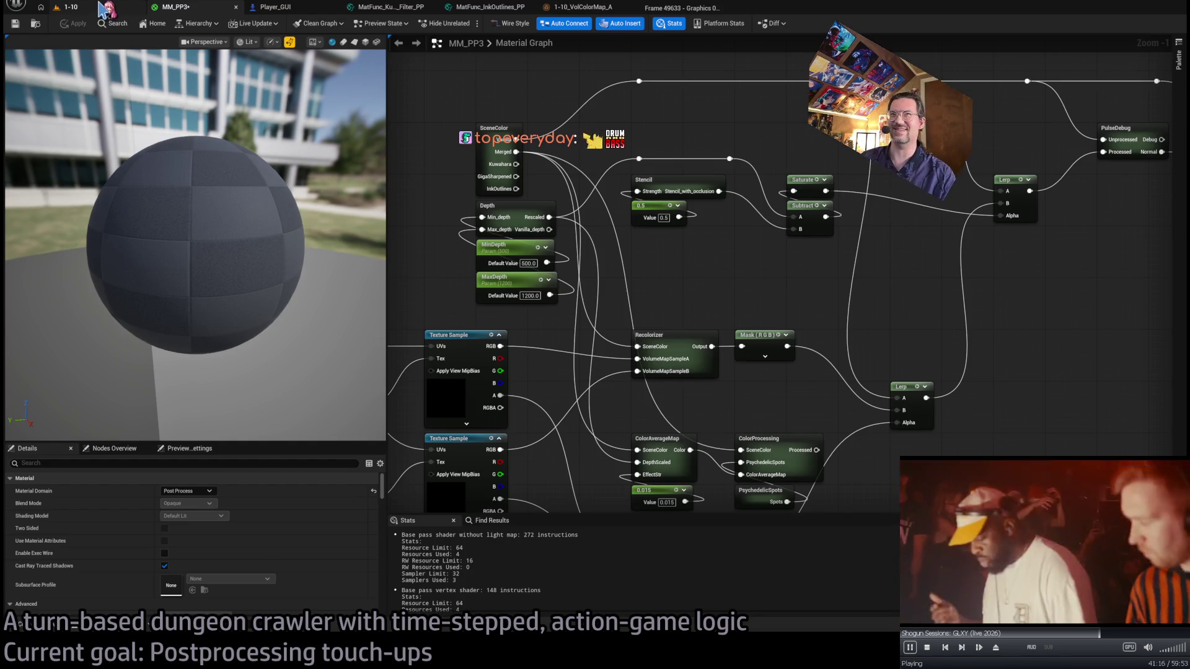
click(101, 9)
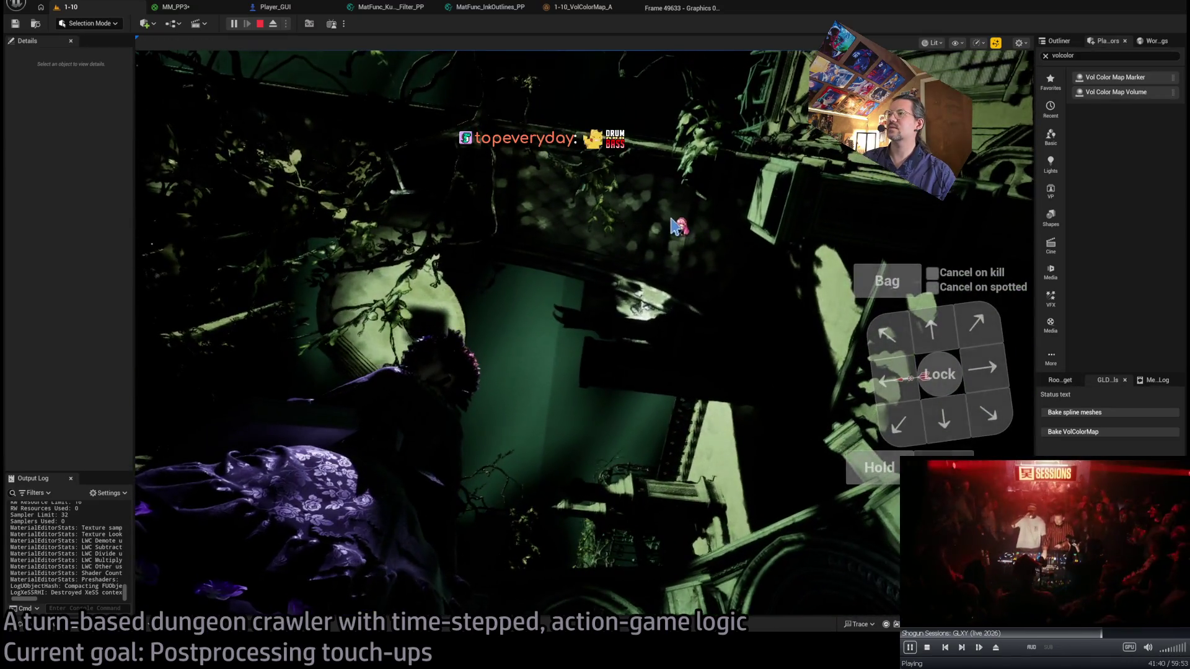
click(186, 9)
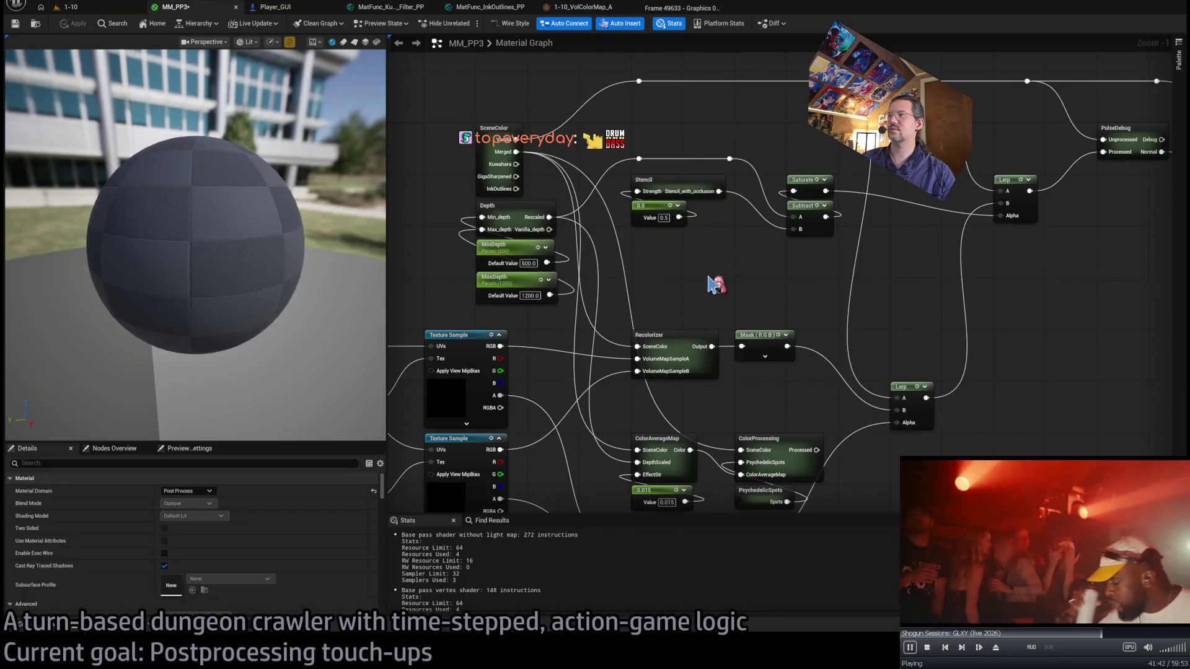
drag(978, 106, 483, 107)
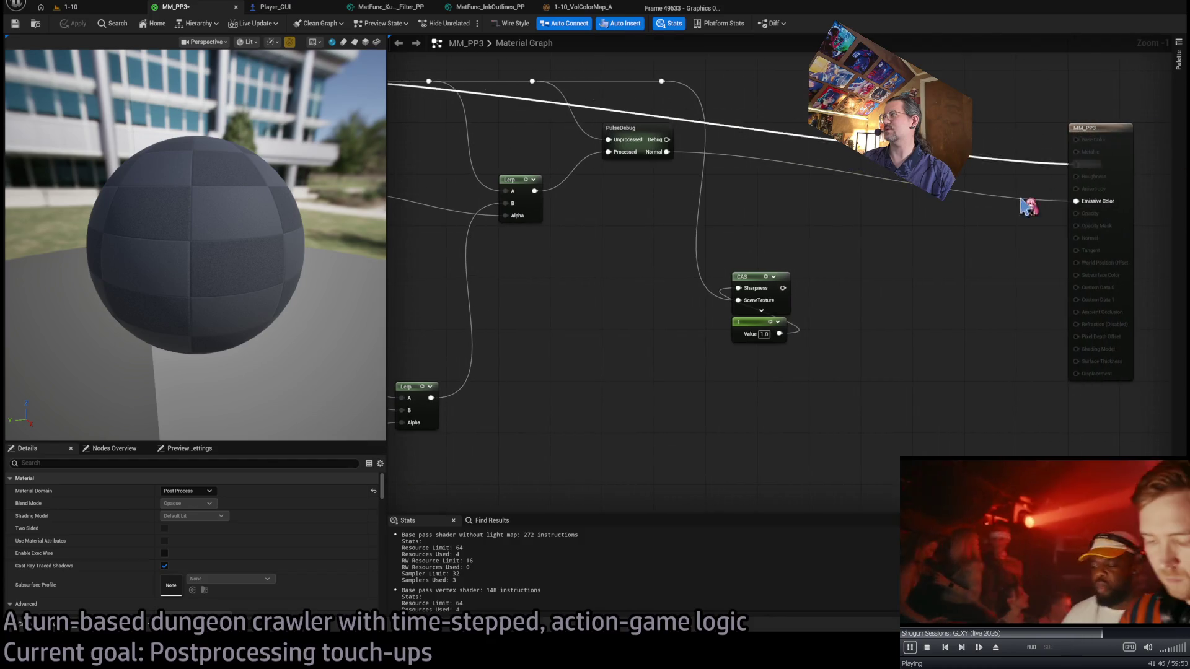
scroll(892, 217, down, 3)
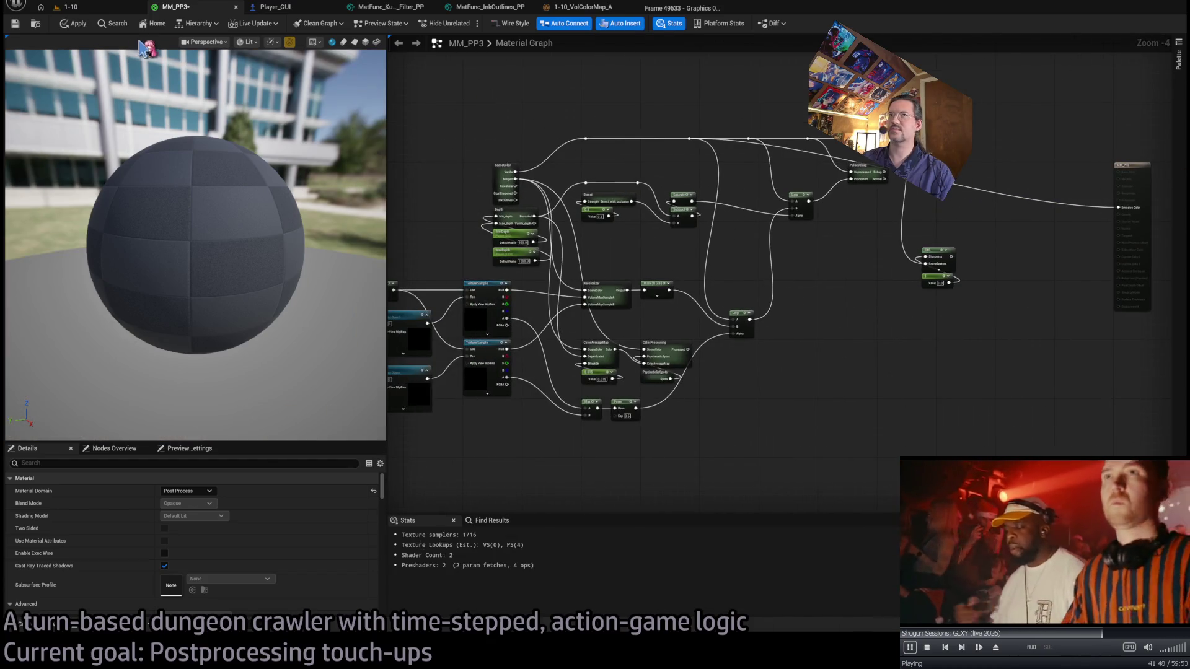
click(93, 9)
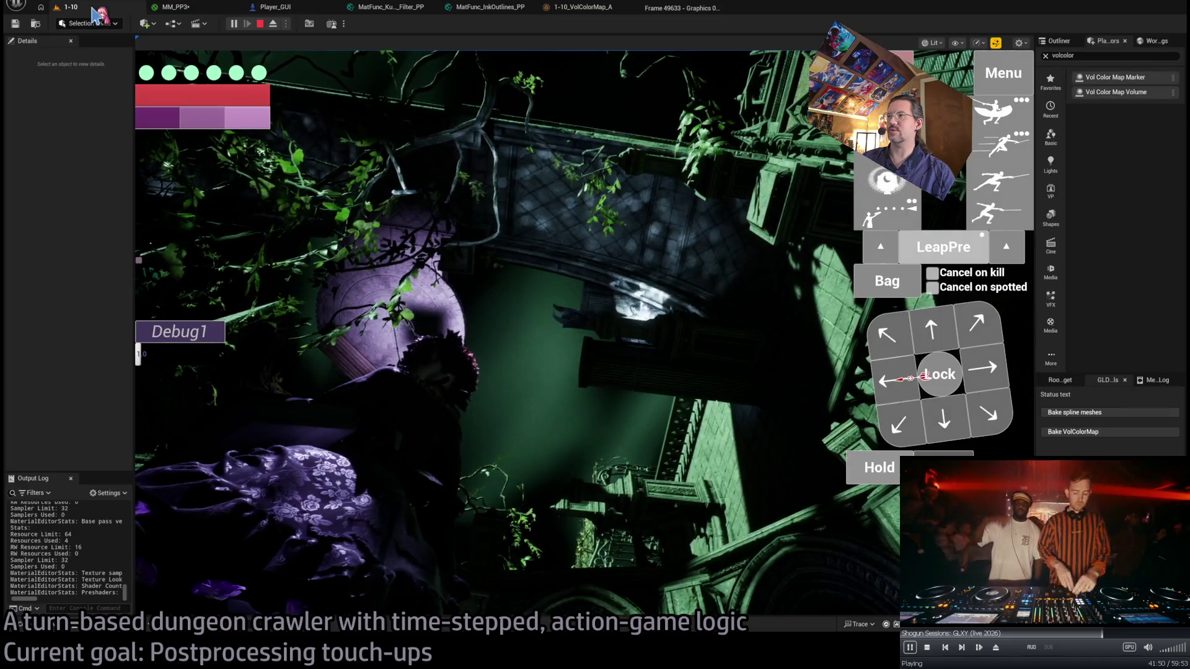
click(718, 272)
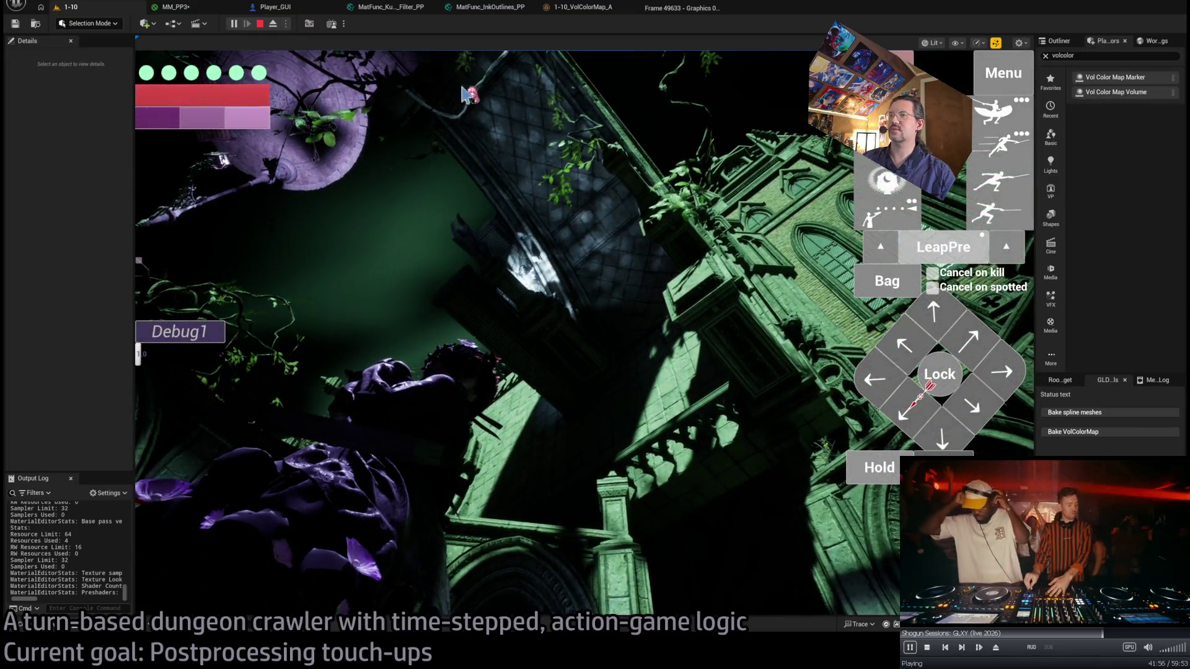
Back in MM_PP3, select the Max and Power nodes.
click(192, 8)
scroll(765, 221, up, 1)
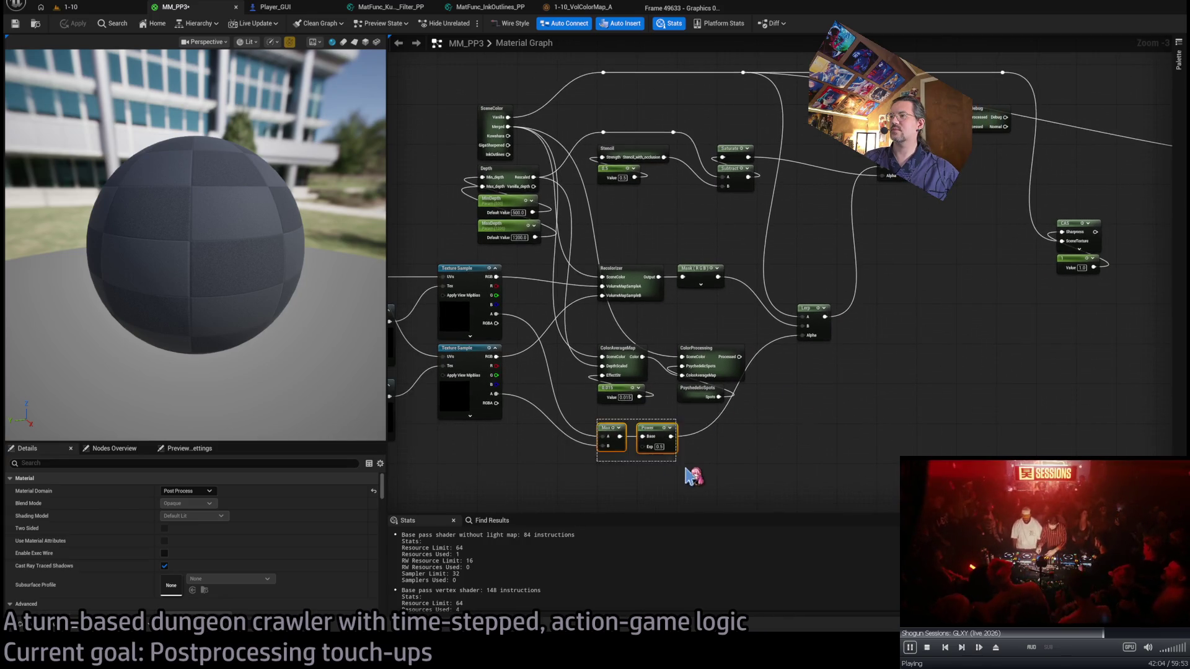
drag(659, 385, 782, 455)
Open the 1-10_VolColorMap_B volume texture from the 1-10 level folder.
click(651, 450)
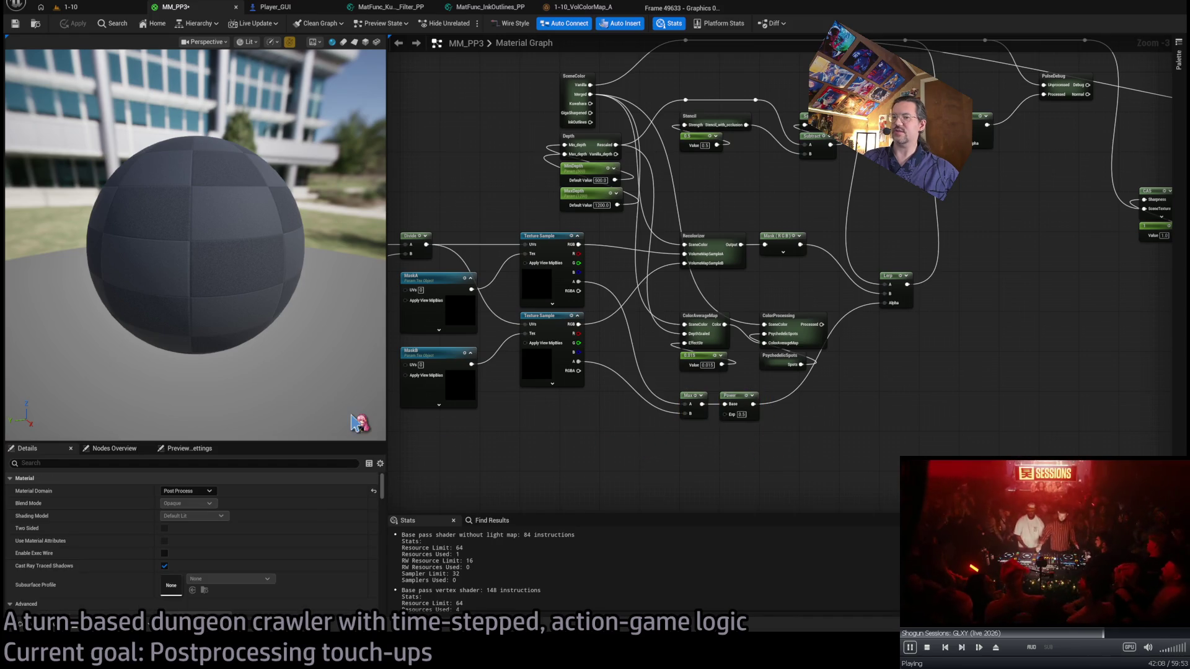
click(21, 624)
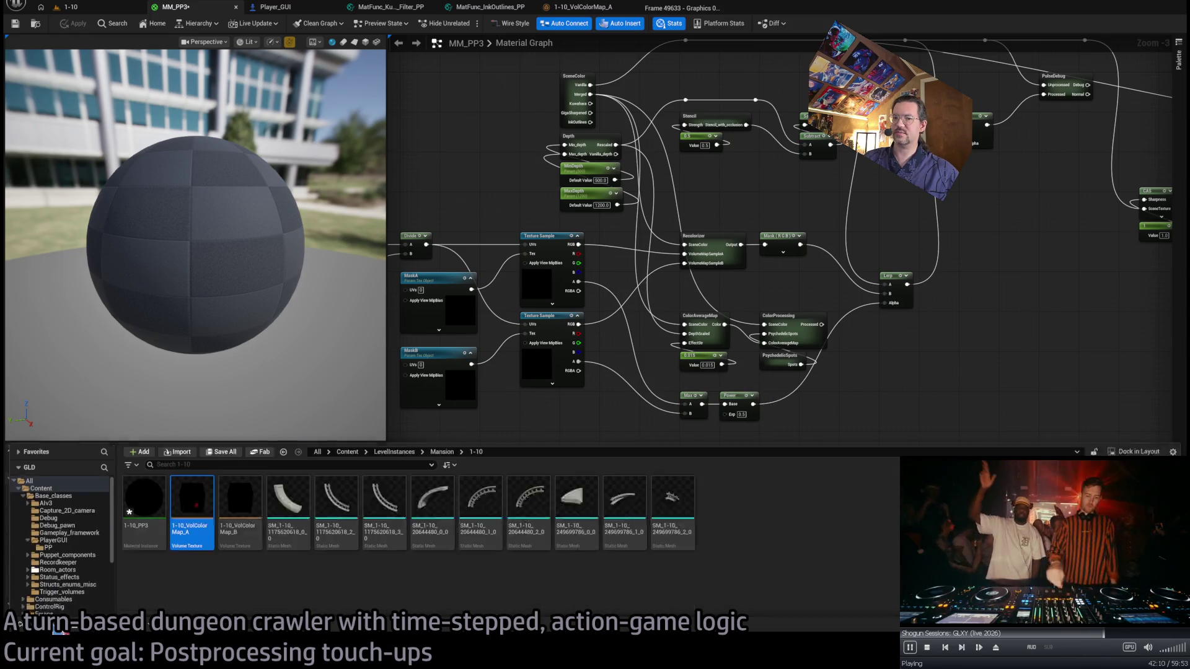
double_click(245, 455)
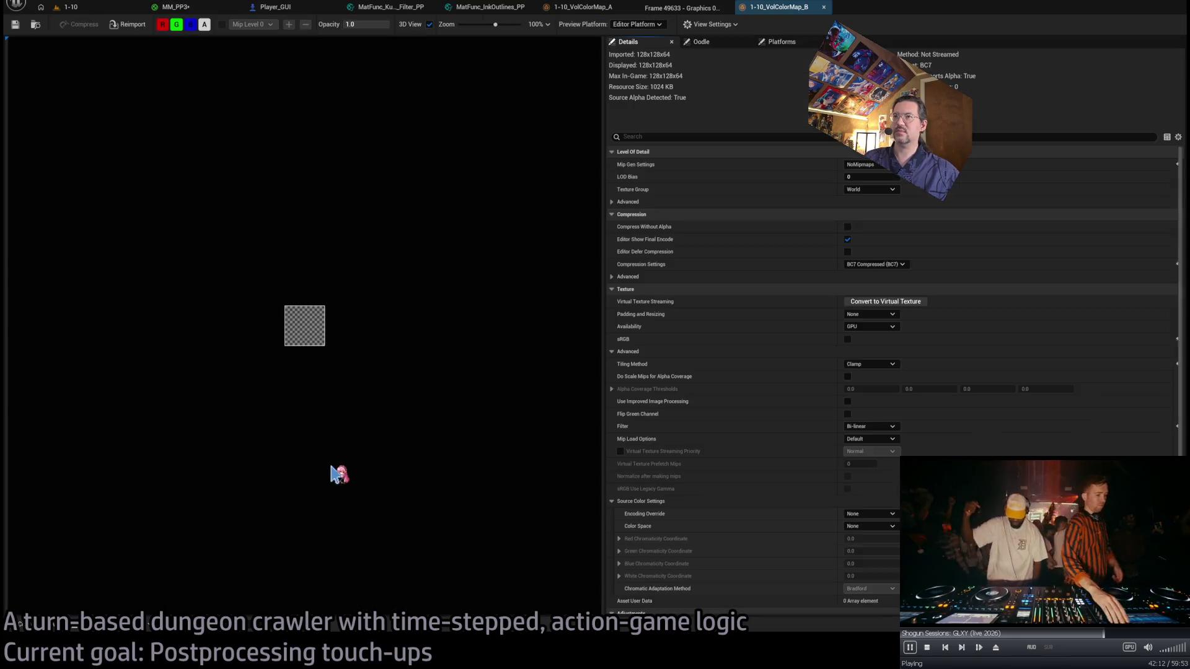
scroll(313, 347, up, 6)
scroll(309, 350, up, 2)
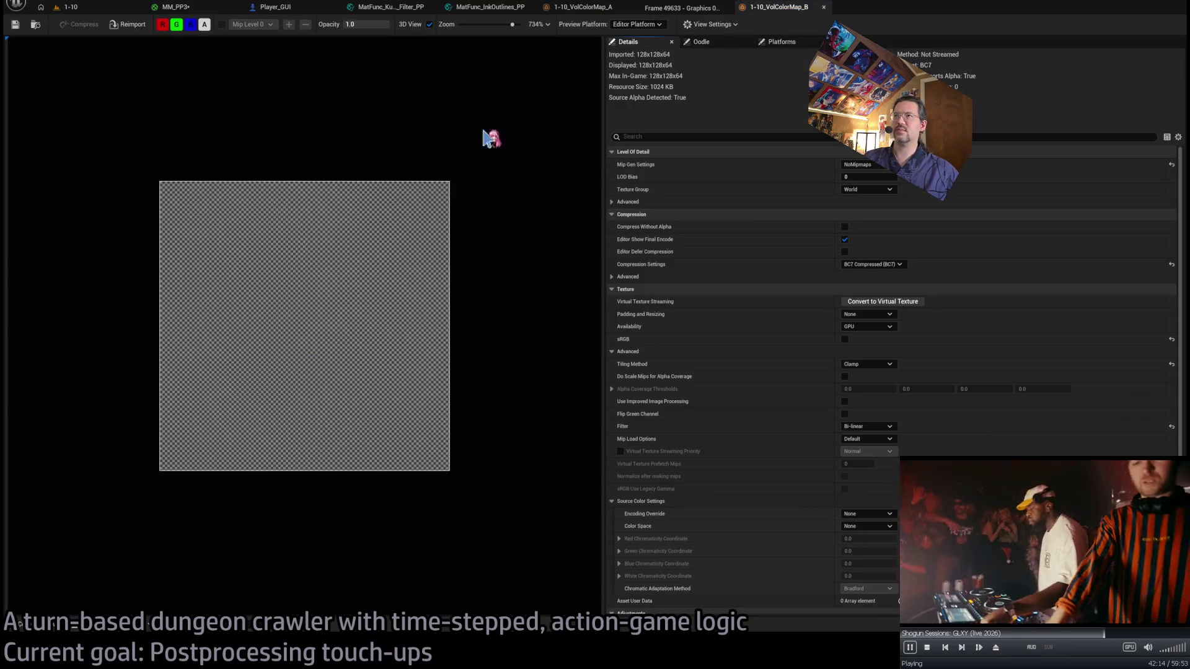
Close VolColorMap_B and the GPU profiler capture, rotate and inspect VolColorMap_A, then close it.
middle_click(763, 11)
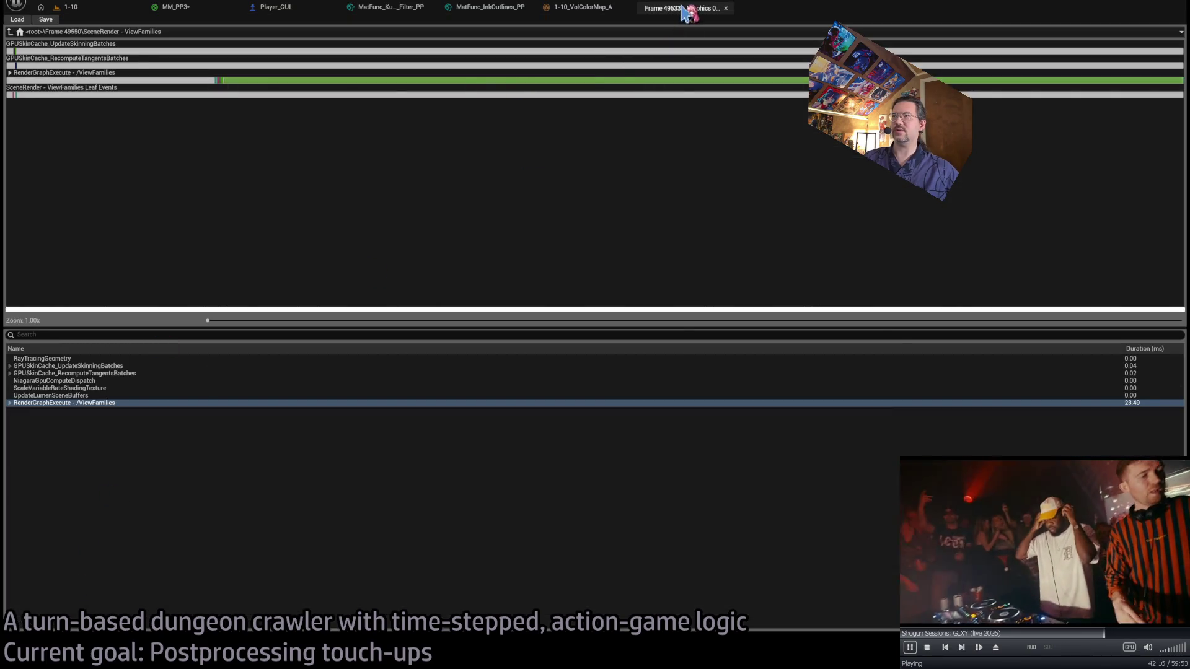
middle_click(685, 10)
mouse_move(327, 275)
mouse_down()
mouse_move(340, 314)
mouse_move(504, 321)
mouse_move(275, 324)
mouse_move(384, 332)
mouse_move(329, 339)
mouse_up()
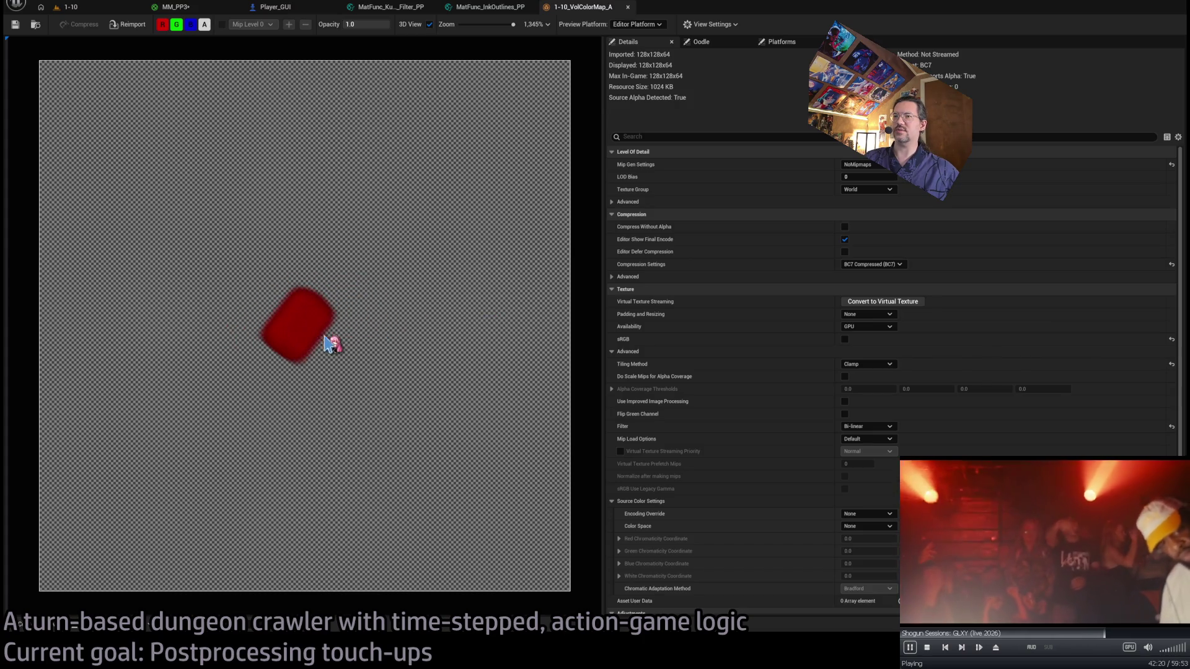
middle_click(583, 9)
key(ctrl+space)
click(512, 325)
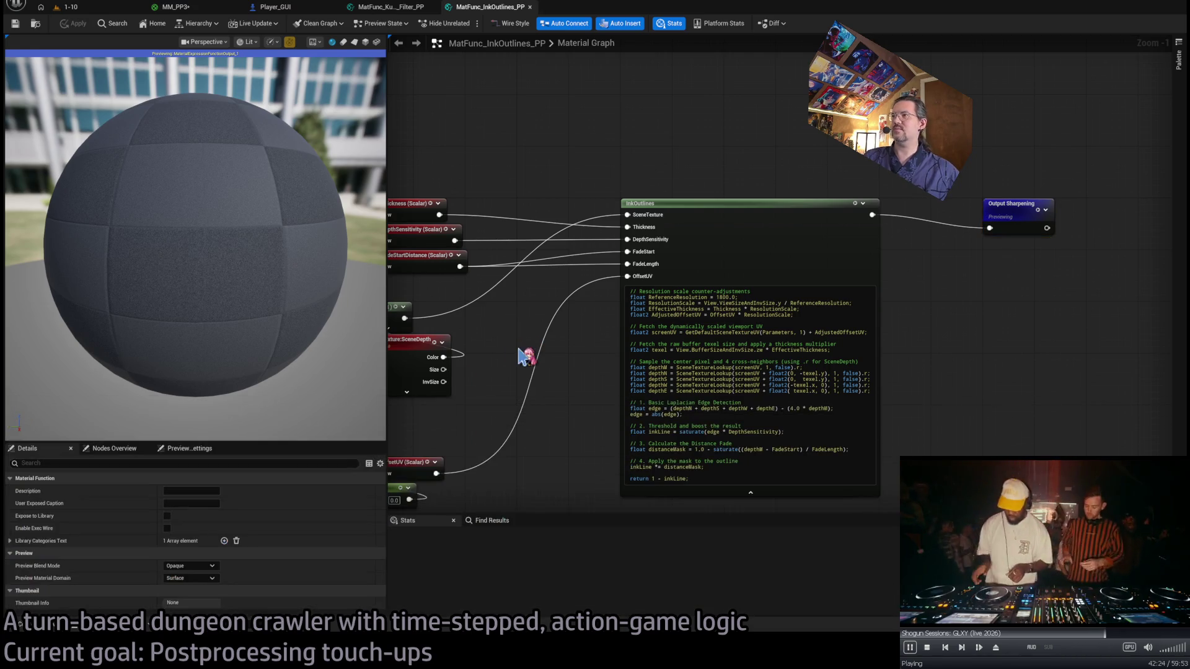
In MM_PP3, wire the Power node's result directly into Emissive Color.
scroll(471, 273, down, 2)
click(205, 11)
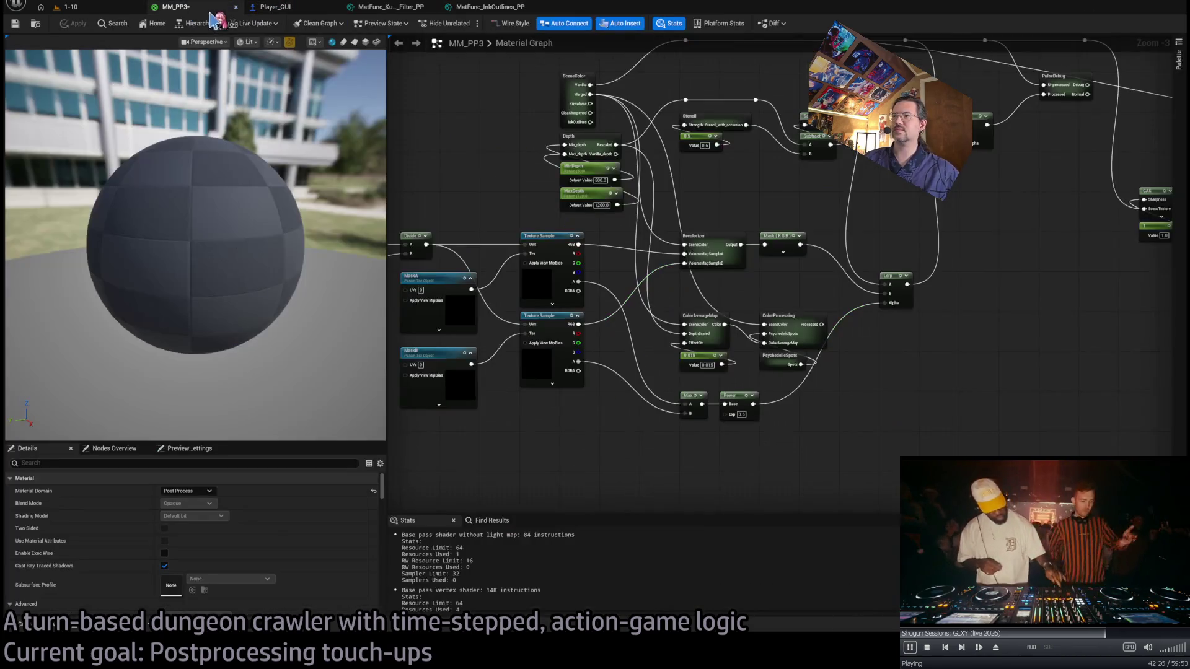
scroll(585, 355, up, 1)
scroll(570, 360, down, 1)
mouse_move(567, 367)
mouse_down()
mouse_move(631, 335)
mouse_move(713, 336)
mouse_move(606, 345)
mouse_move(589, 400)
mouse_up()
mouse_move(671, 378)
mouse_down()
mouse_move(975, 229)
mouse_move(1180, 276)
mouse_move(1094, 127)
mouse_move(1071, 137)
mouse_up()
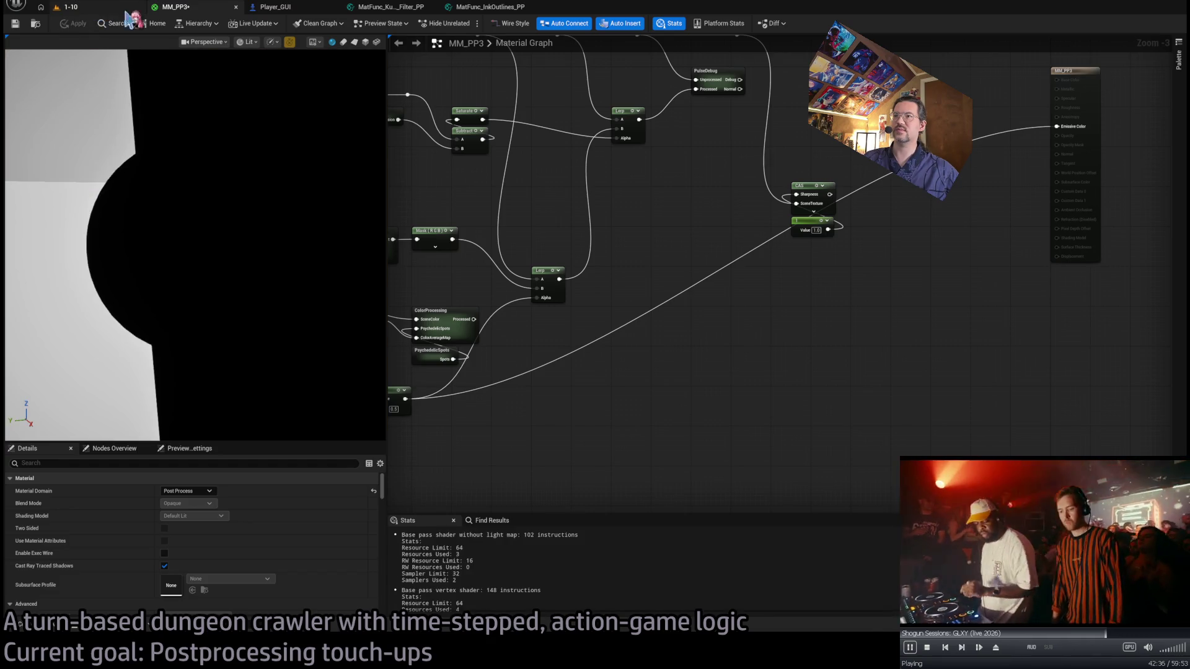
Preview the mask in the running game, stop play, and reframe MM_PP3 with a smaller preview.
click(127, 11)
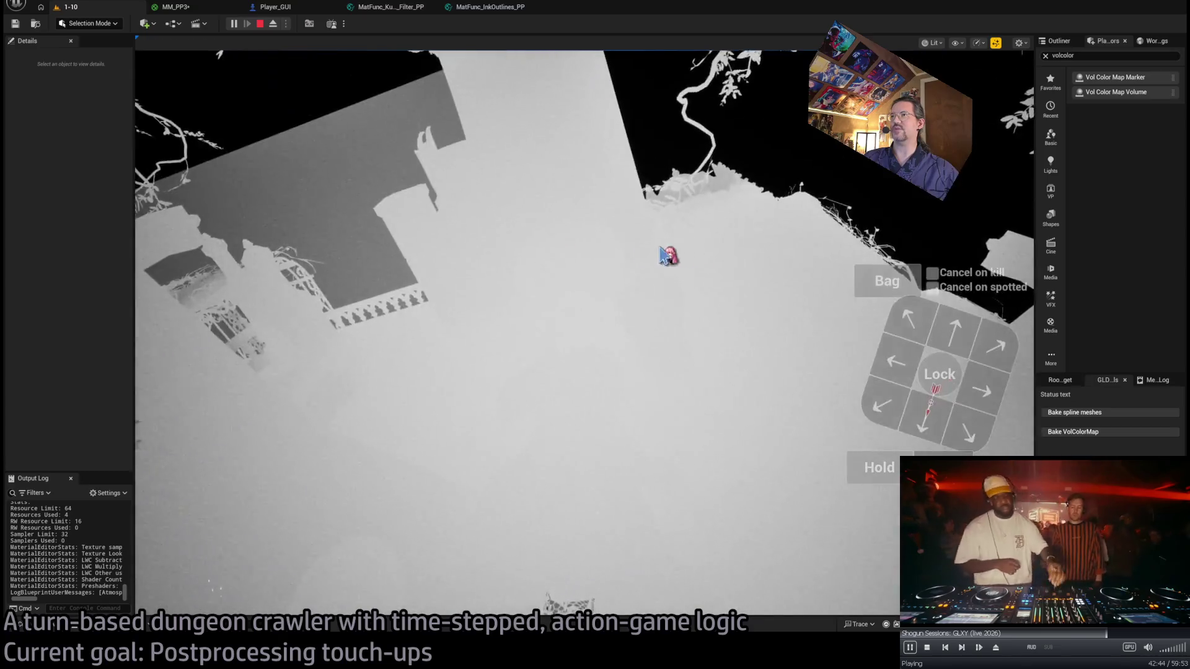
key(Escape)
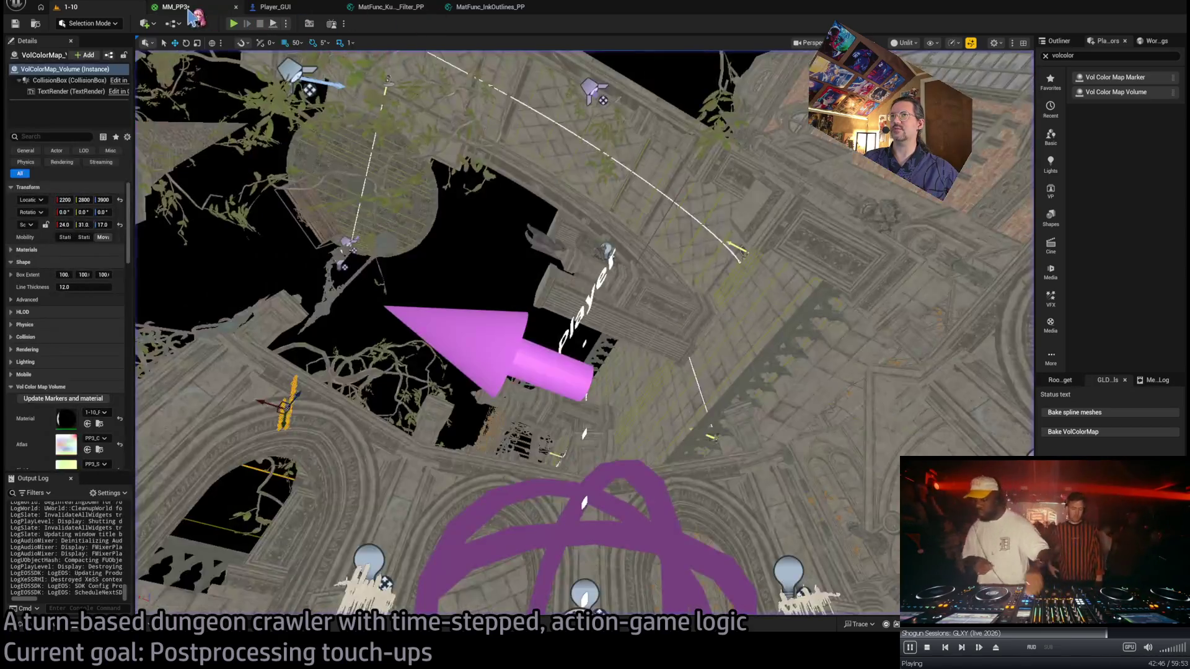
click(194, 16)
scroll(644, 347, up, 3)
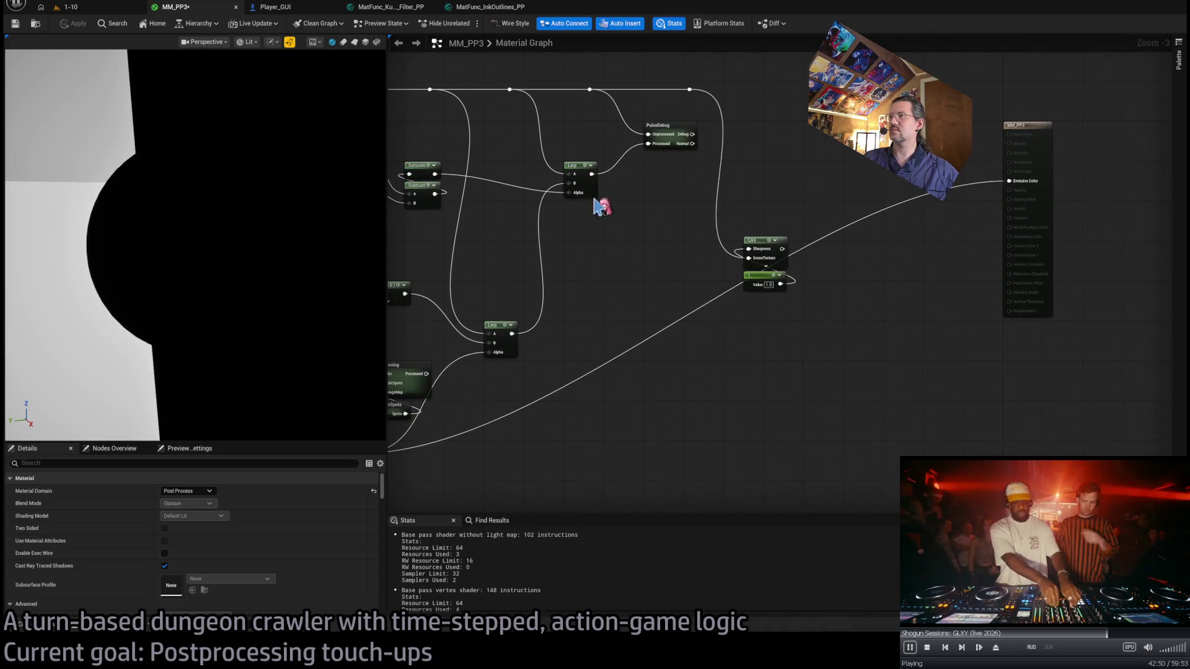
drag(624, 171, 796, 254)
drag(390, 233, 152, 235)
scroll(460, 405, up, 3)
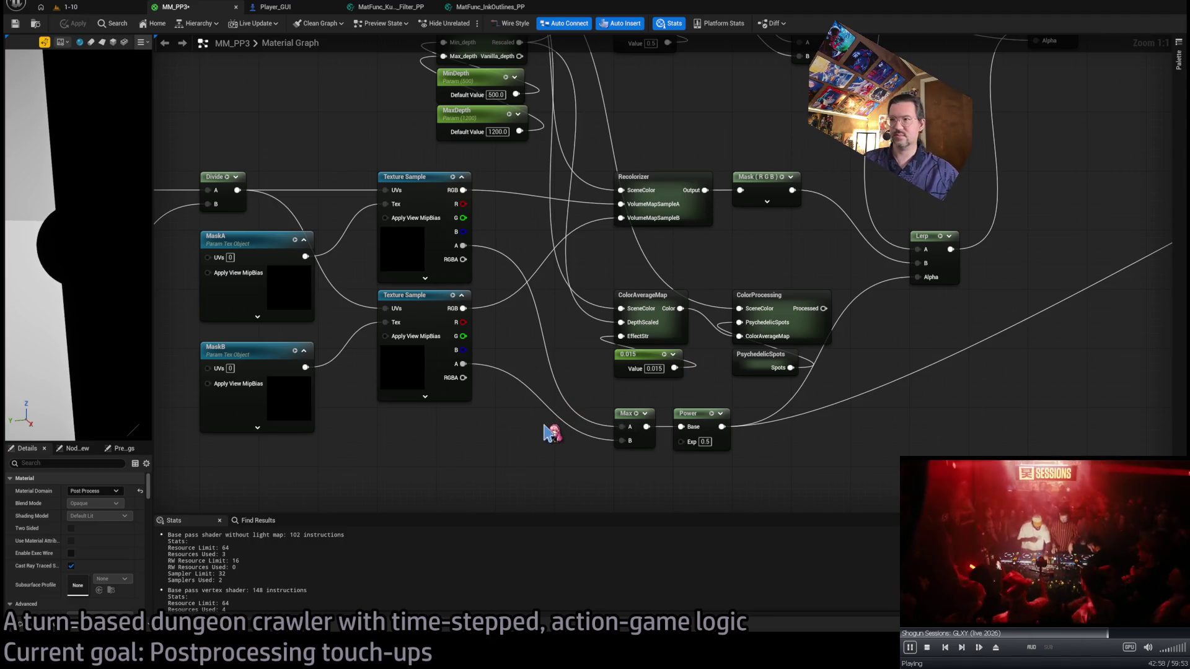
Select the ExtentsFromCorner and AnchorLocation parameters to read their default values.
drag(583, 379, 850, 348)
drag(413, 417, 564, 360)
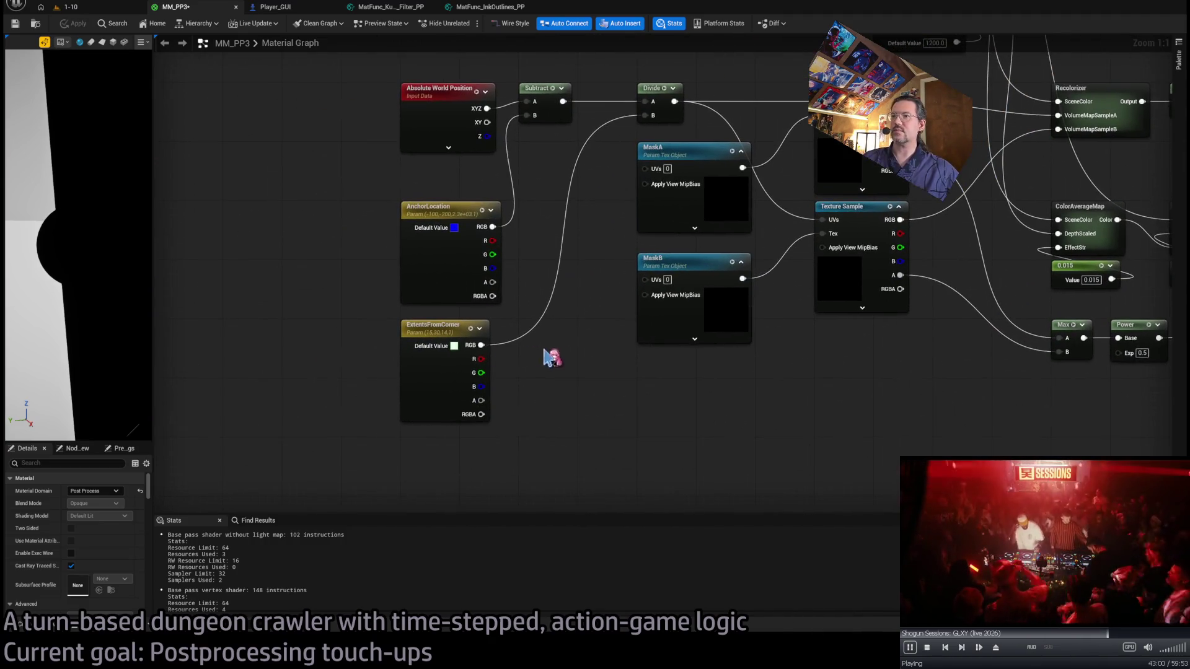
mouse_move(331, 329)
mouse_down()
mouse_move(518, 358)
mouse_move(537, 395)
mouse_up()
drag(374, 315, 523, 385)
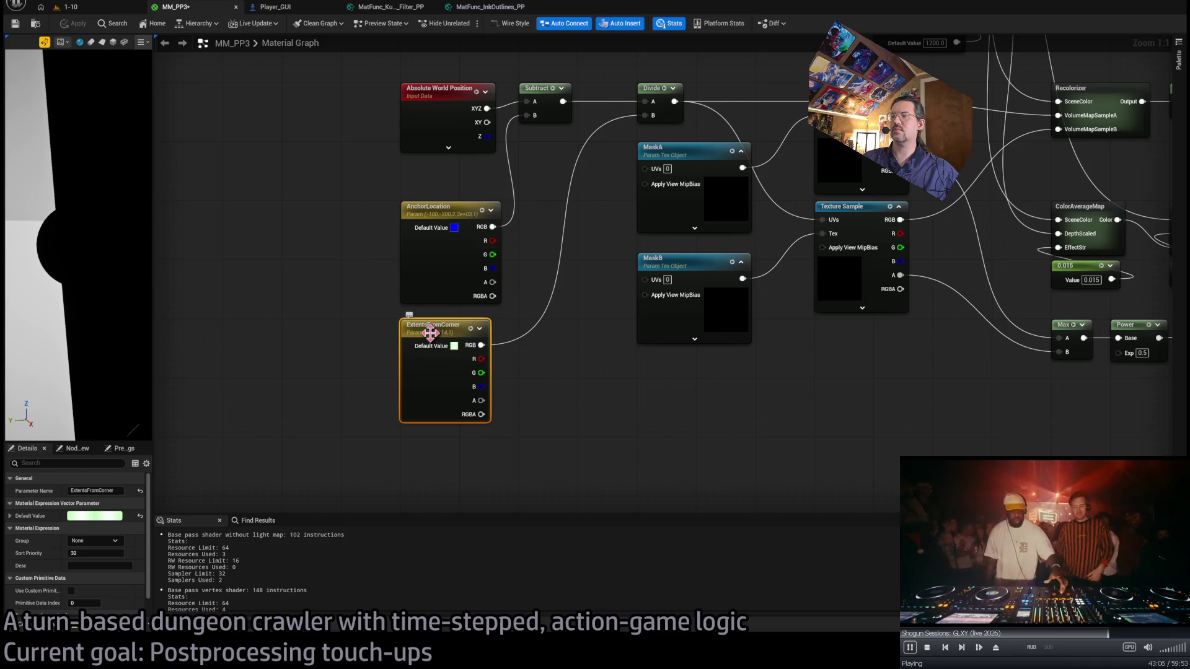
click(570, 393)
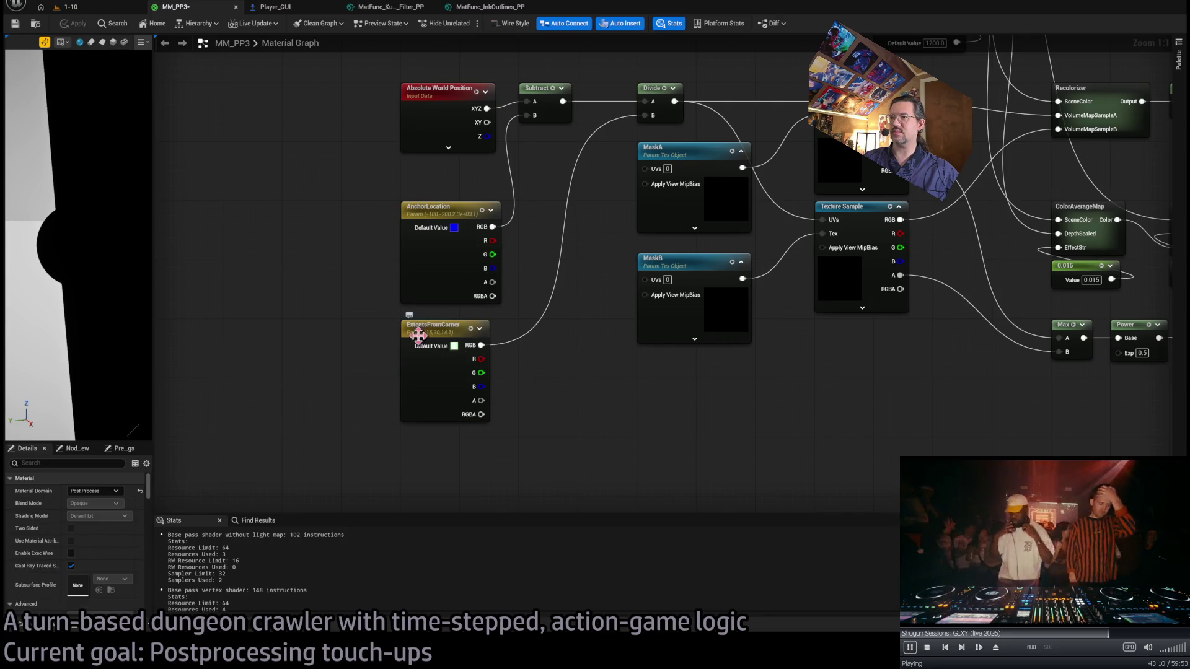
click(452, 336)
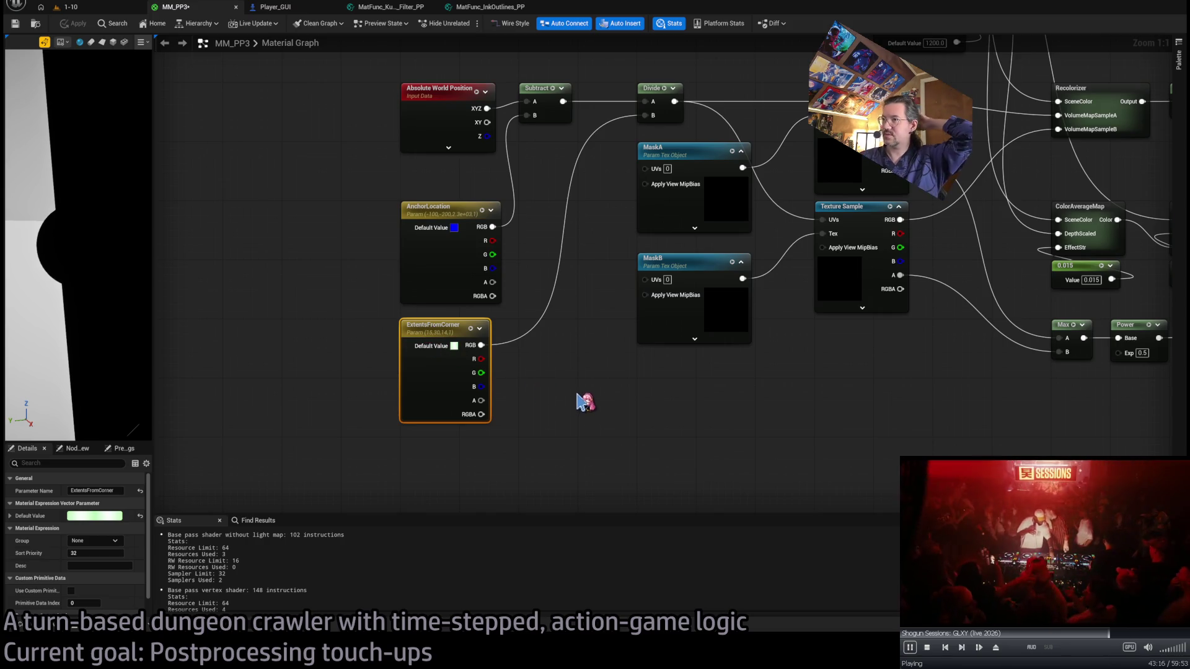
click(444, 208)
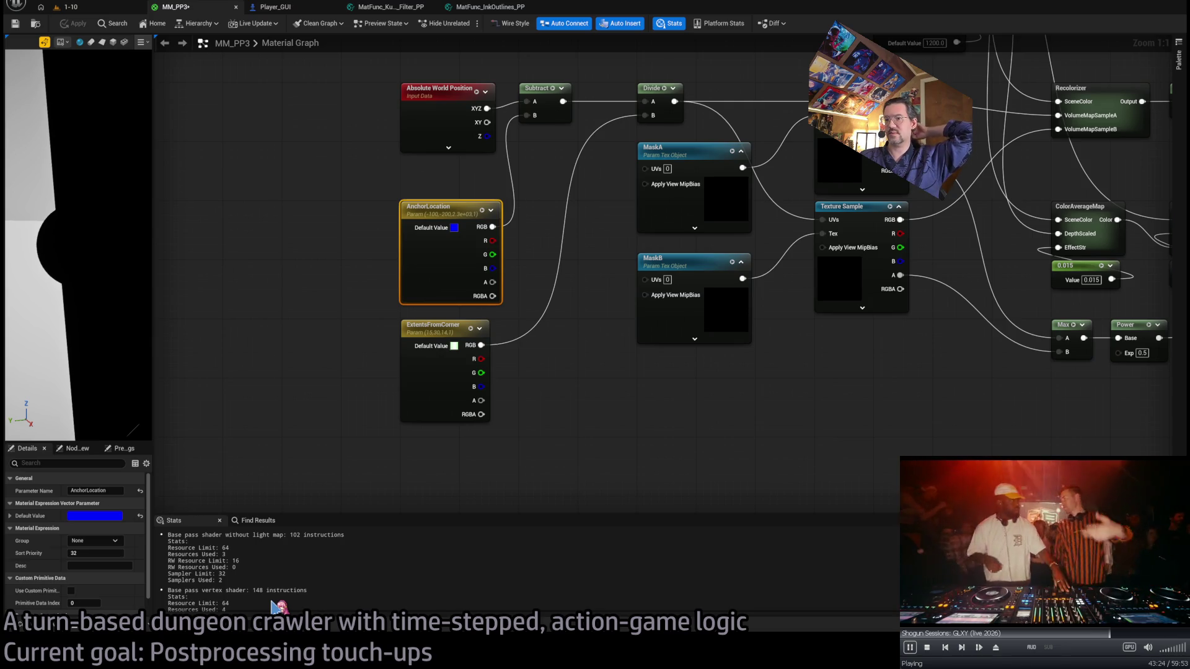
scroll(279, 606, down, 5)
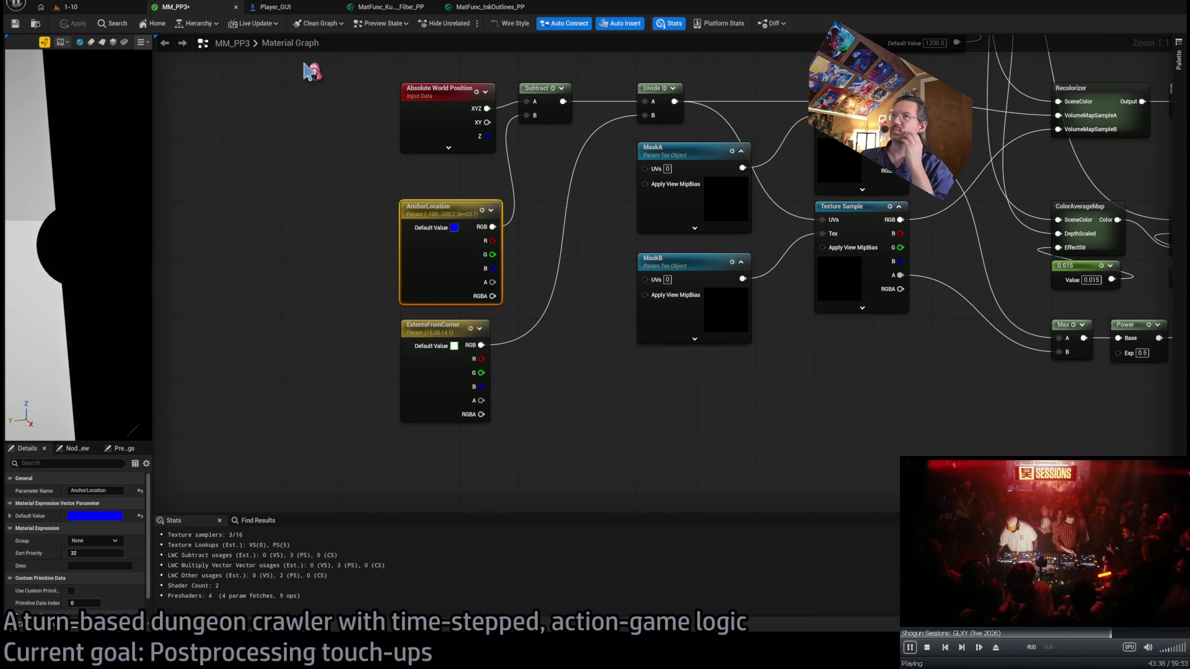
Bring up the Player_GUI Blueprint's EventGraph.
click(280, 7)
click(71, 7)
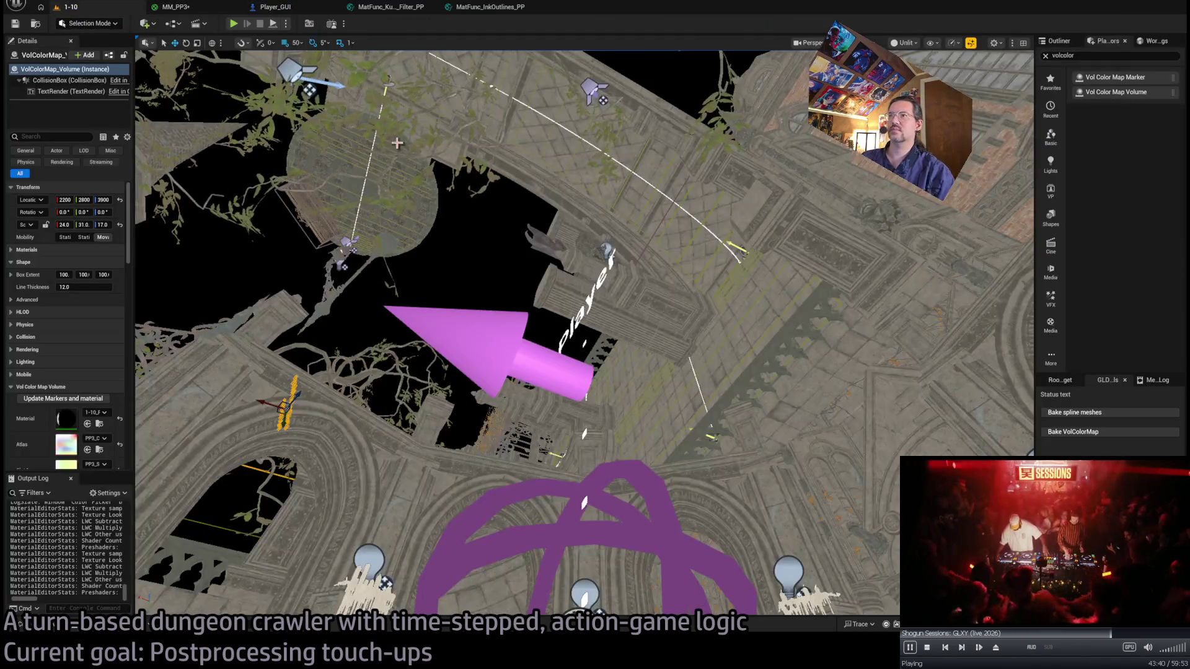
click(275, 7)
scroll(503, 231, down, 5)
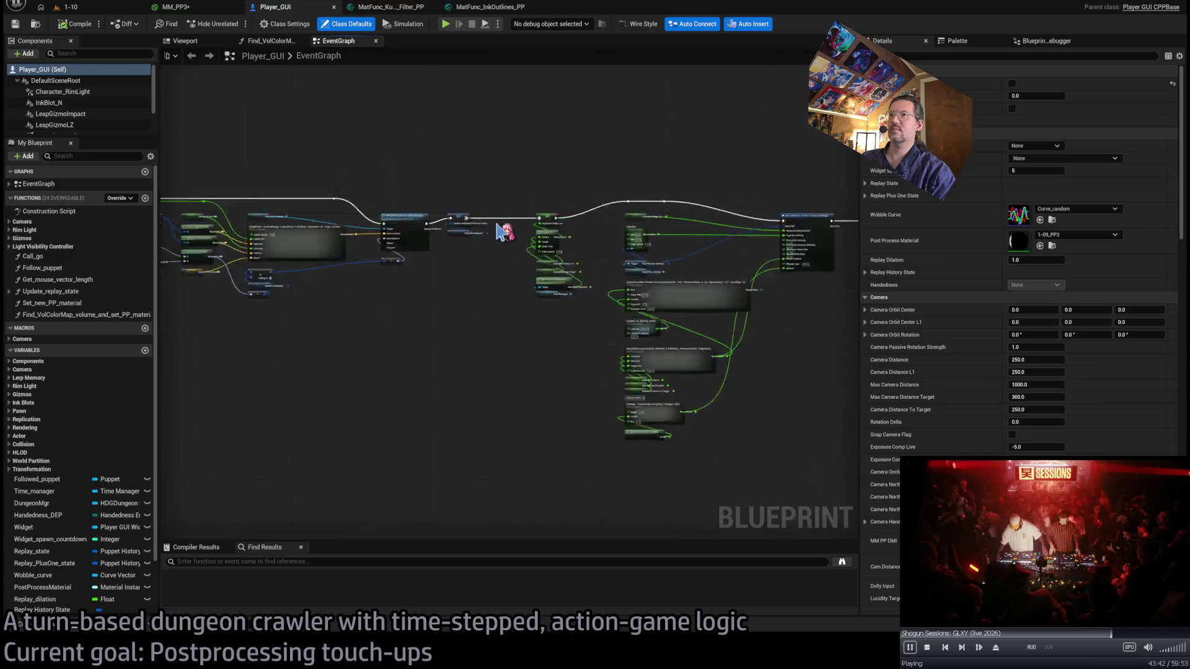
Close the EventGraph, select the Update PP call, and resume the 1-10 game to hit its breakpoint.
middle_click(339, 42)
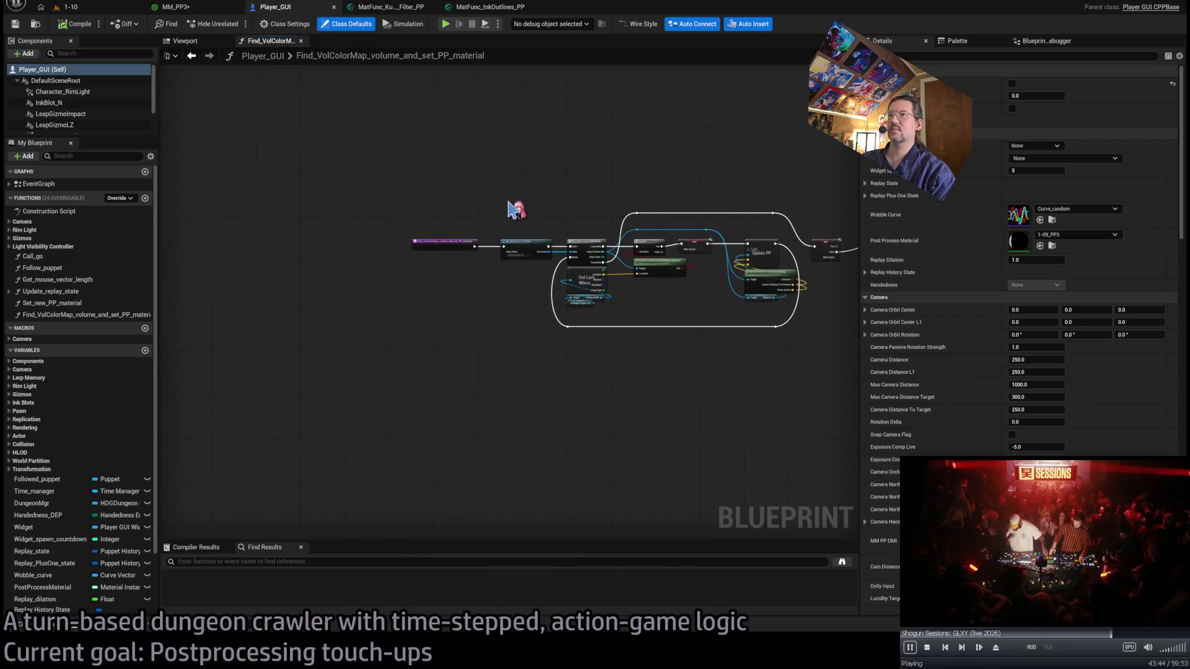
scroll(516, 209, up, 5)
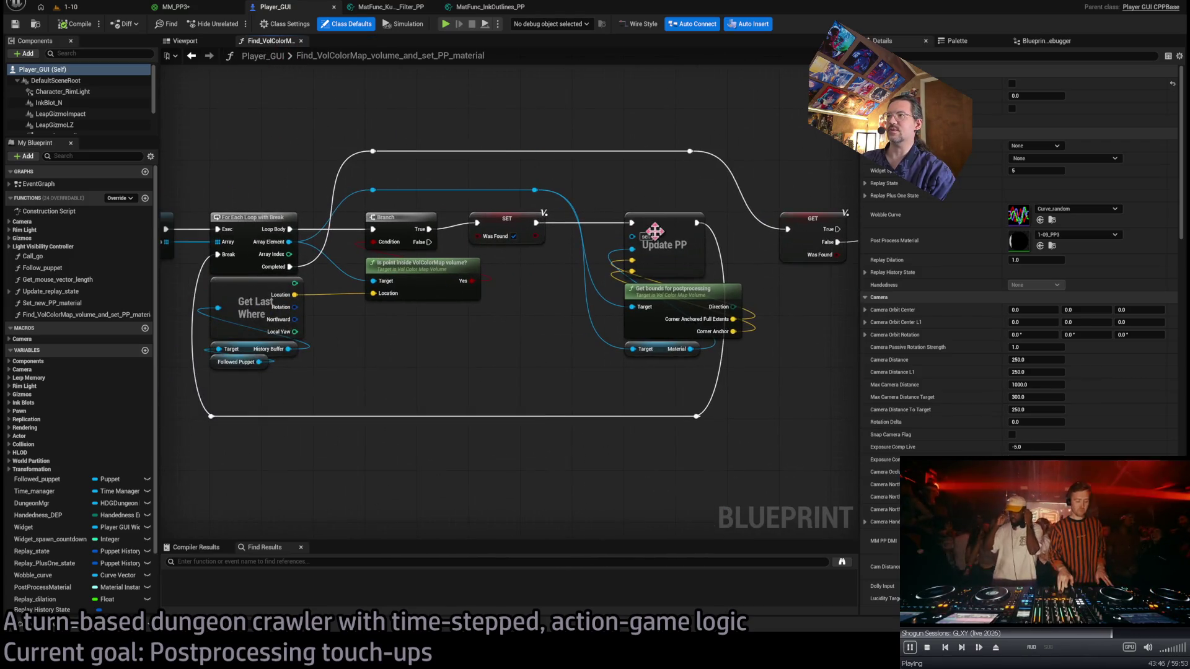
click(655, 232)
click(68, 7)
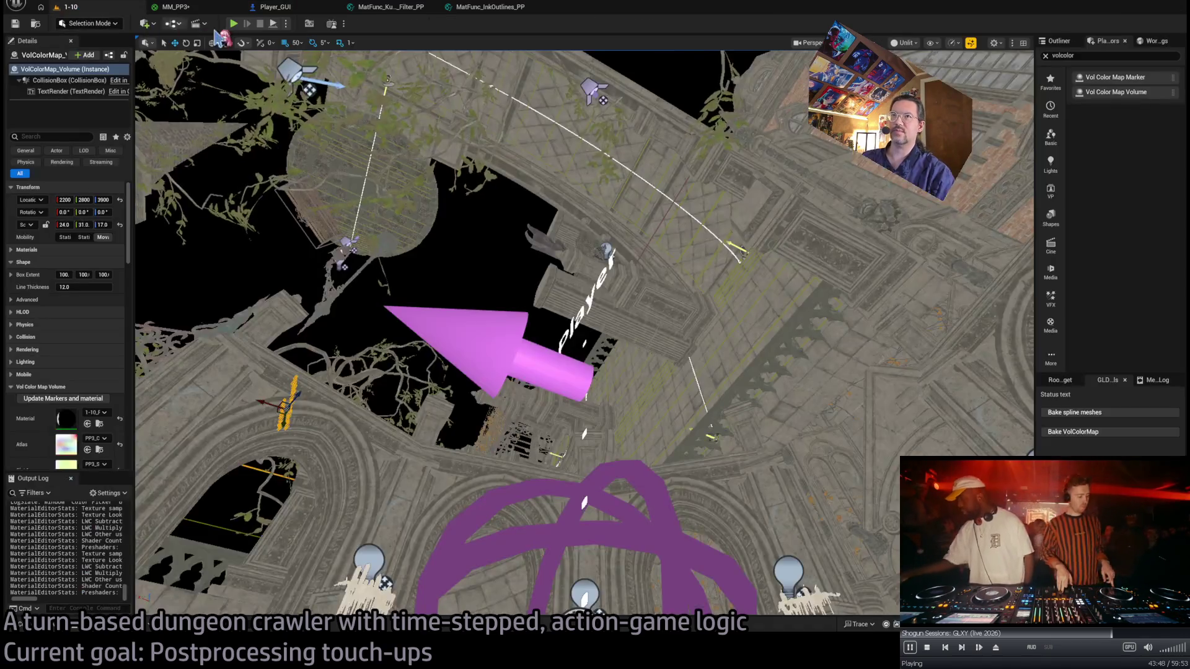
click(263, 26)
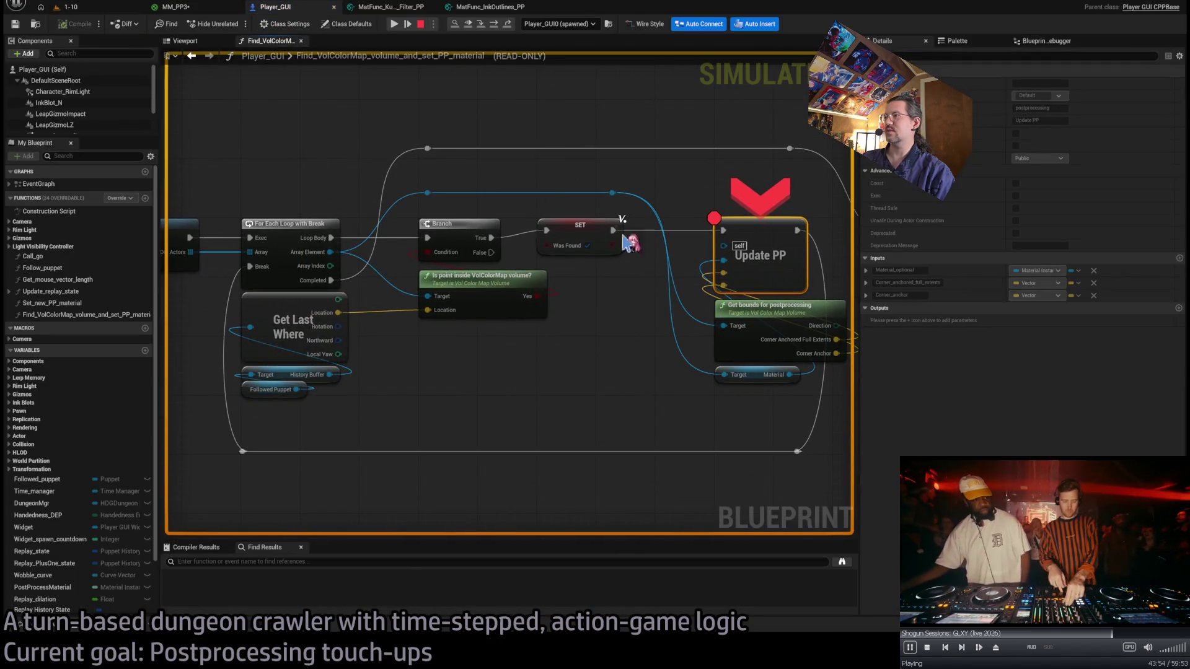
Step into Set_new_PP_material, past Is Valid, to Create Dynamic Material Instance.
click(483, 26)
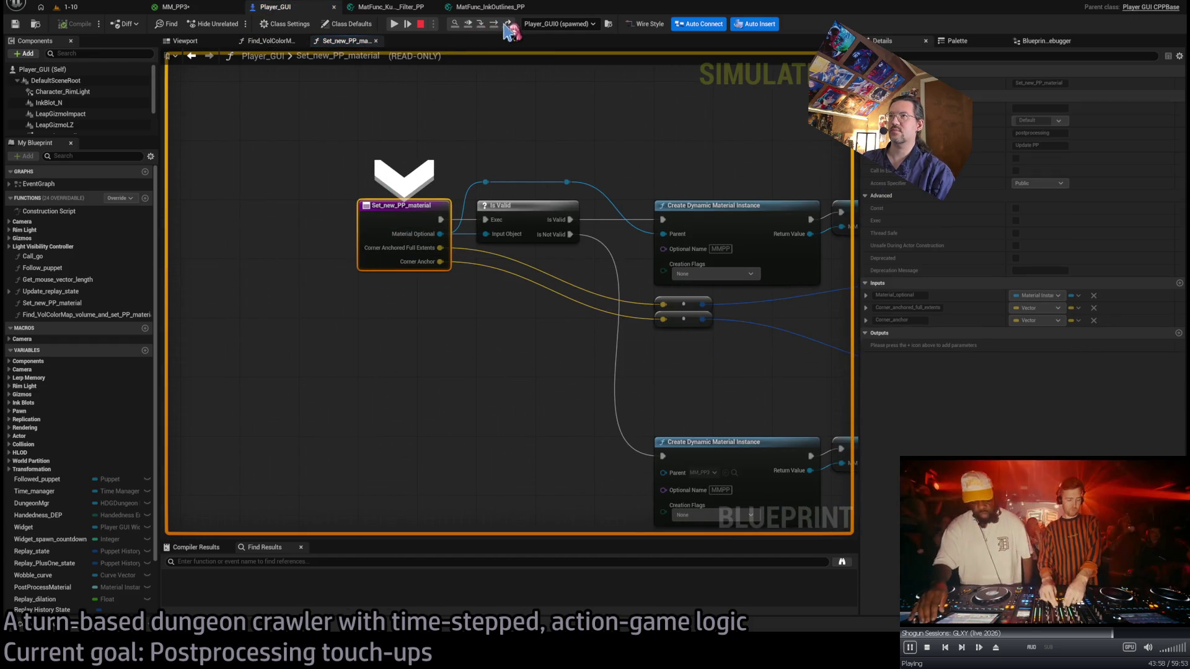
click(505, 26)
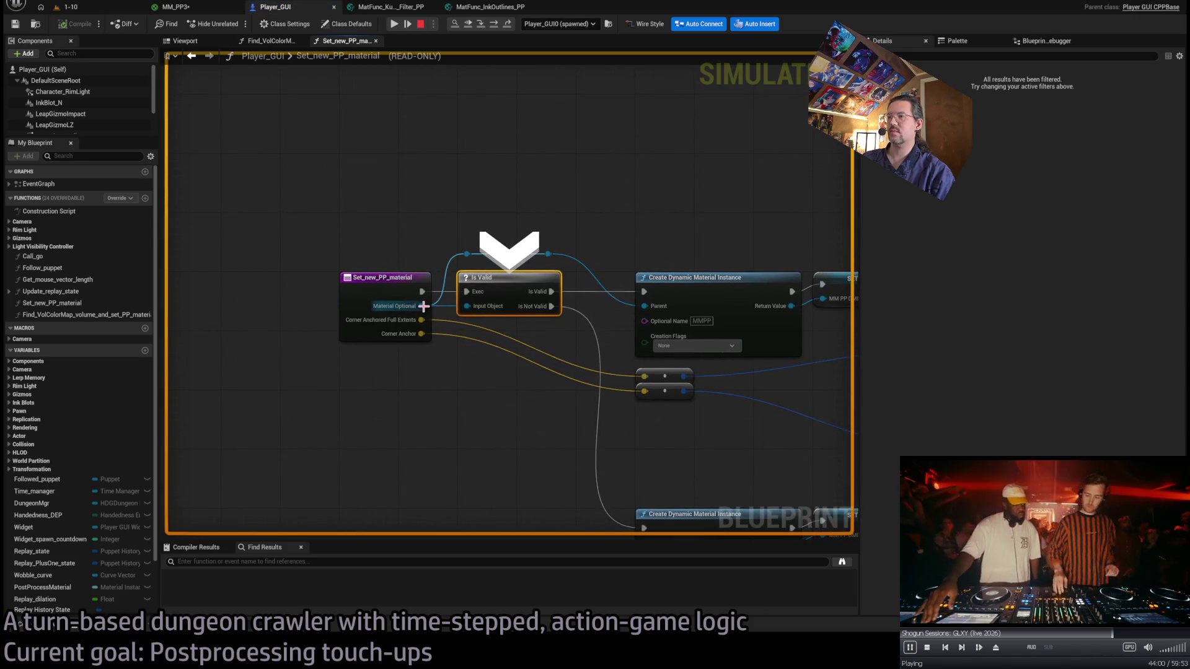
click(495, 26)
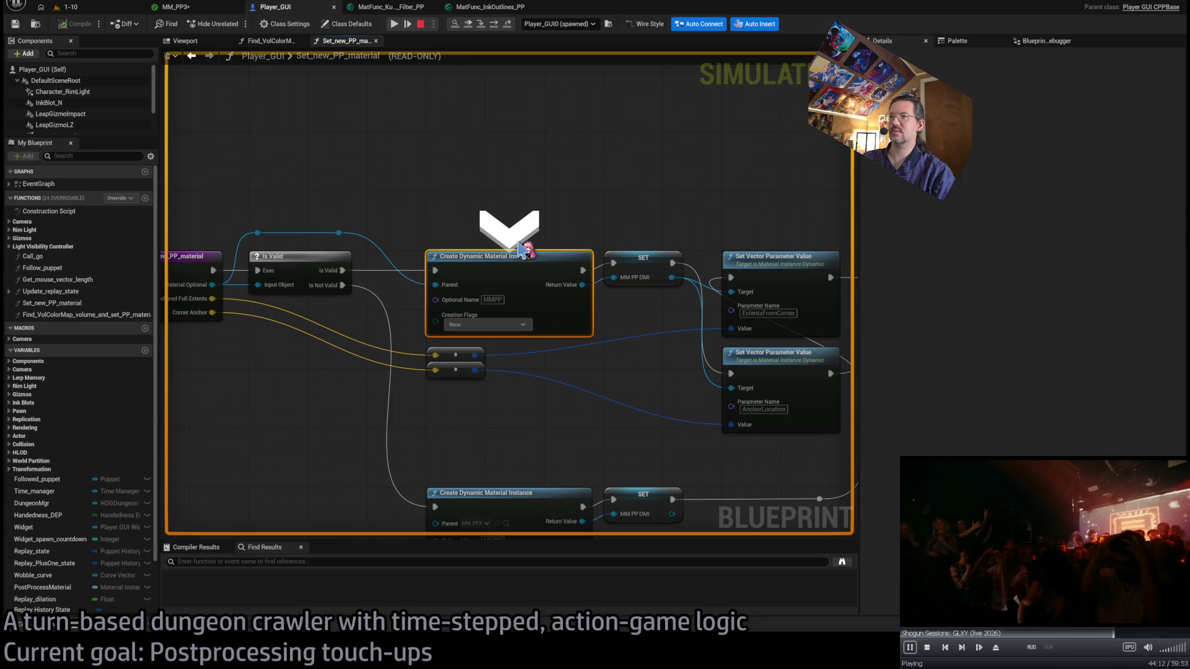
Glance at Material.h in the code editor, close it, and open the 1-10 folder assets.
double_click(563, 273)
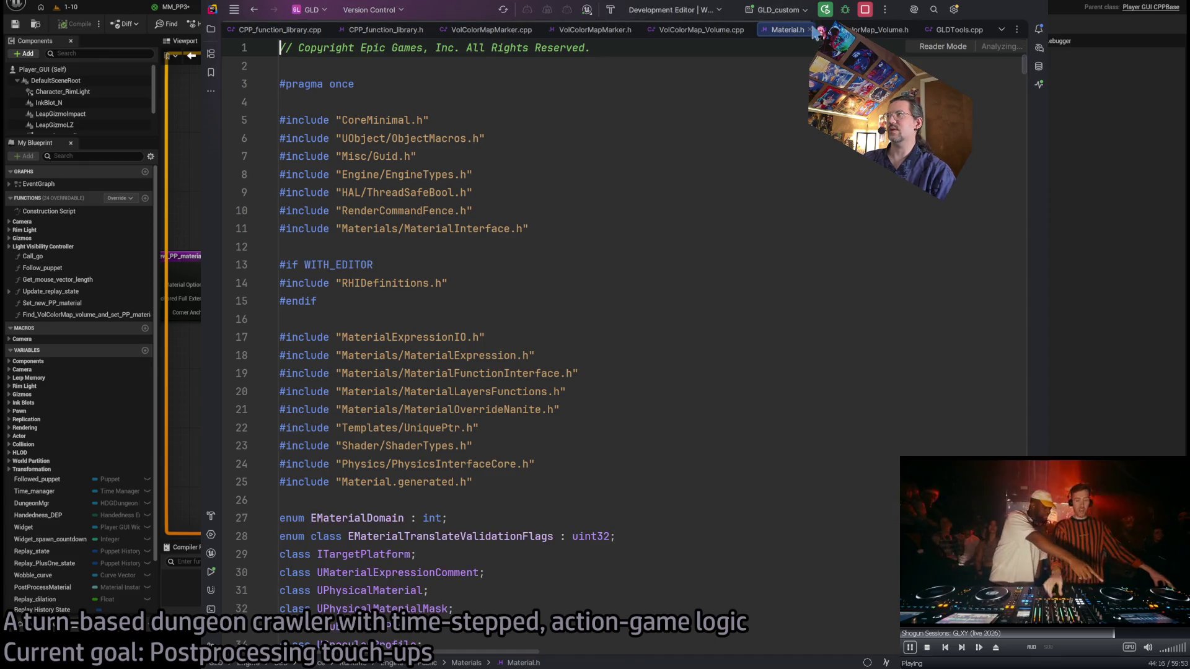
middle_click(799, 31)
key(alt+Tab)
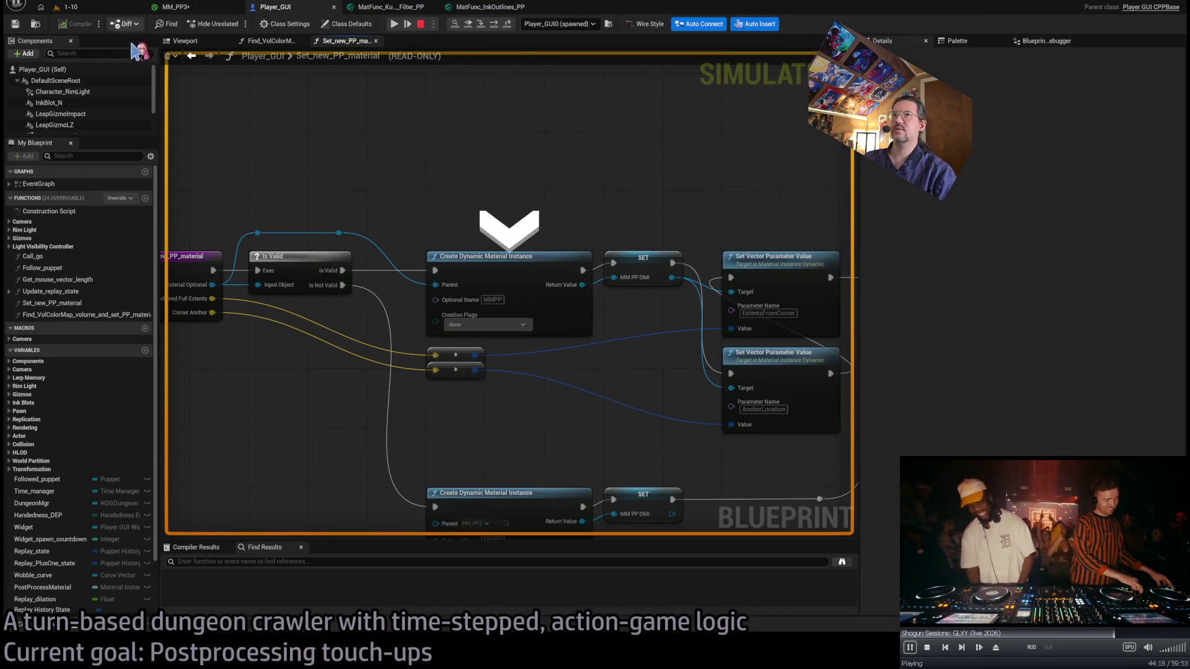
click(19, 623)
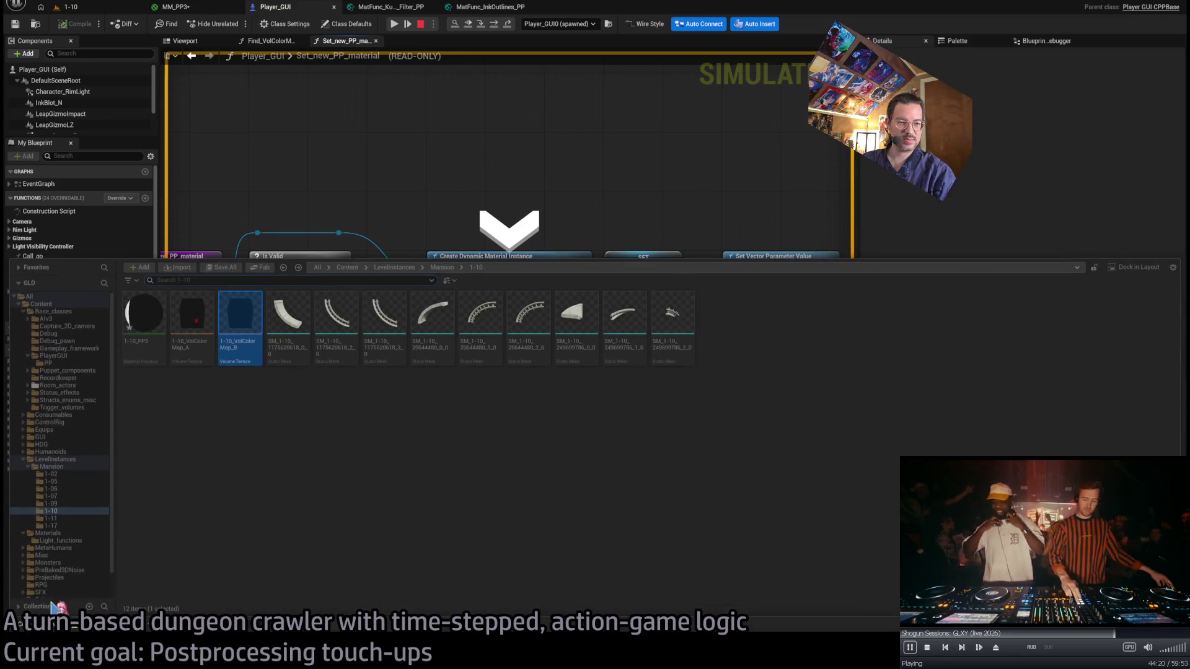
Stop the simulation, open 1-10_PP3, and expand its AnchorLocation and ExtentsFromCorner values.
key(Escape)
click(19, 623)
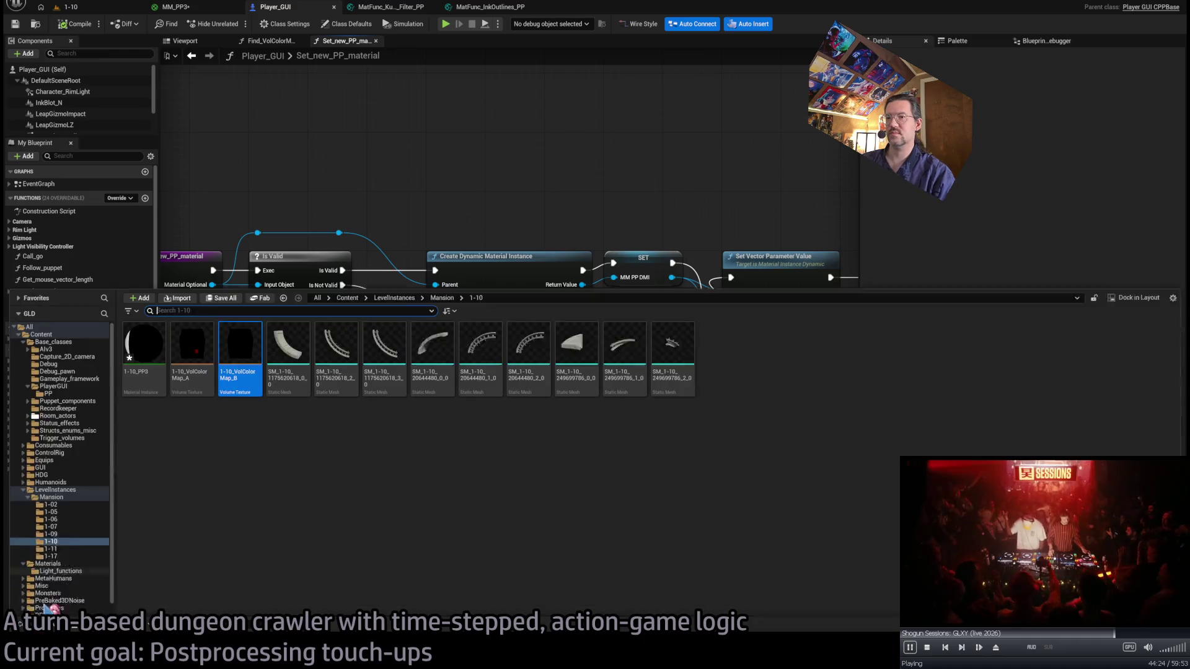
click(155, 315)
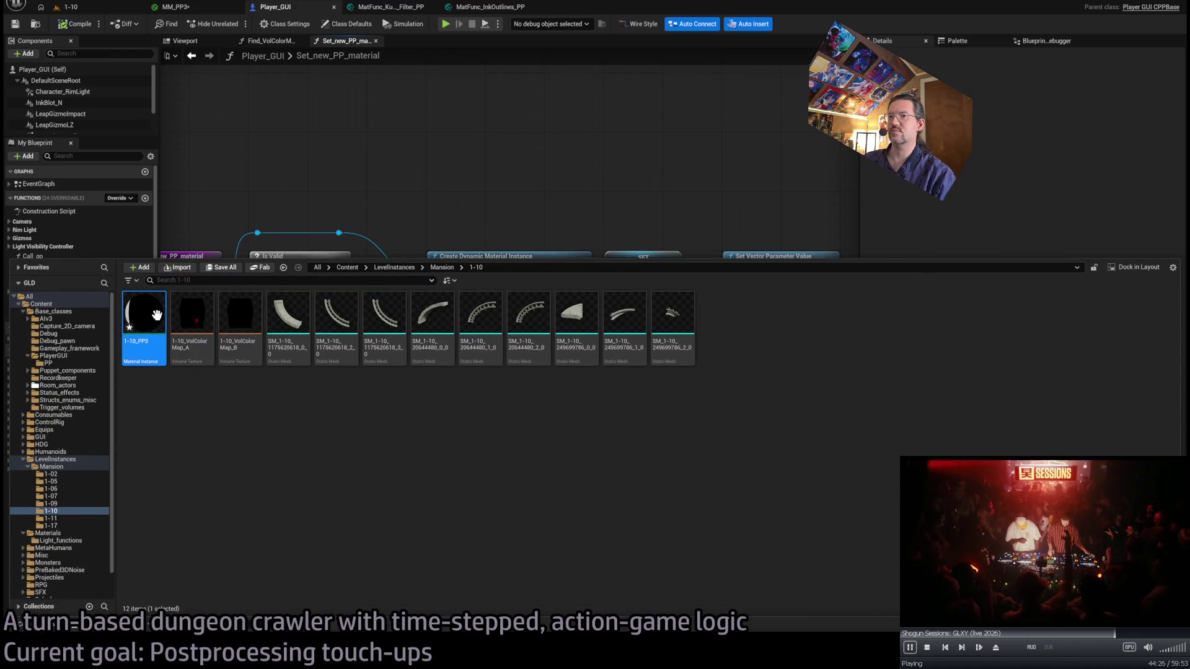
double_click(155, 315)
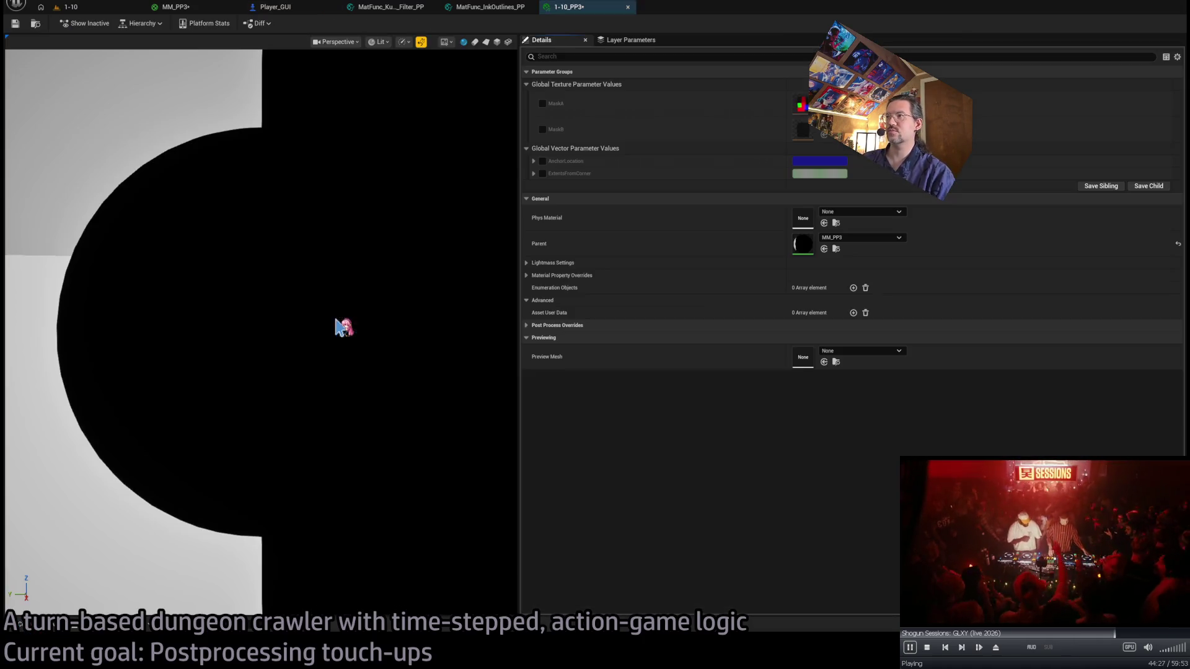
click(533, 161)
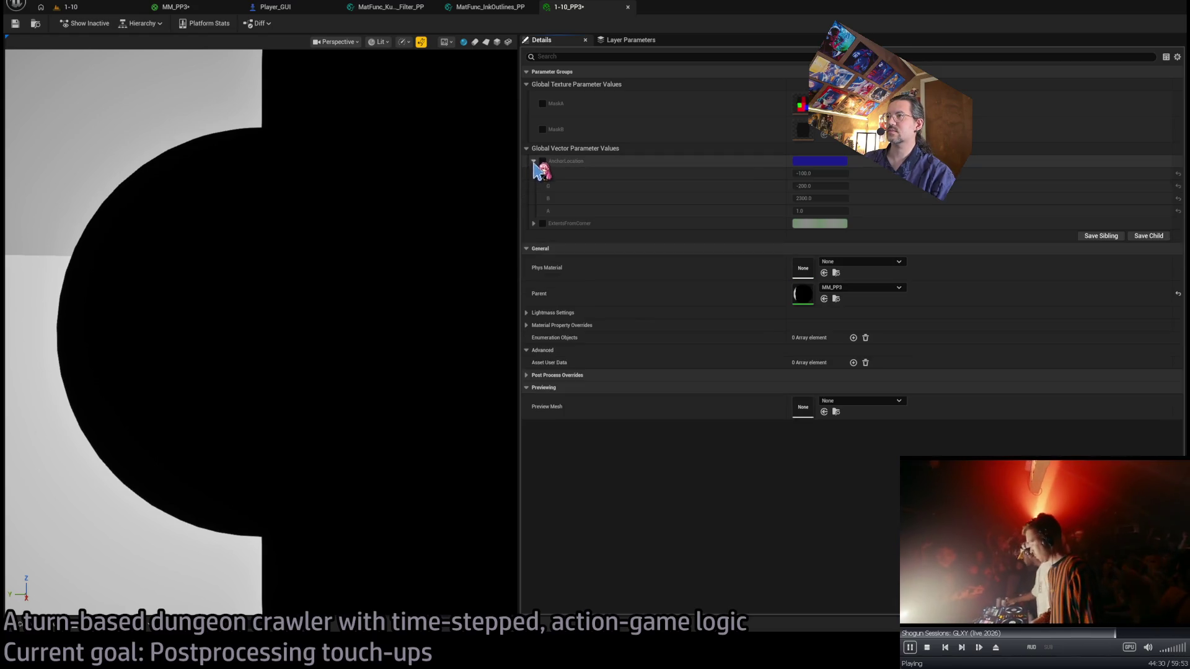
click(534, 223)
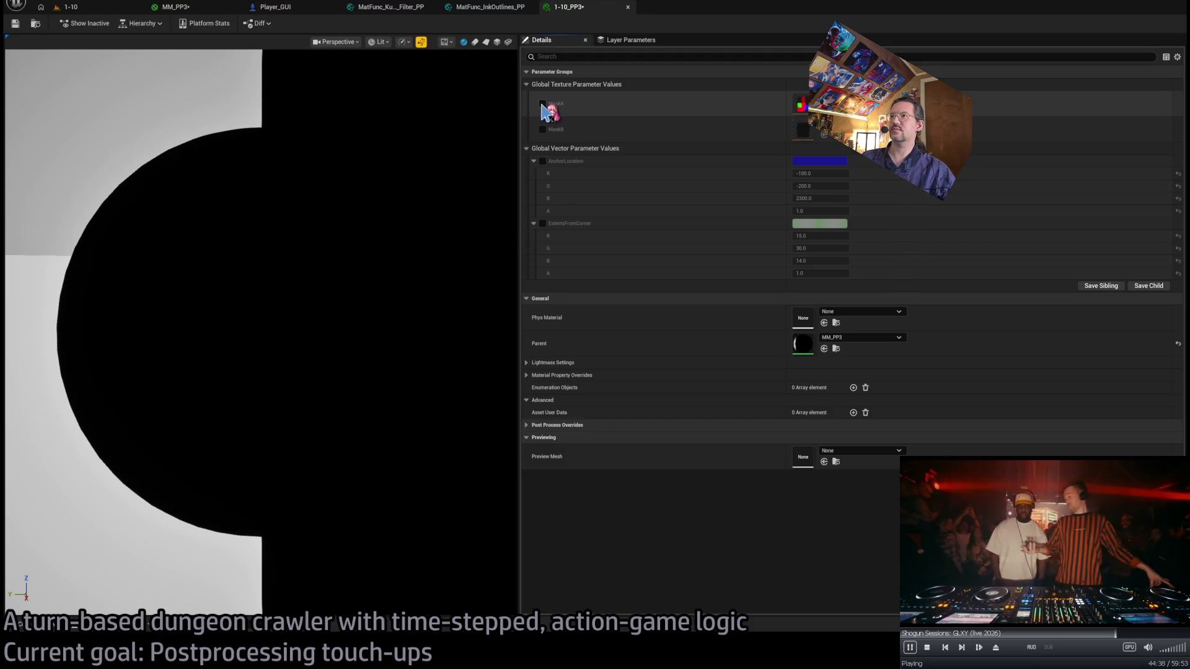
Enable the MaskA and MaskB texture parameters on 1-10_PP3, then return to the 1-10 level.
click(111, 8)
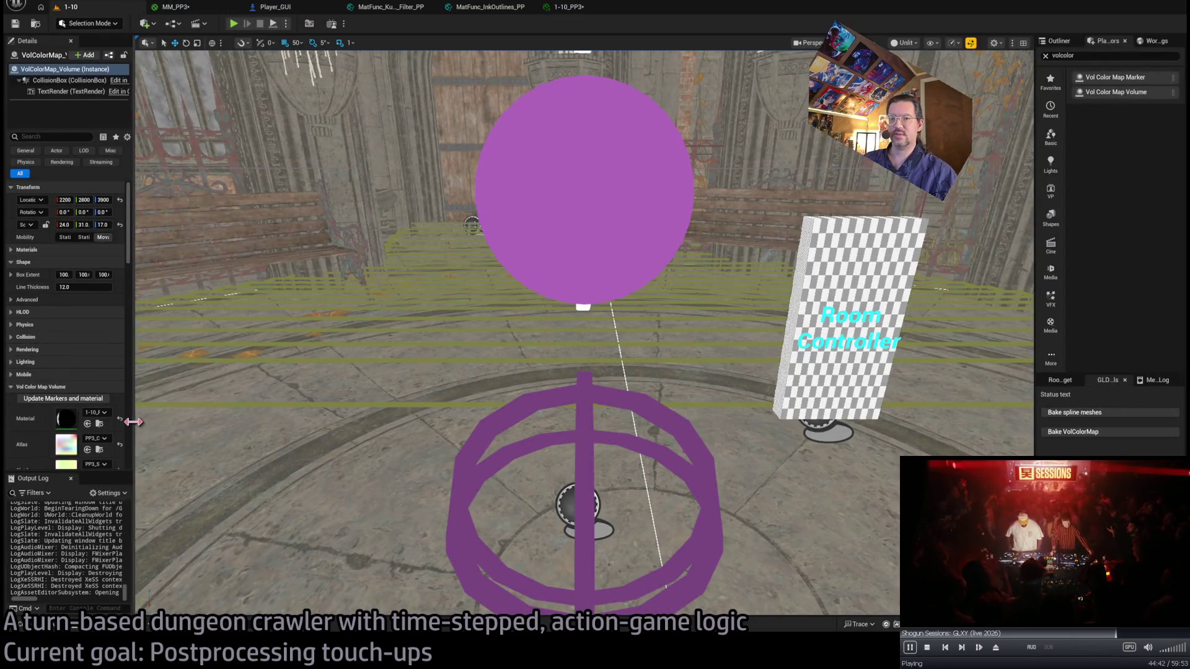
drag(130, 413, 297, 409)
scroll(184, 392, down, 5)
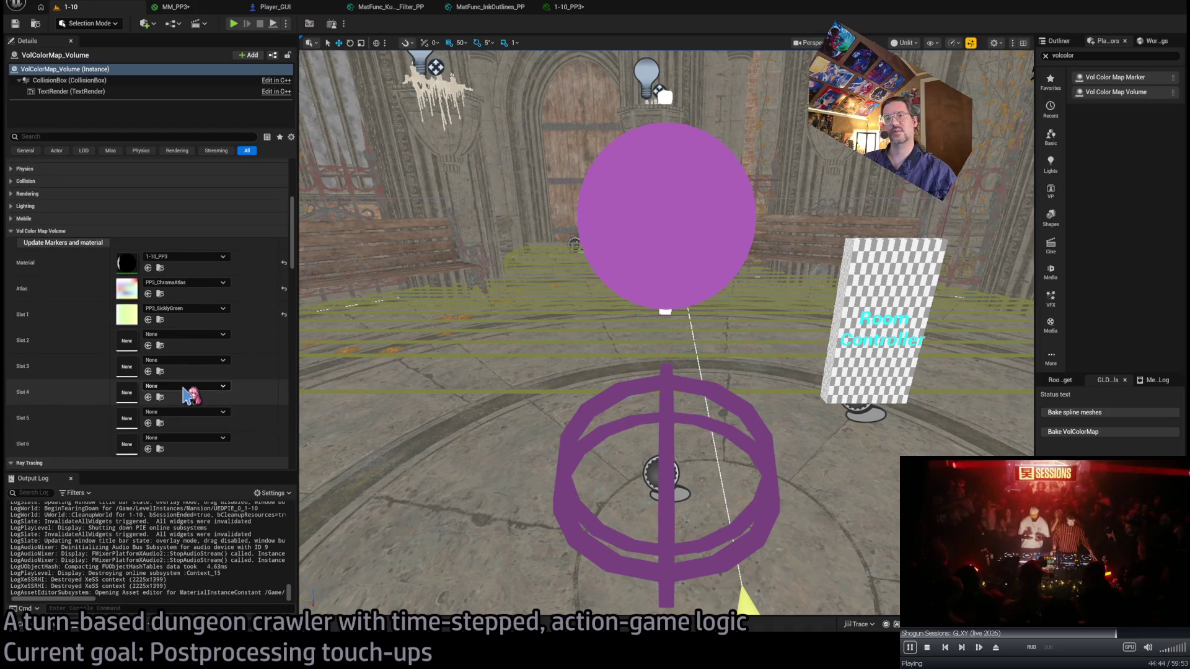
key(ctrl+space)
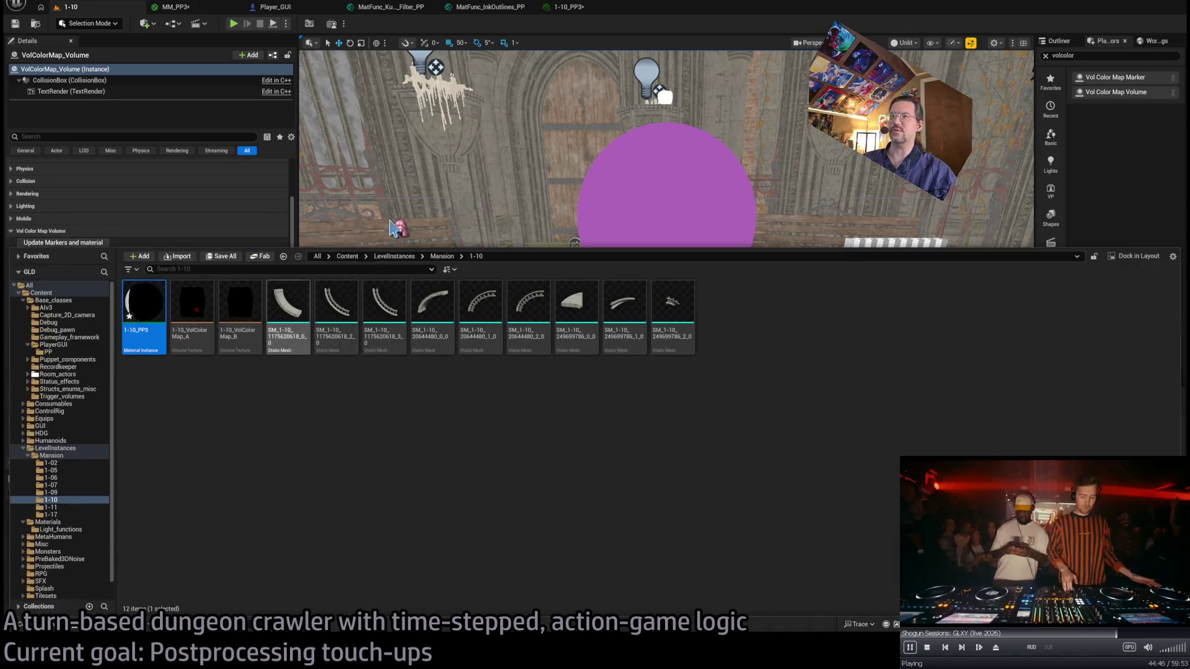
click(180, 8)
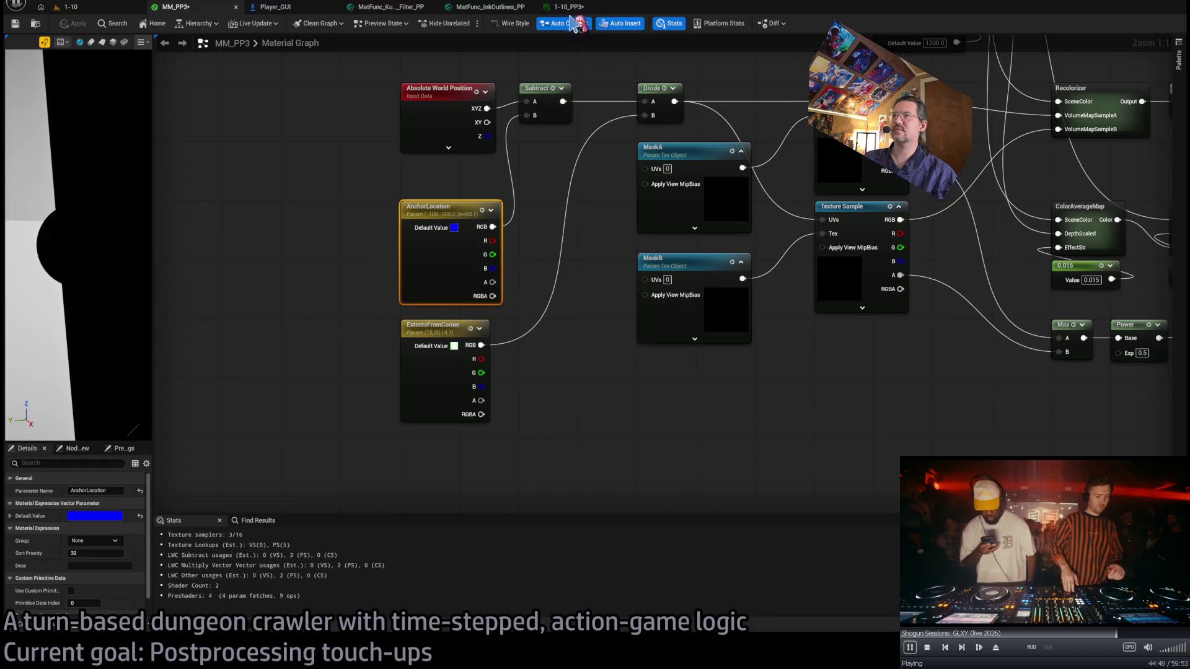
click(569, 7)
click(542, 104)
click(542, 129)
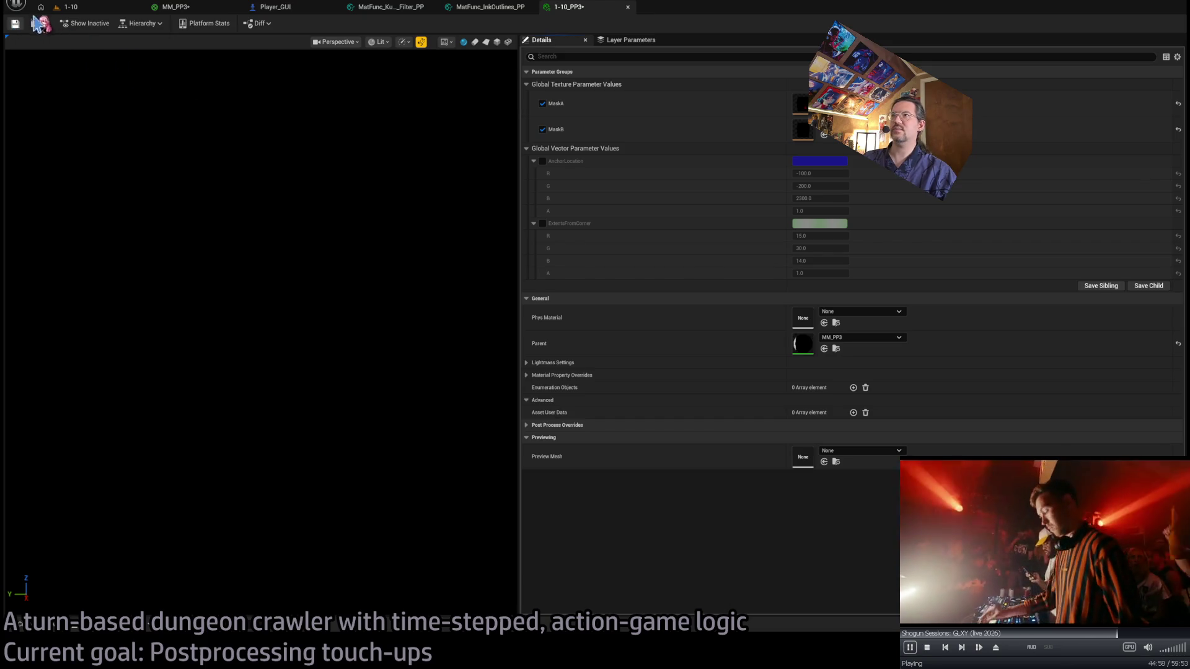
click(84, 8)
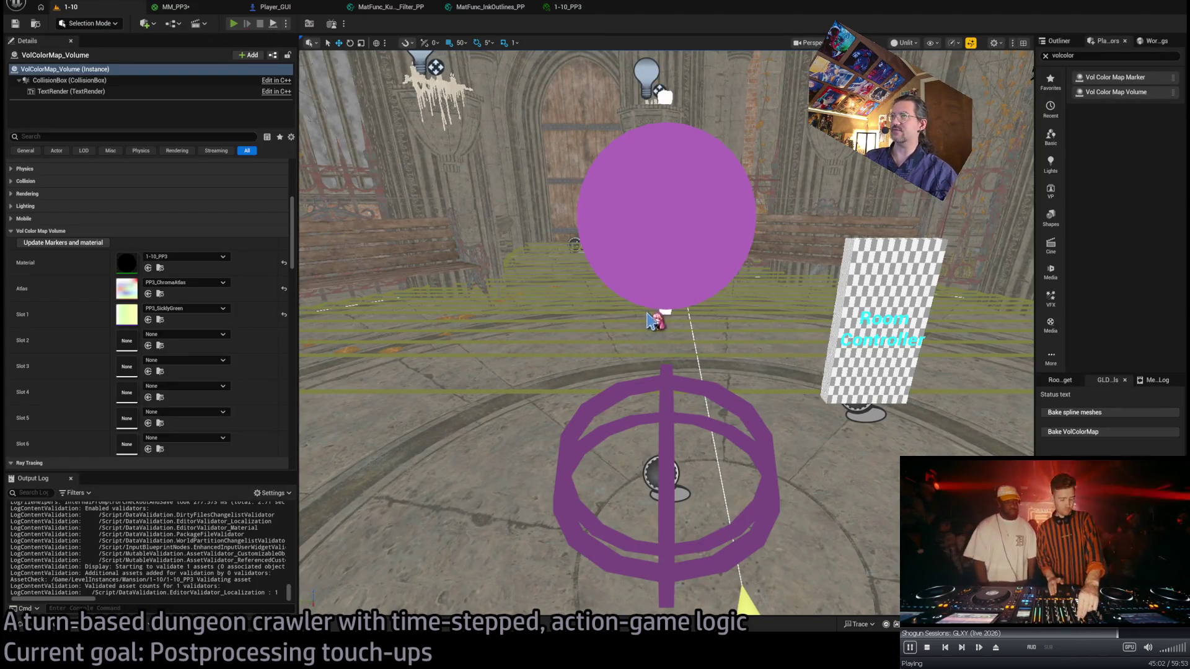
Play the 1-10 level past the Update PP breakpoint, then zoom out in the MM_PP3 graph.
key(alt+p)
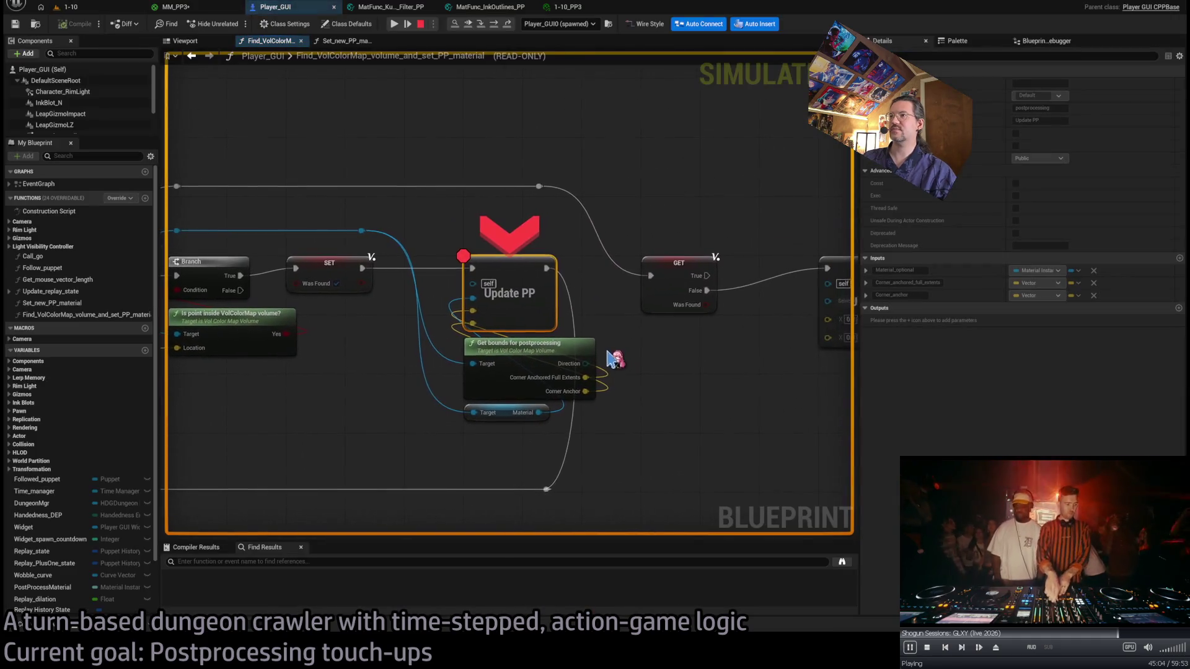
click(397, 25)
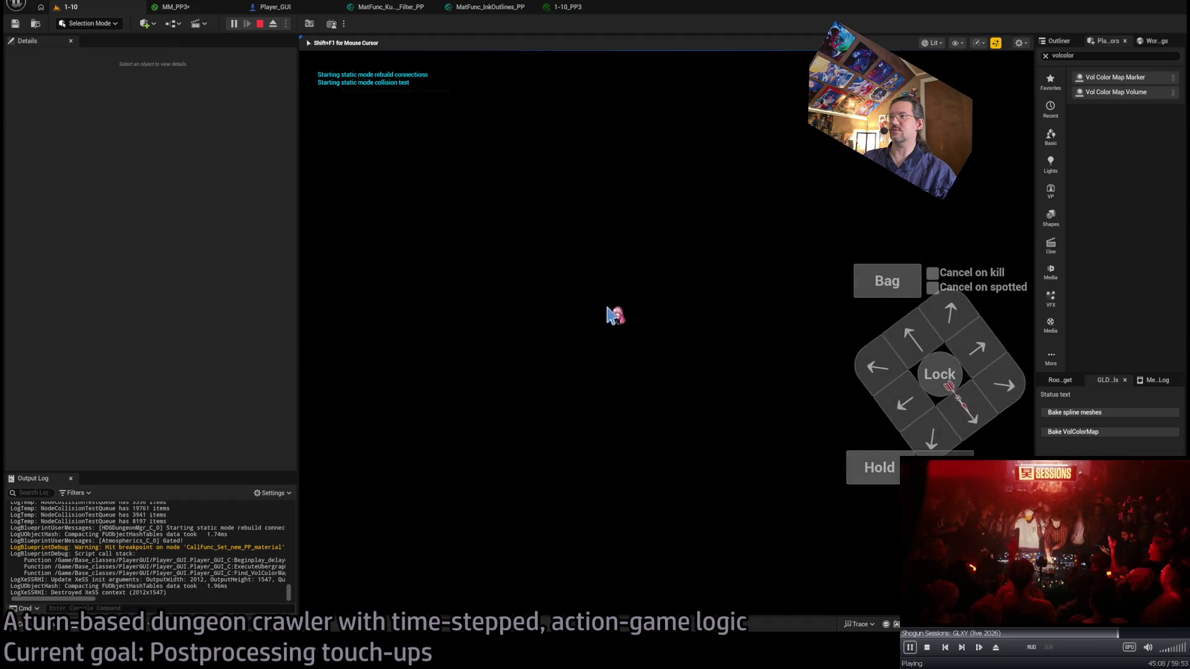
click(783, 213)
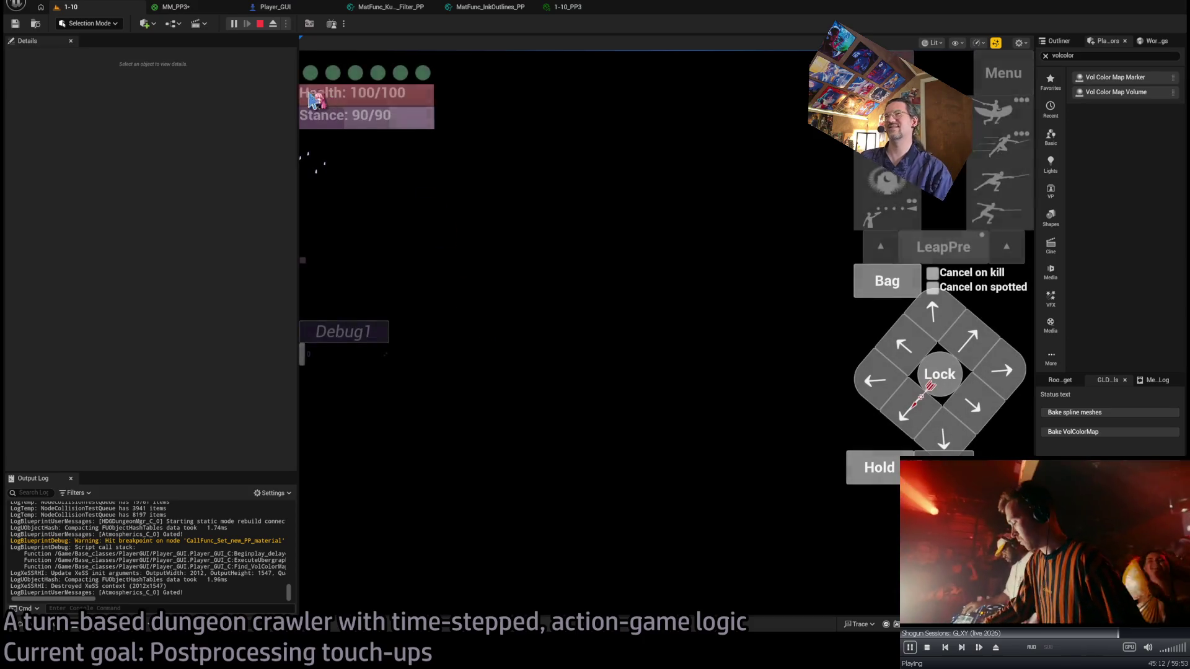
click(191, 10)
scroll(650, 403, down, 3)
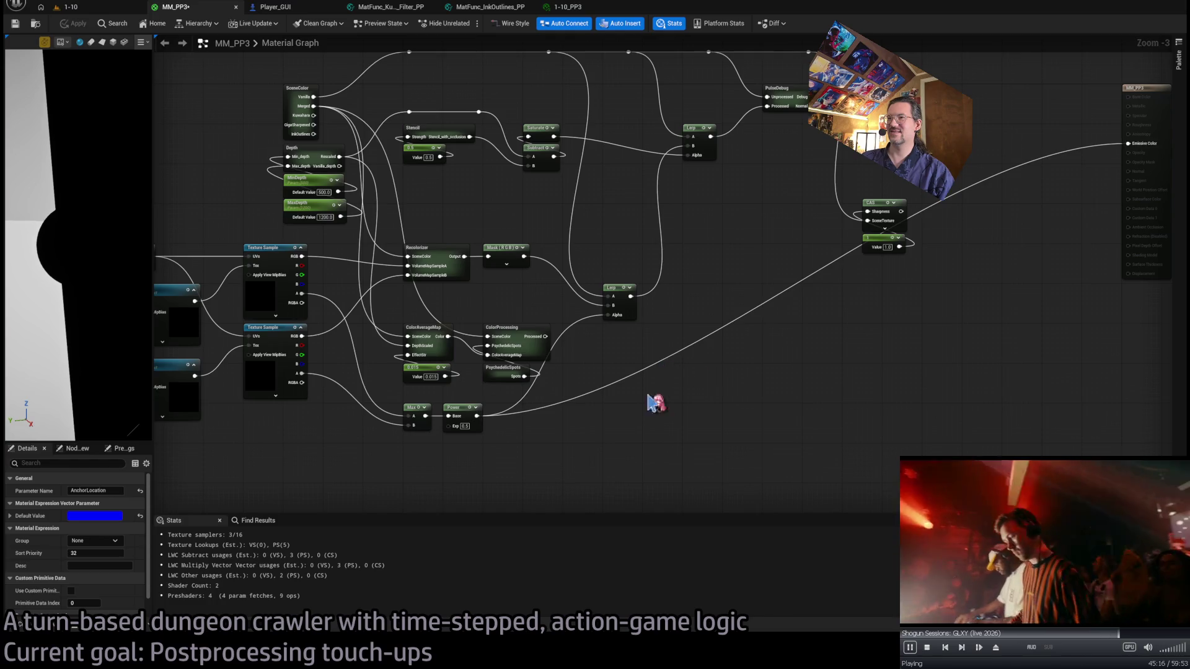
Wire PulseDebug's Normal output into MM_PP3's Emissive Color, apply, and view the 1-10 level.
drag(535, 341, 494, 381)
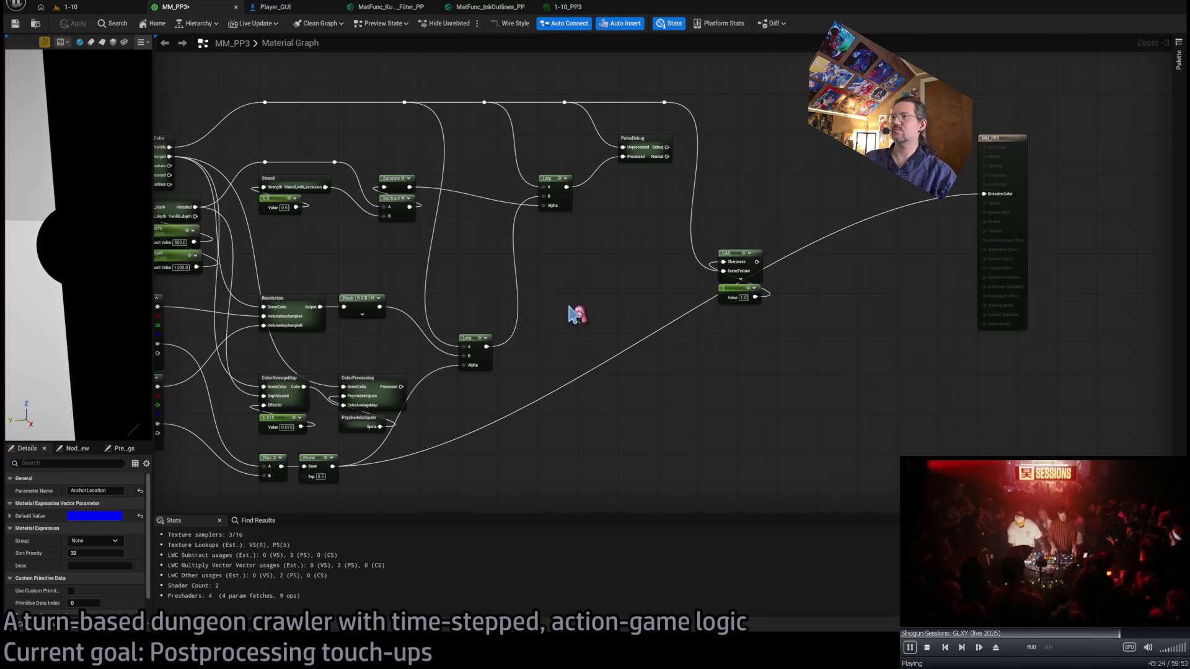
drag(666, 156, 983, 194)
click(75, 22)
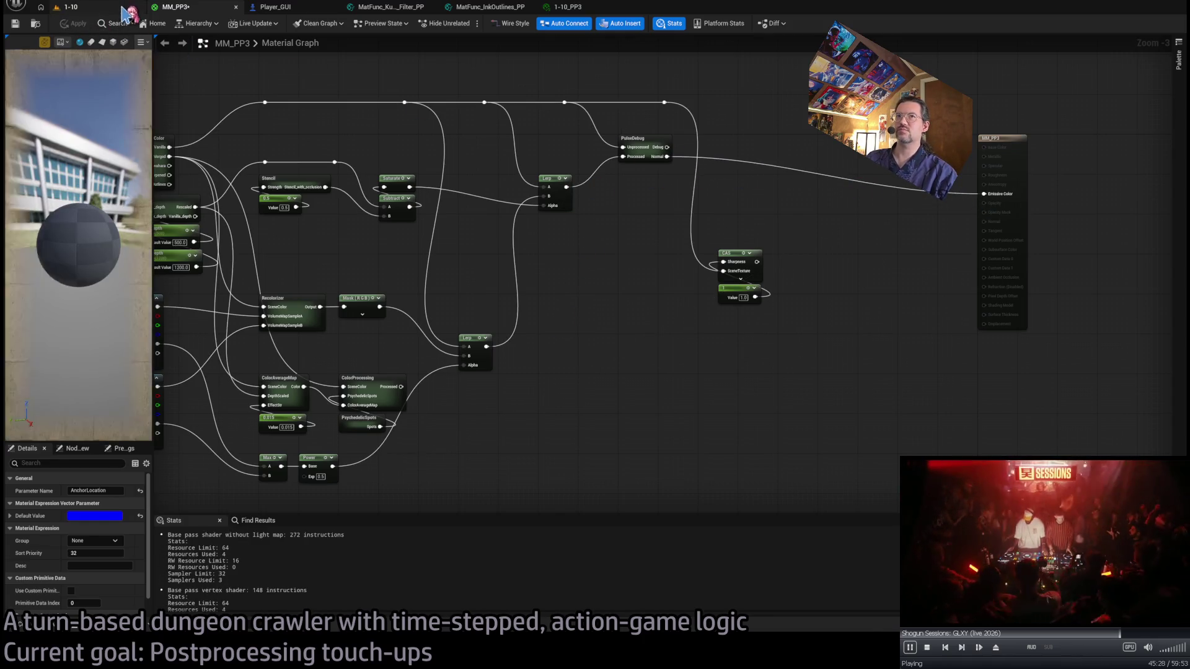
click(118, 8)
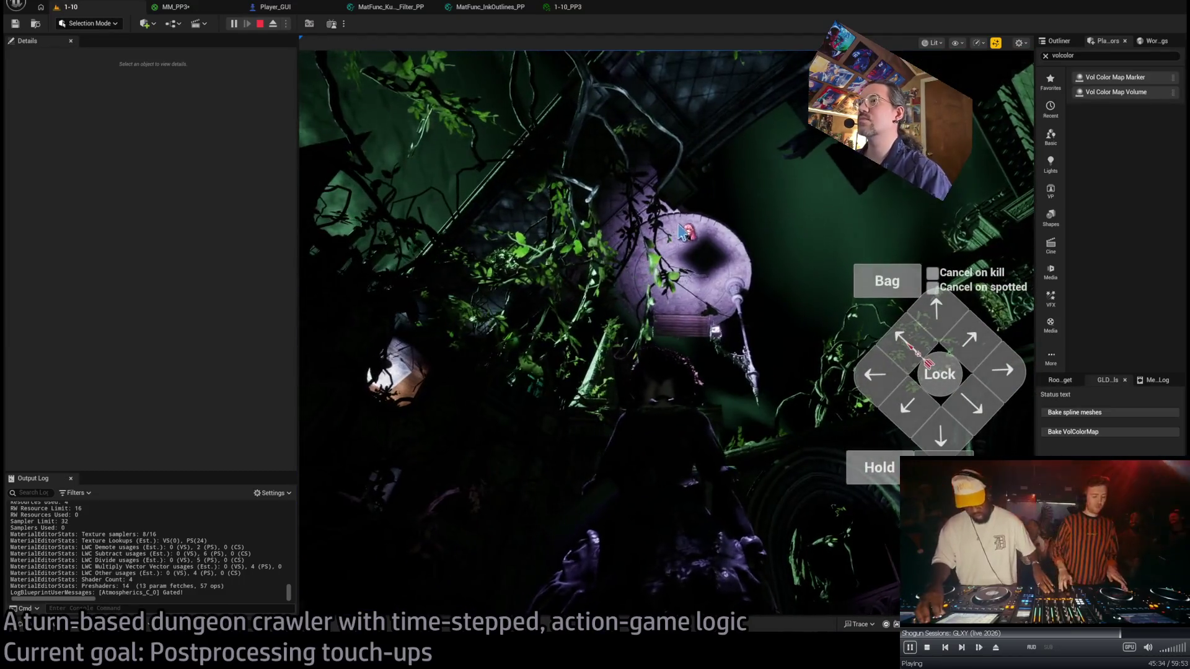
Bring up the MM_PP3 graph showing the MaskA and MaskB texture samples.
click(186, 7)
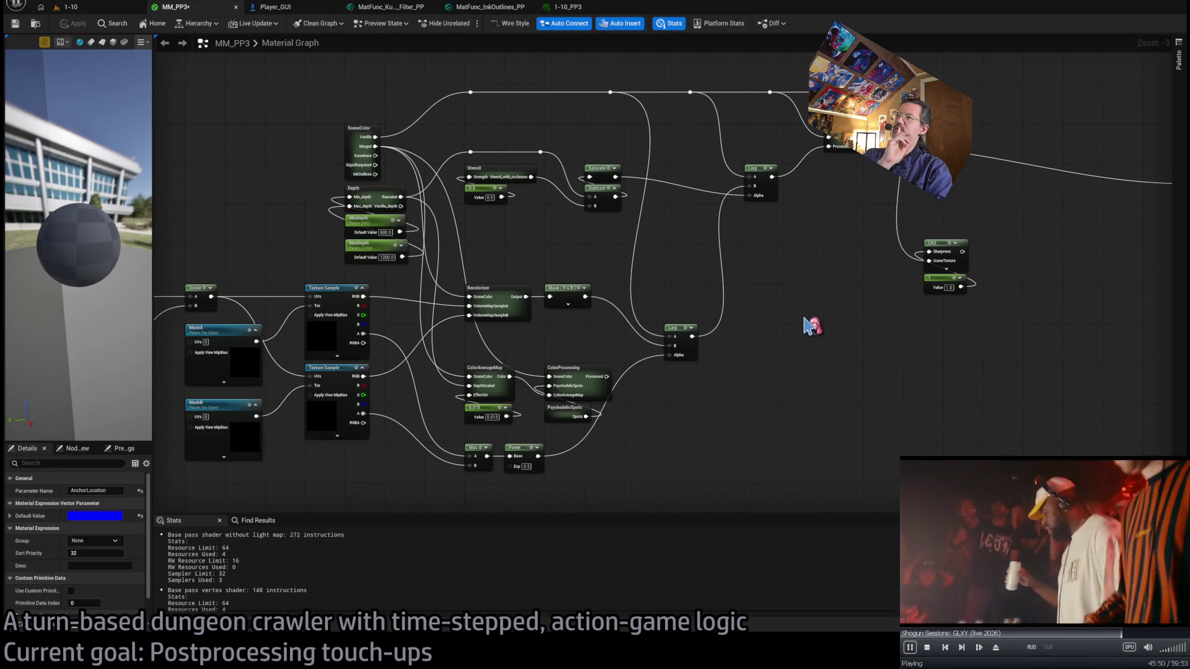
Wire SceneColor's Merged output into the MM_PP3 graph and view the green-tinted 1-10 game.
mouse_move(375, 147)
mouse_down()
mouse_move(677, 340)
mouse_move(672, 288)
mouse_move(669, 345)
mouse_up()
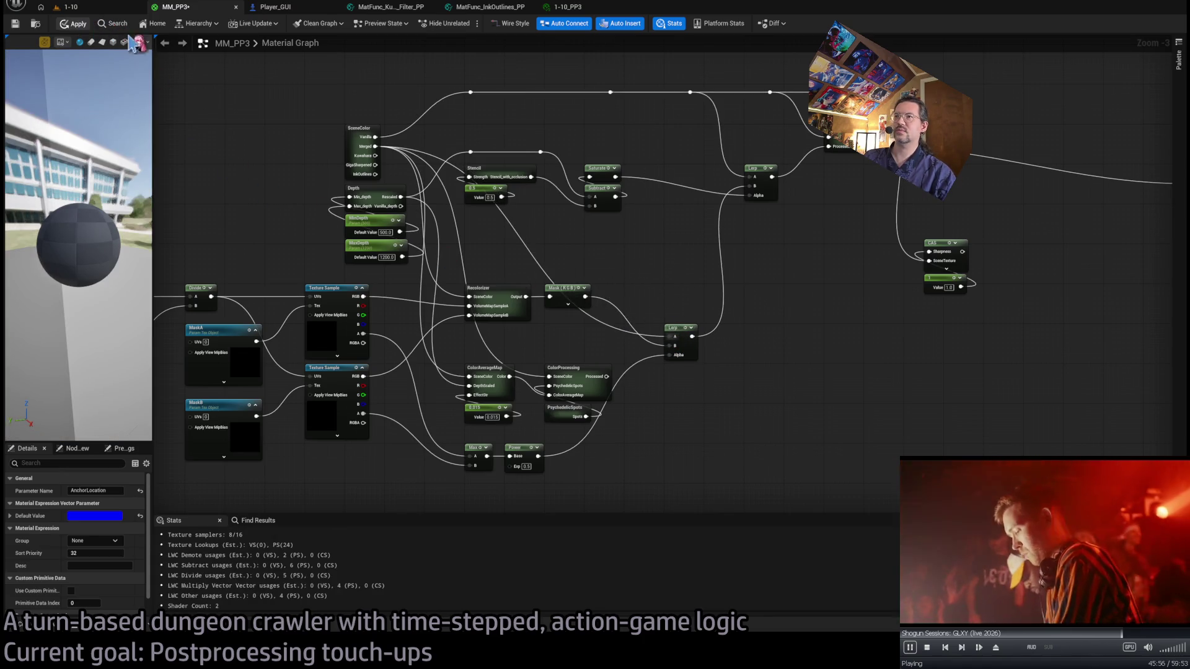
click(103, 8)
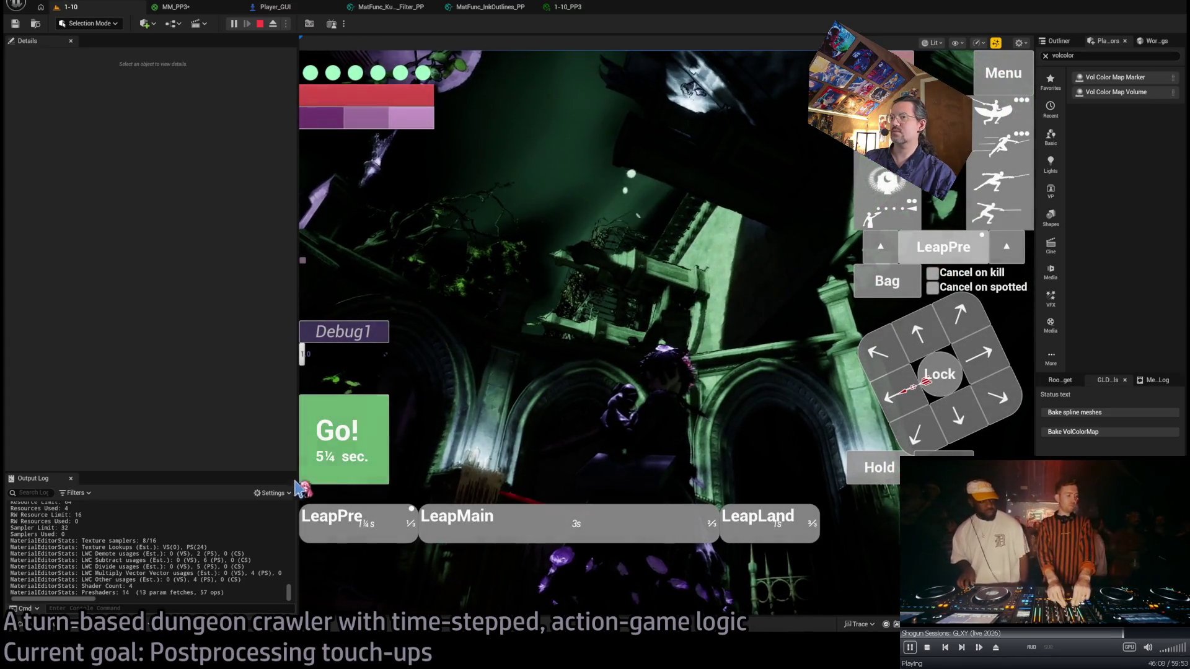
Play several turns of the 1-10 game, queuing moves and choosing the visibility-boosting action.
click(319, 476)
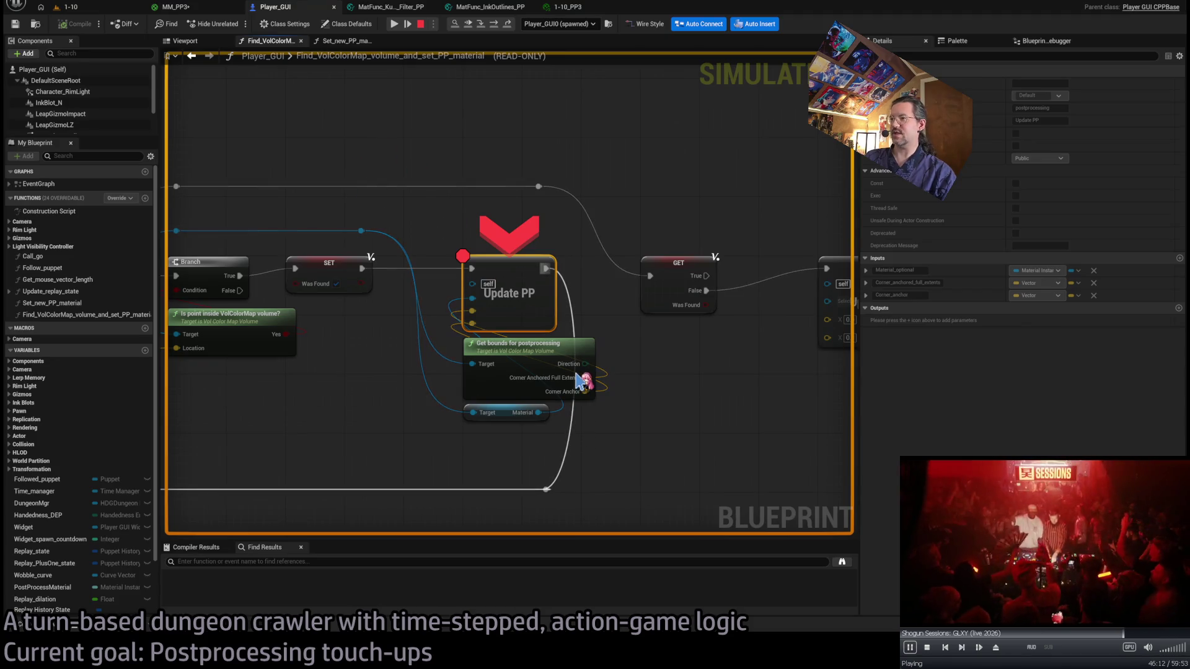
click(90, 9)
click(235, 24)
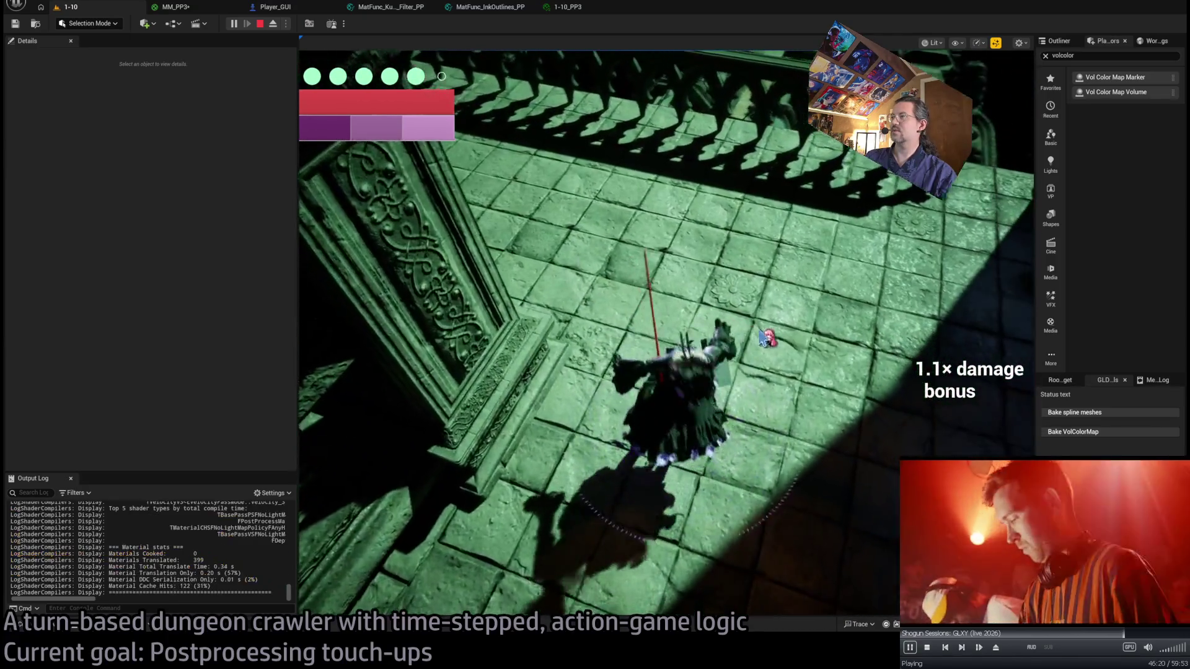
click(735, 282)
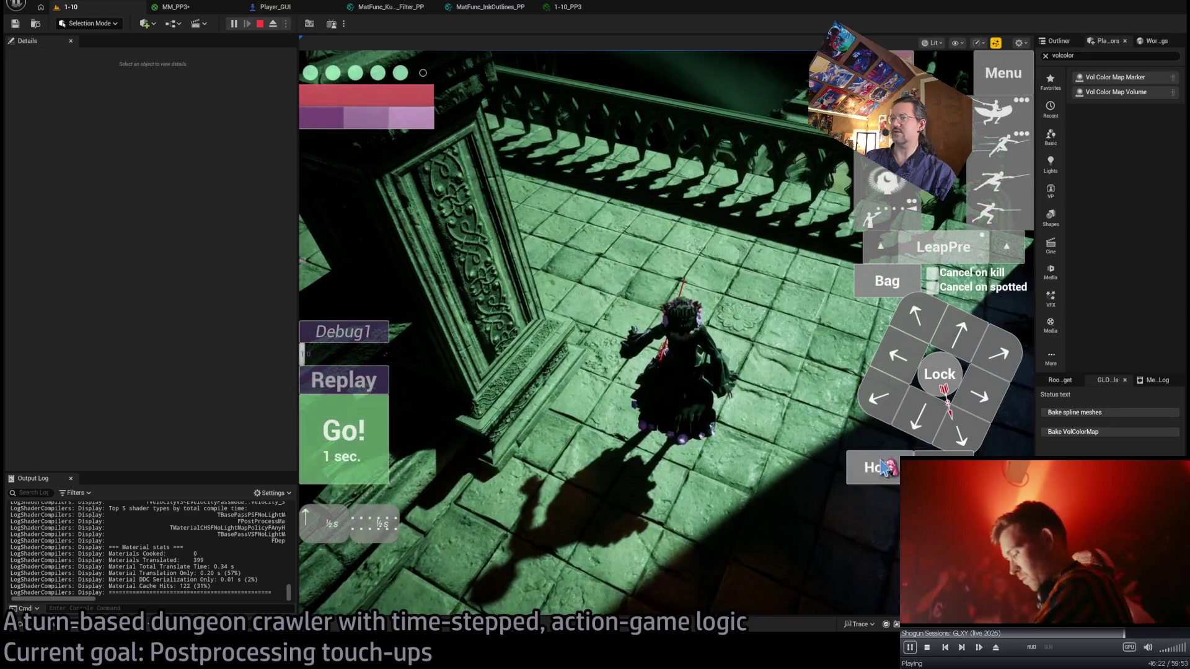
click(371, 439)
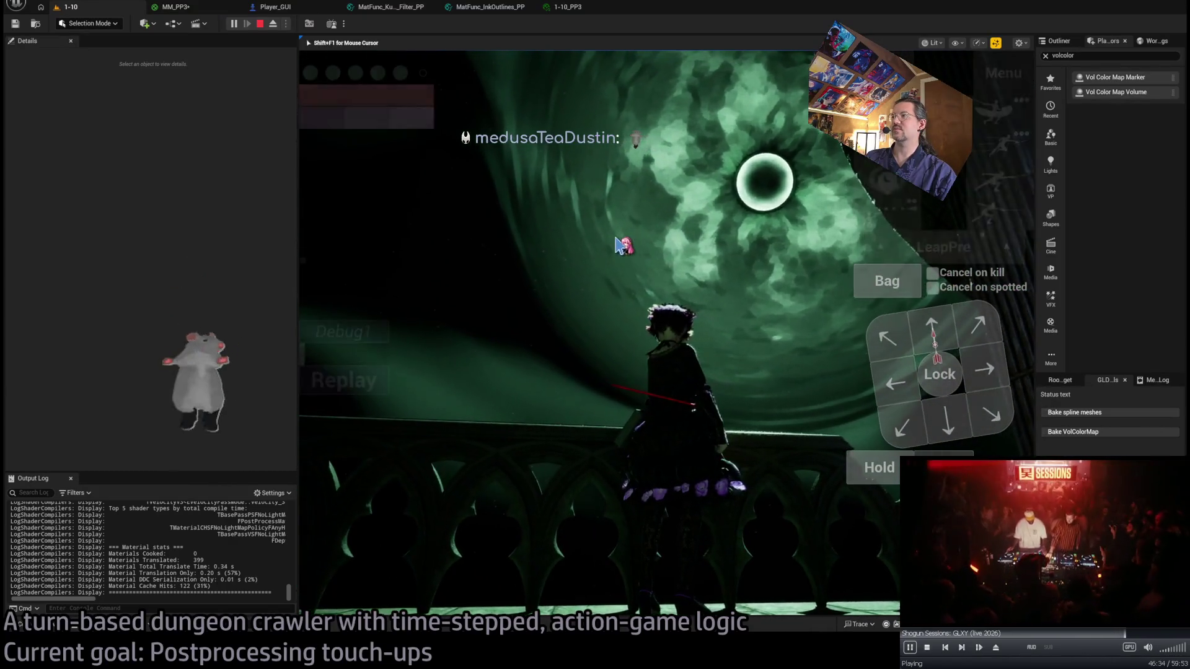
click(886, 180)
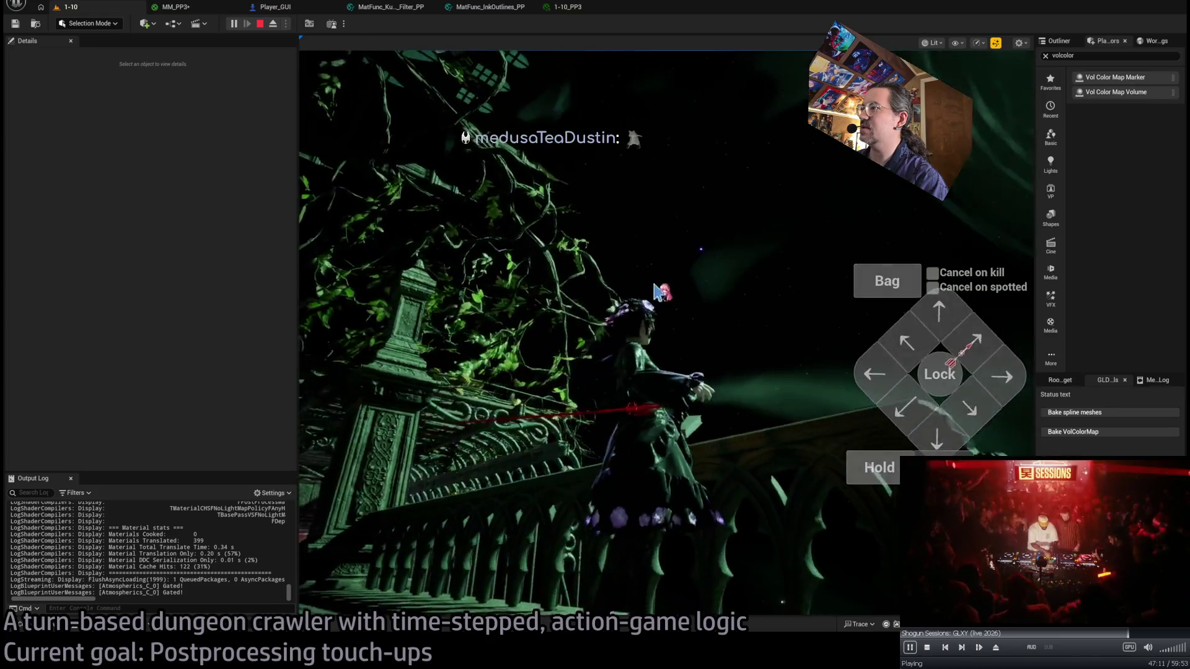
click(849, 272)
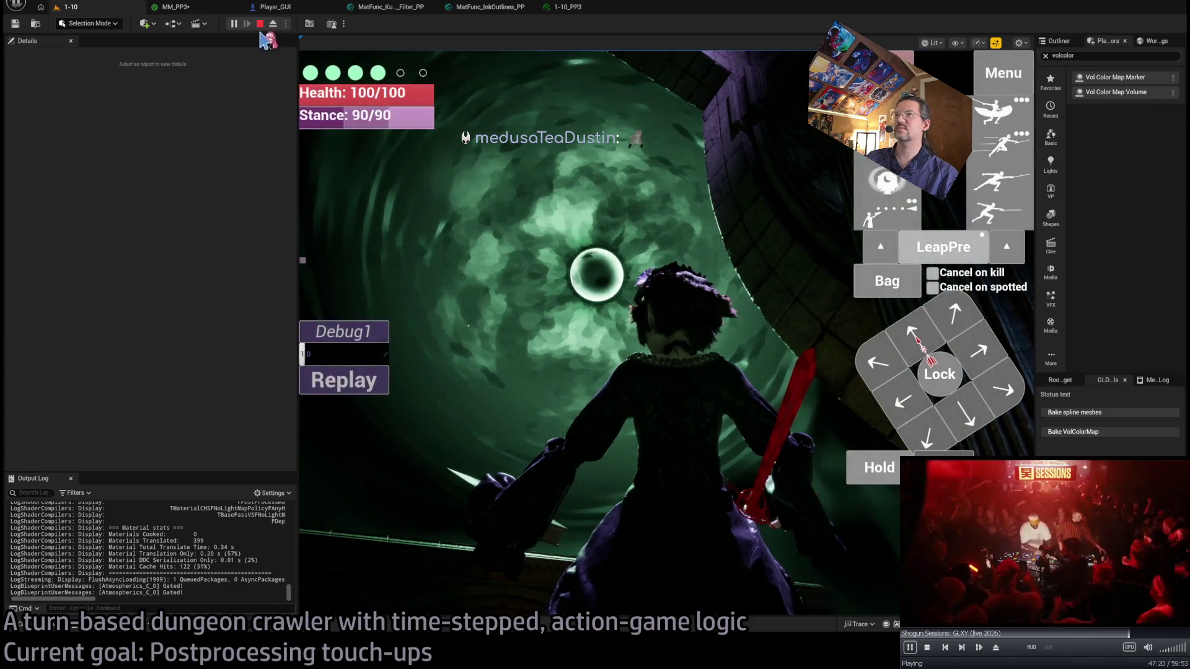
Stop the play session, fly the camera over the mansion room, and open a browser.
click(261, 25)
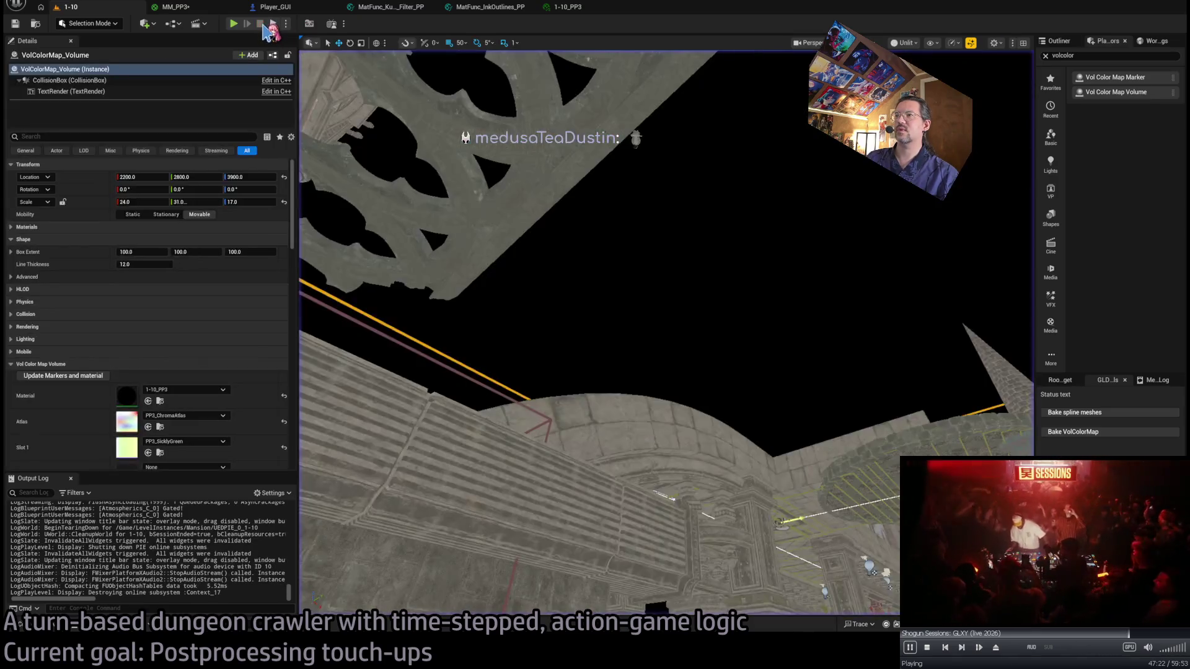
mouse_move(666, 243)
mouse_down()
mouse_move(628, 296)
mouse_move(467, 292)
mouse_move(542, 299)
mouse_up()
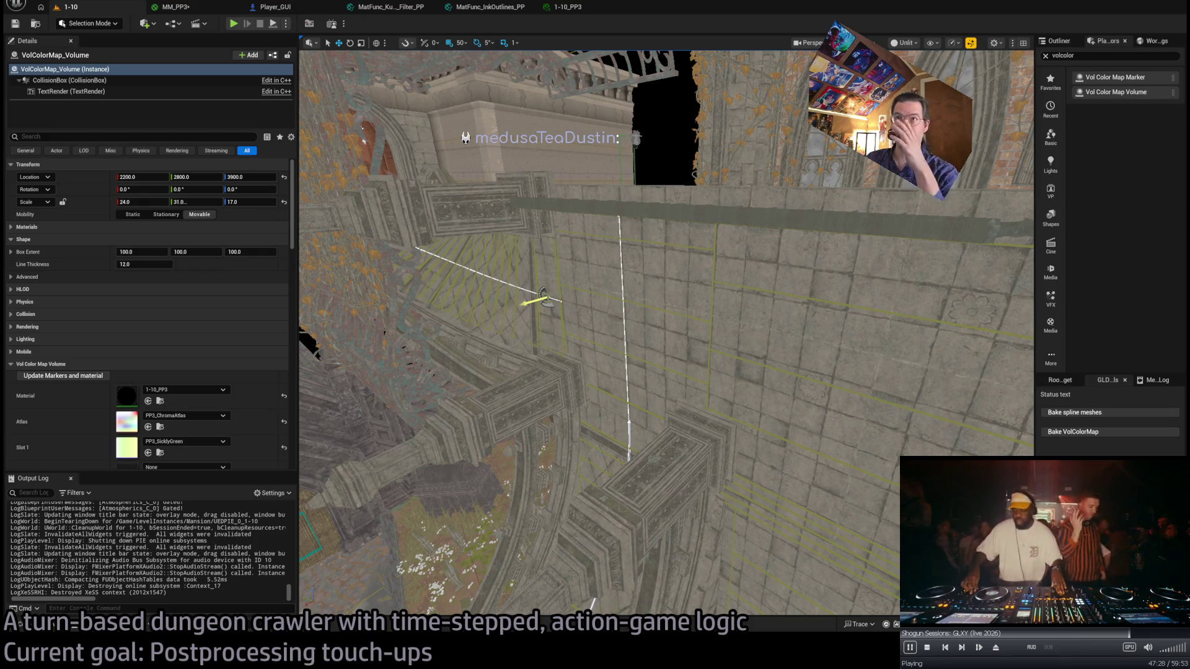
key(alt+Tab)
key(Return)
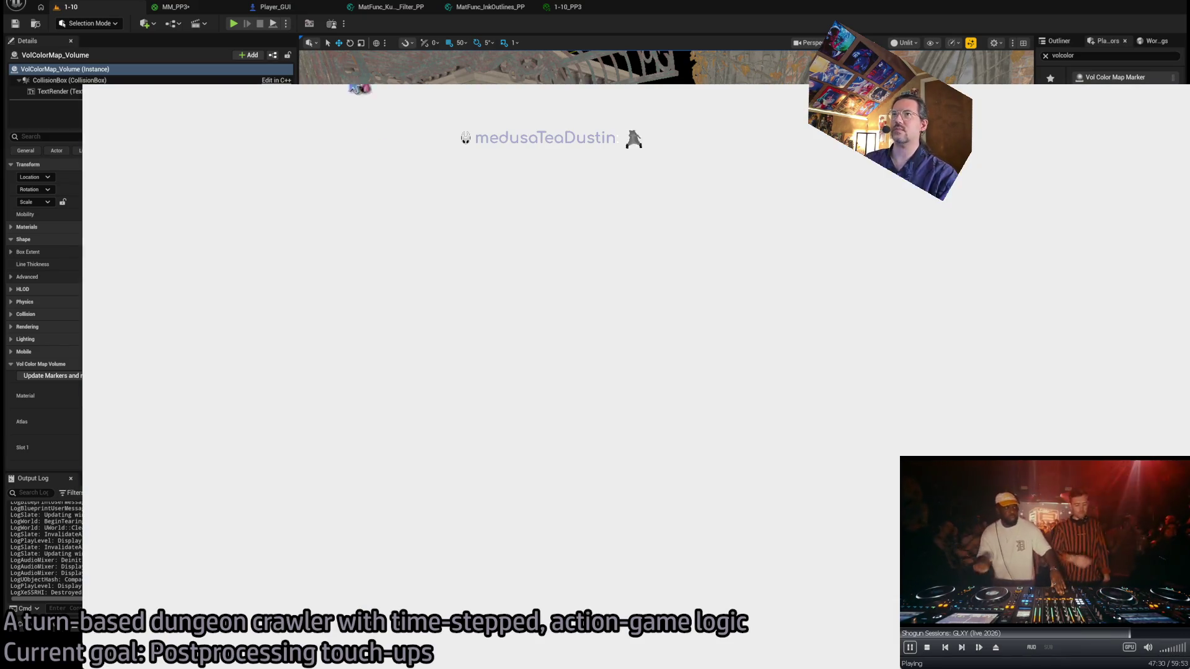
Open the GLD: To-Do document and scroll down to the end of the list.
scroll(477, 322, down, 1)
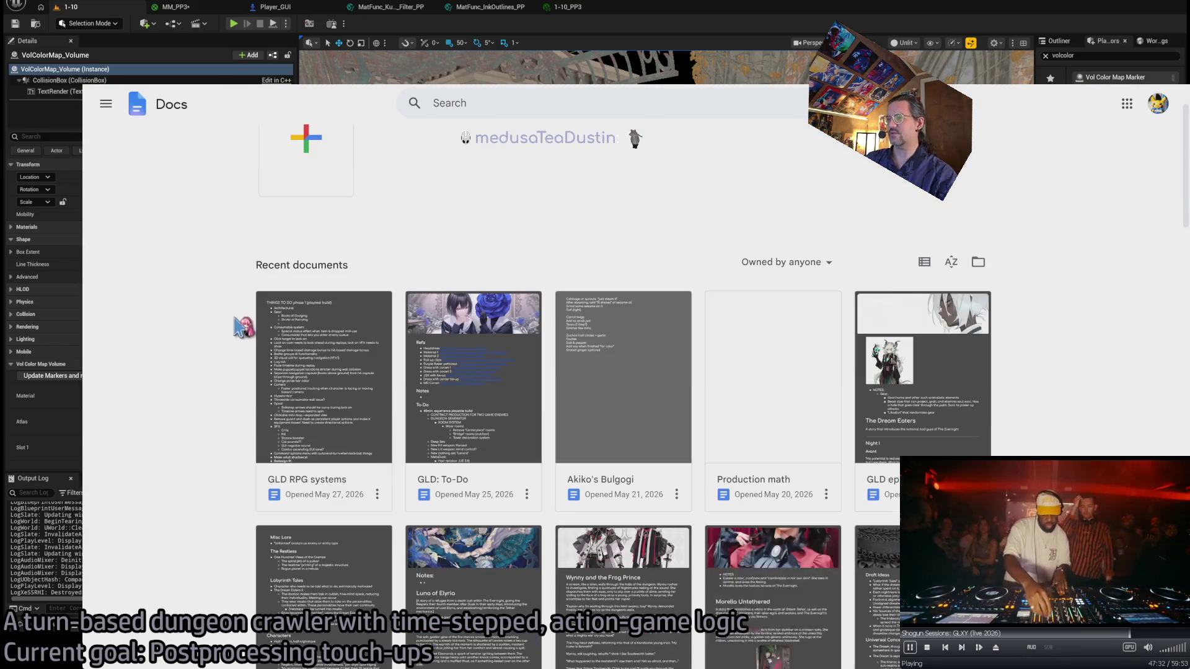
click(494, 358)
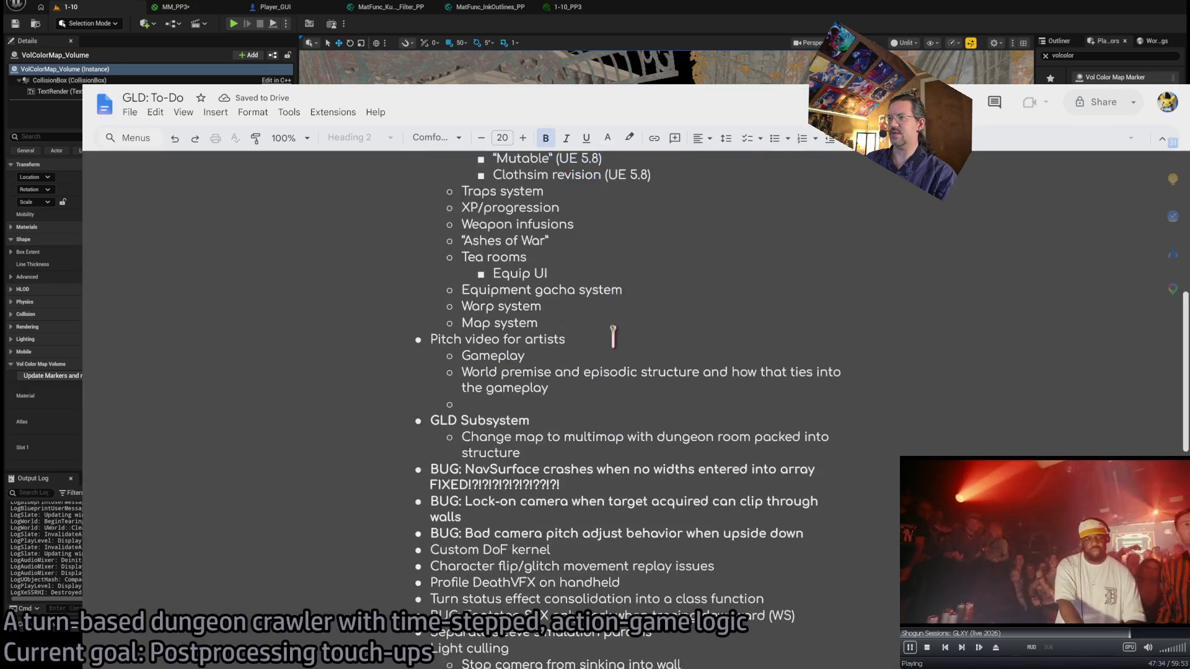
scroll(612, 335, up, 8)
scroll(442, 335, down, 6)
scroll(441, 334, down, 5)
scroll(443, 325, up, 5)
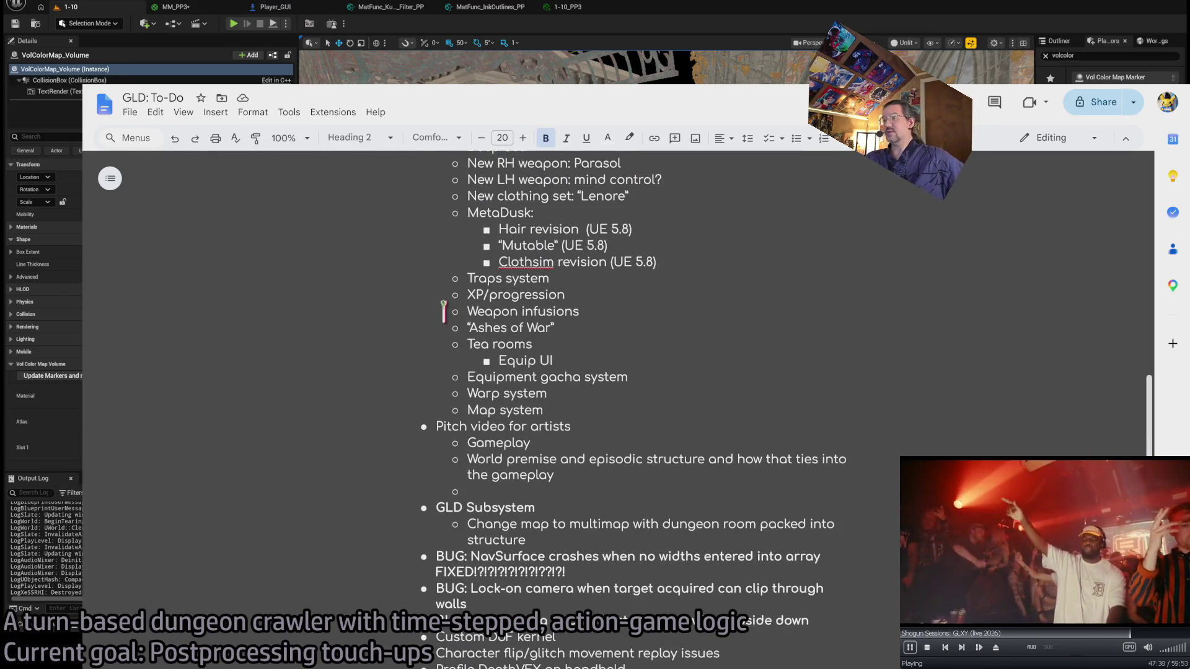
scroll(443, 312, up, 4)
scroll(446, 301, down, 4)
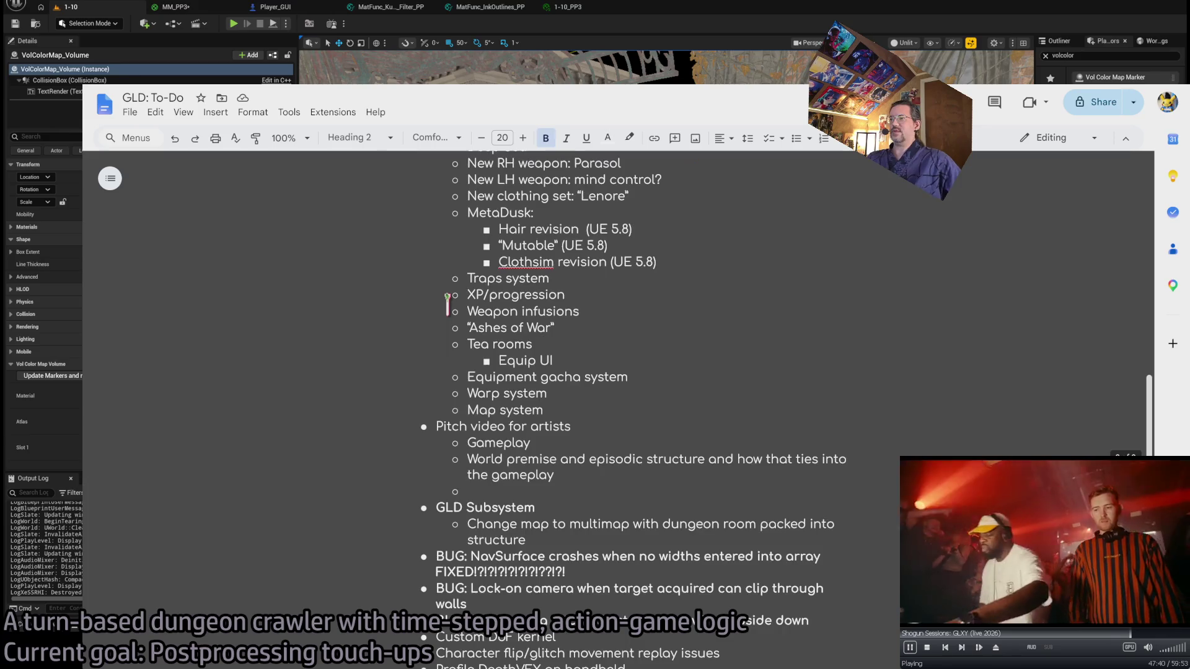
scroll(447, 304, down, 3)
scroll(489, 252, down, 2)
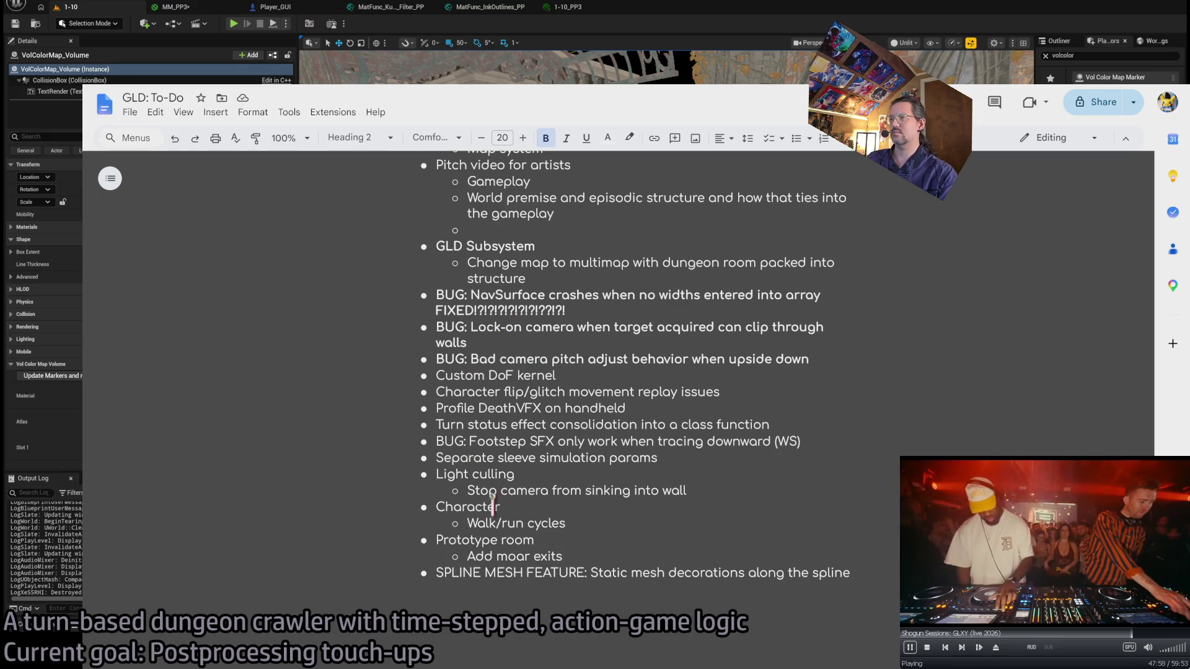
scroll(576, 364, up, 7)
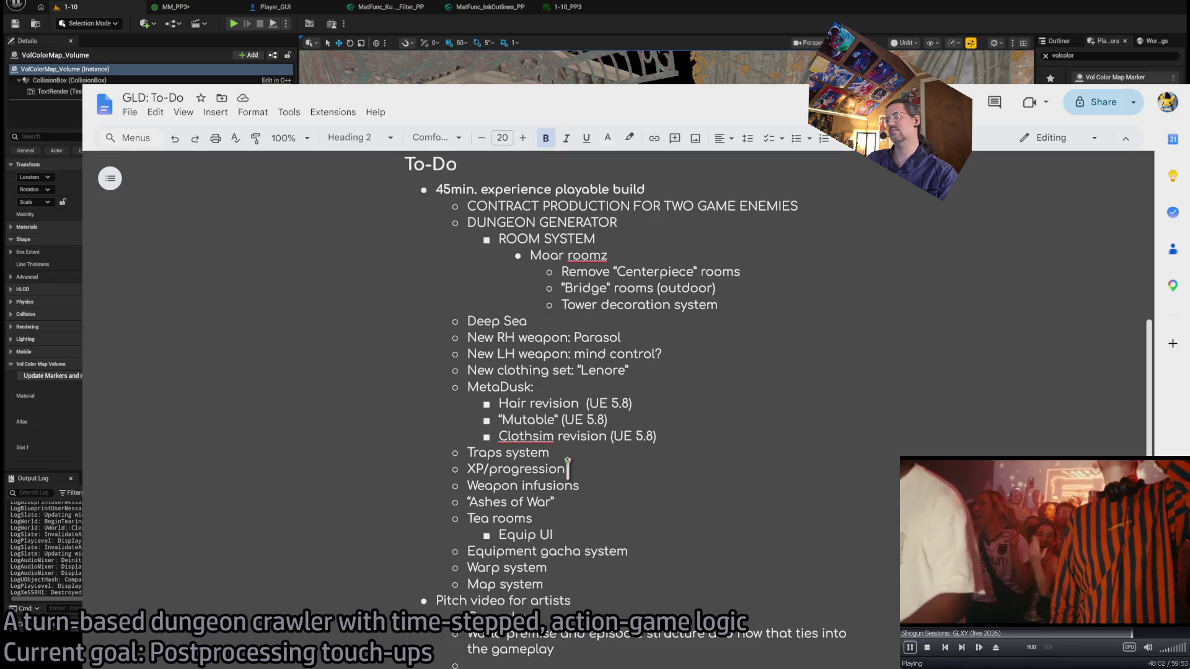
scroll(567, 462, down, 4)
scroll(567, 470, down, 3)
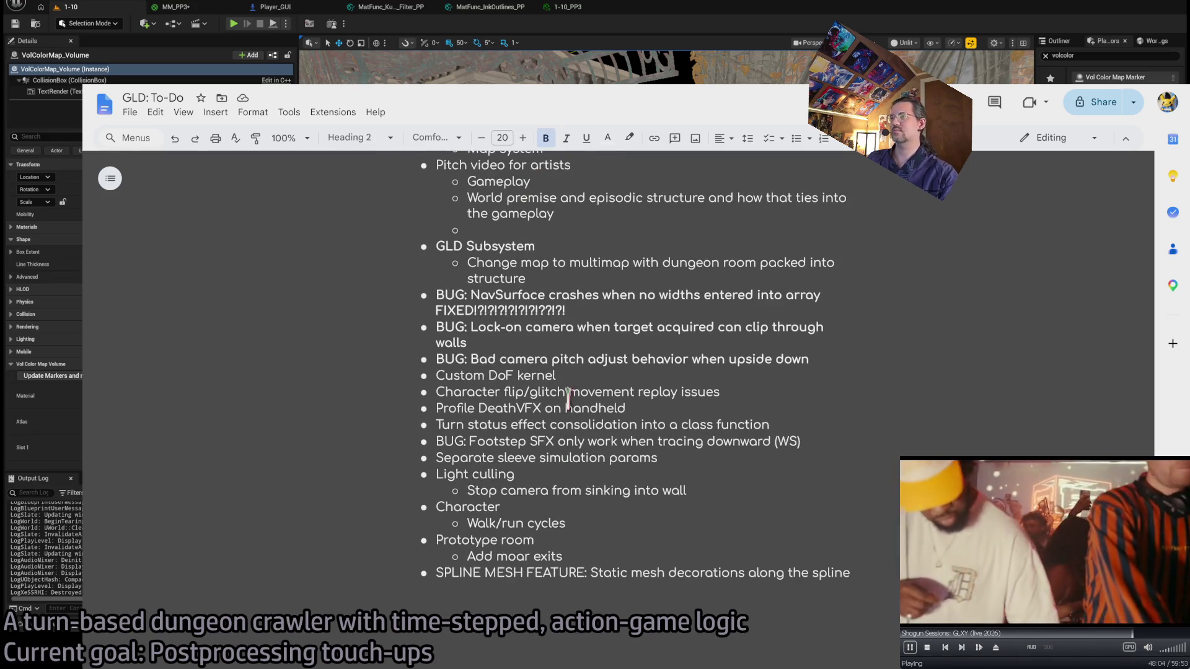
Add a bold 'POSTPROCESSING TYPE III' bullet with an indented, non-bold 'dd' sub-bullet.
click(563, 557)
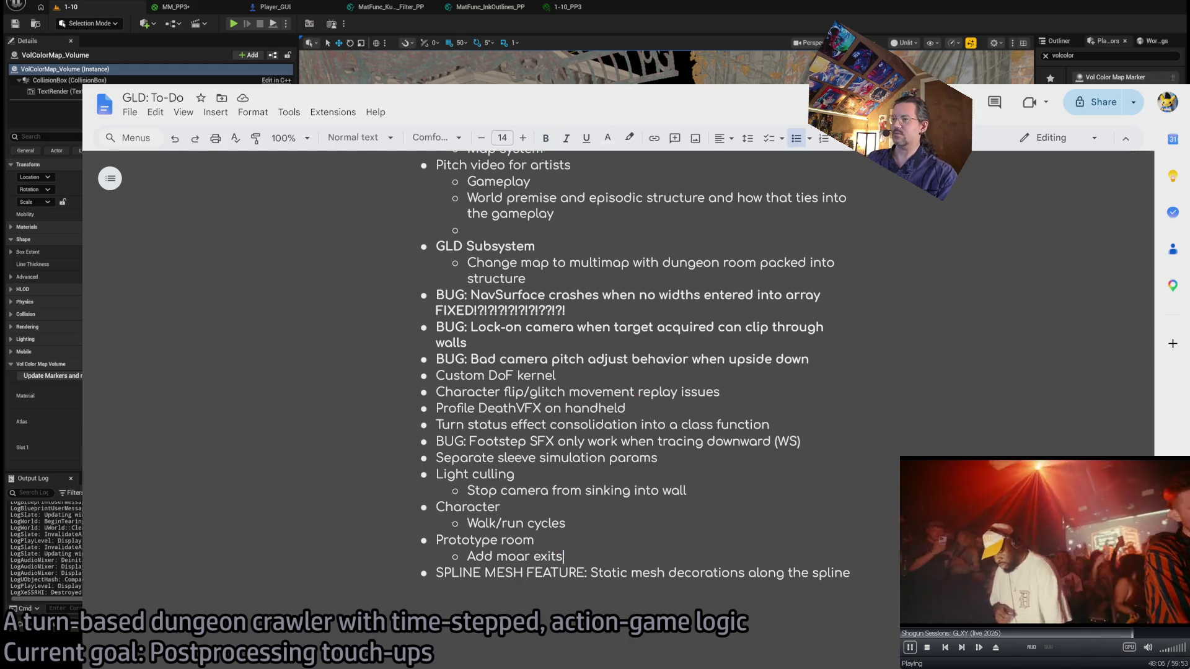
key(Return)
text(POSTPROCESSING TYPE III)
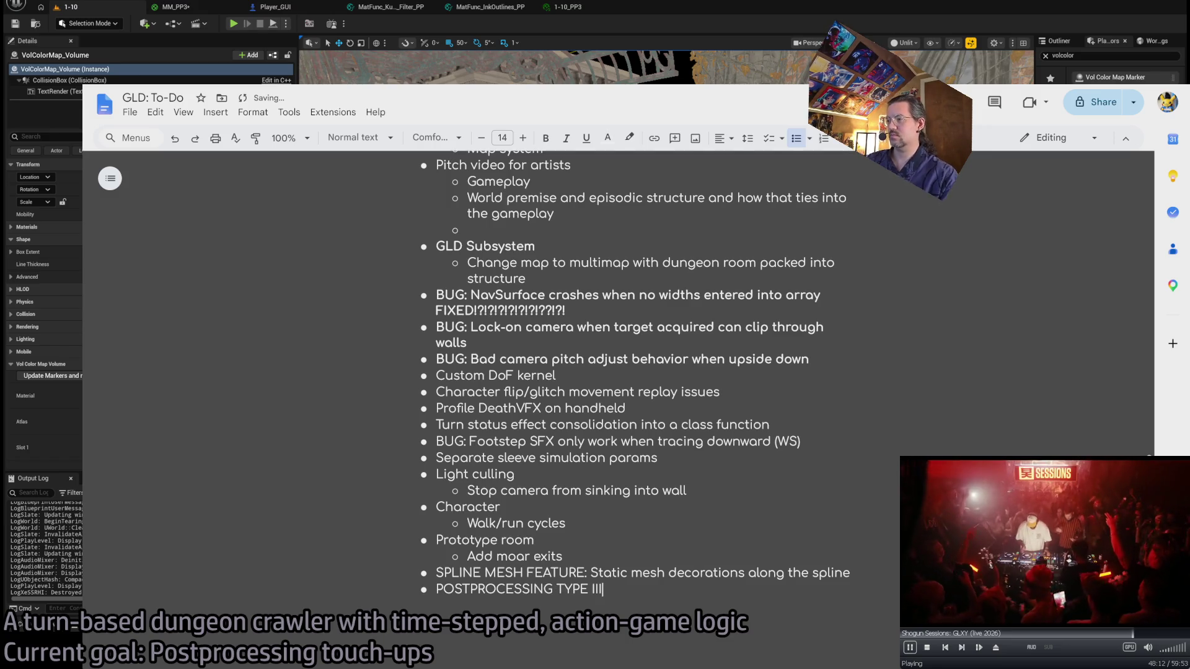
drag(492, 586, 611, 588)
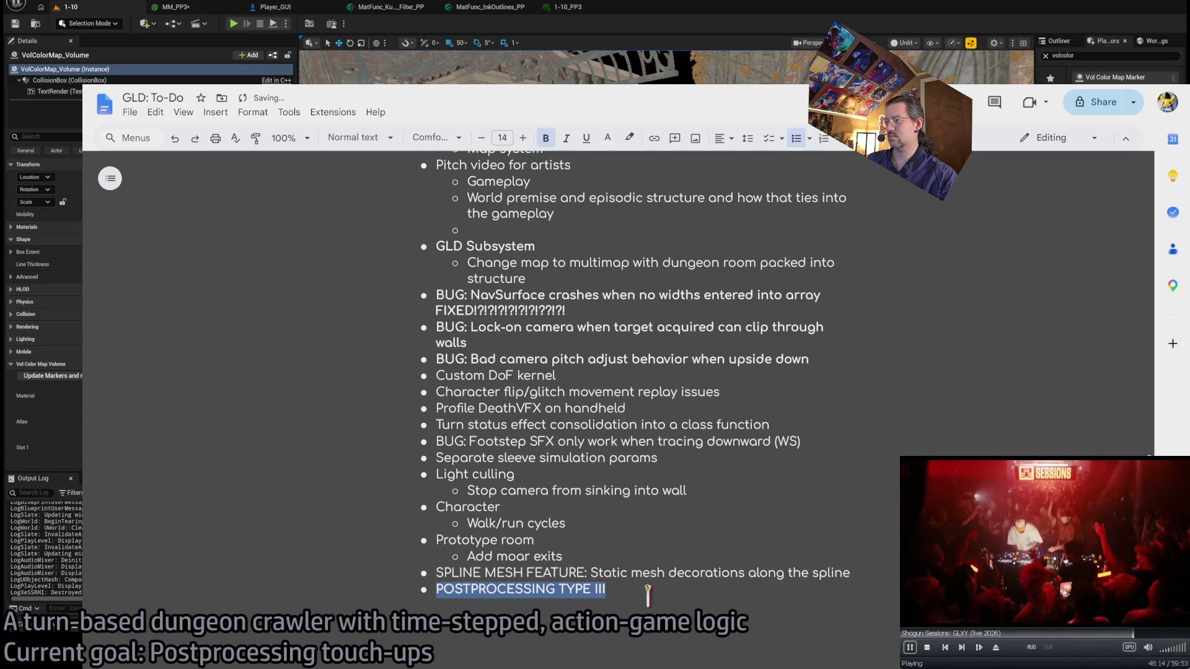
key(ctrl+b)
key(End)
key(Return)
text(dd)
key(ctrl+b)
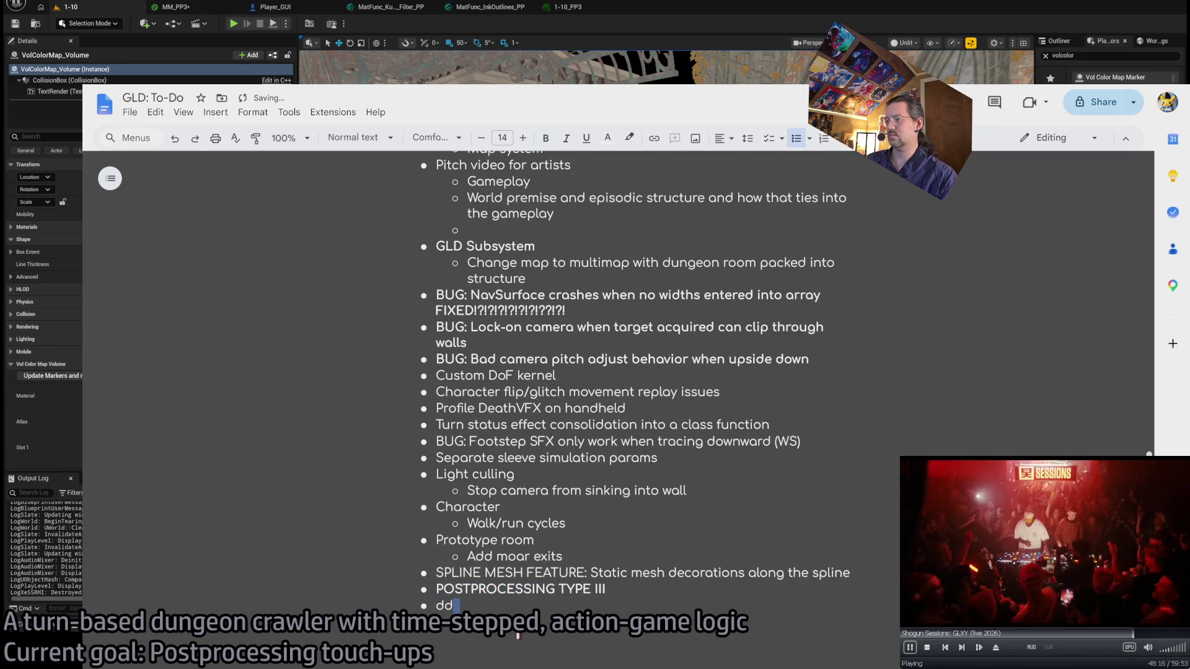
key(Tab)
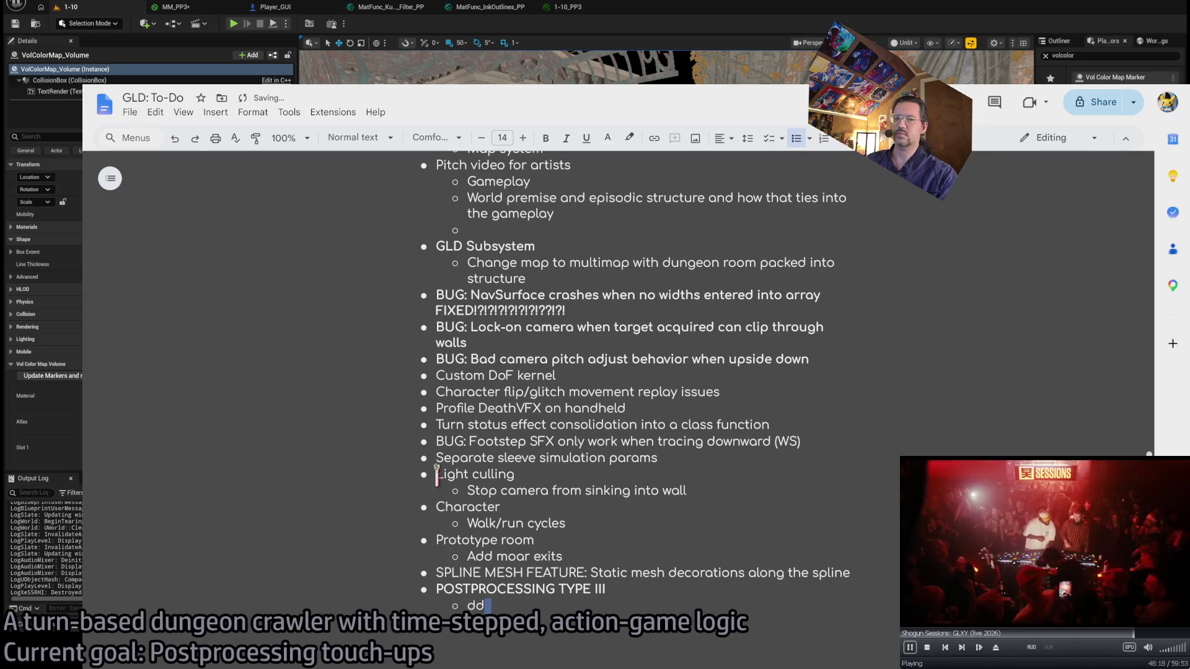
Set the document zoom to 125% and select the 'dd' placeholder.
scroll(547, 600, down, 3)
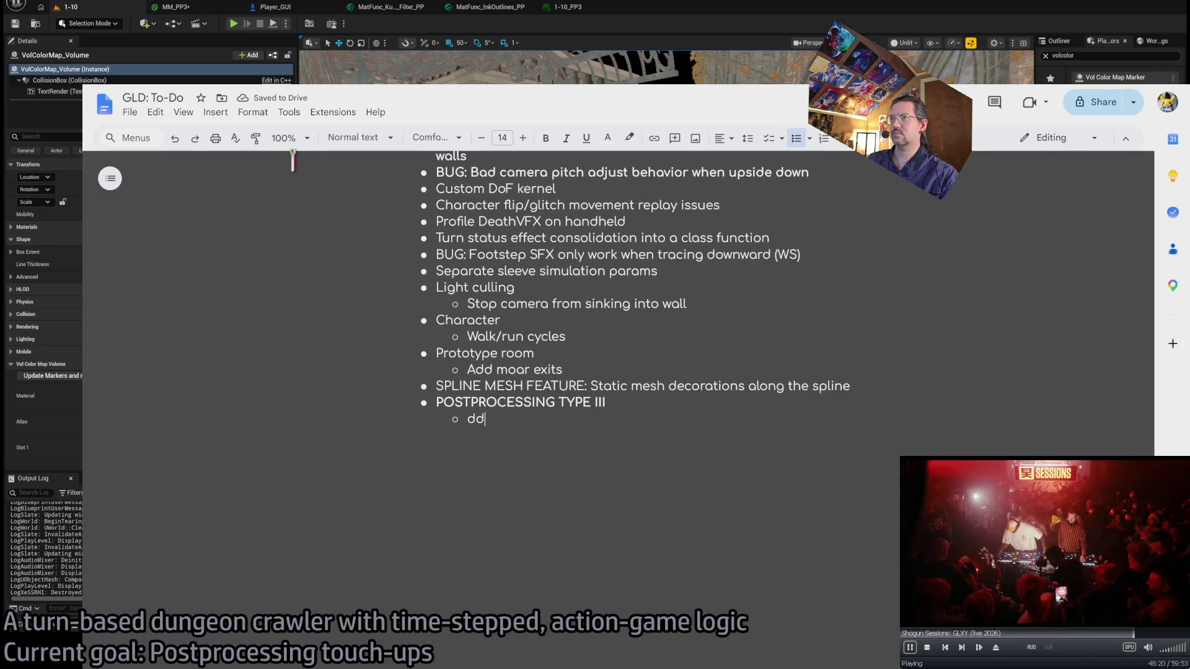
click(288, 137)
click(296, 274)
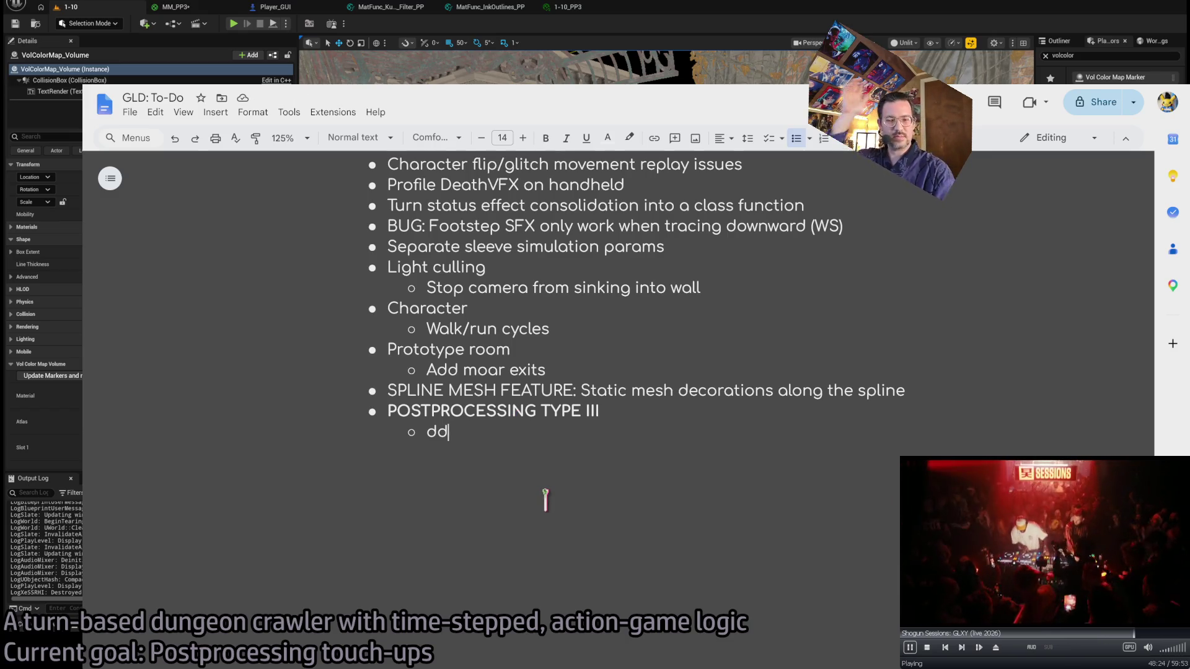
double_click(440, 432)
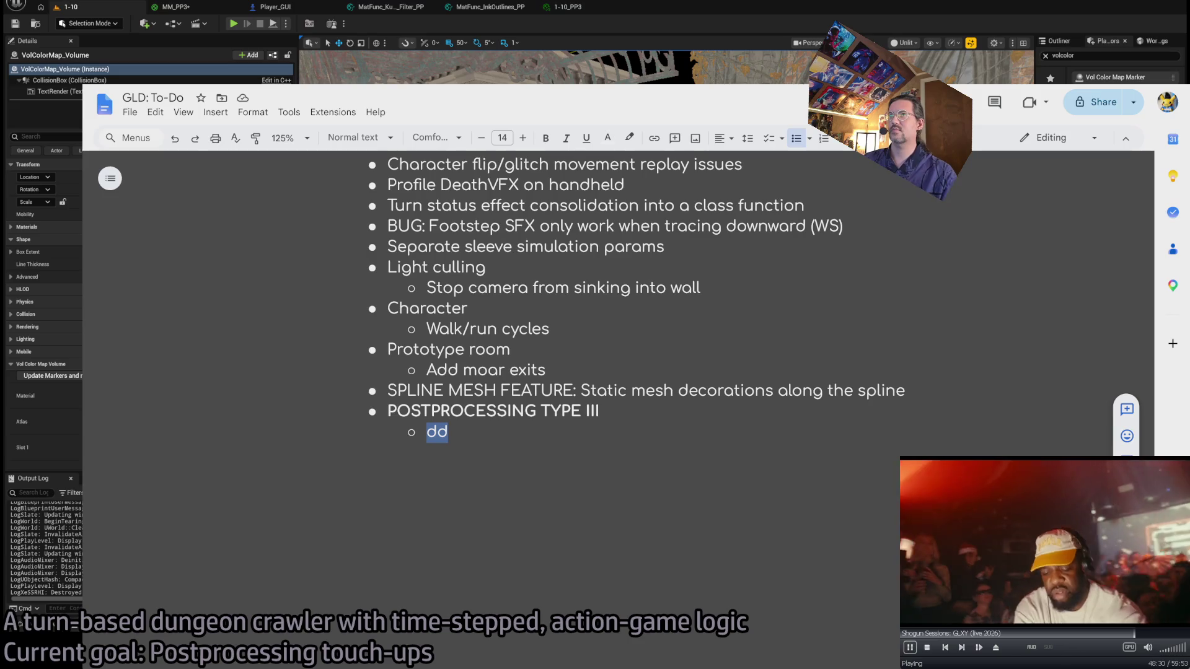
key(ctrl+t)
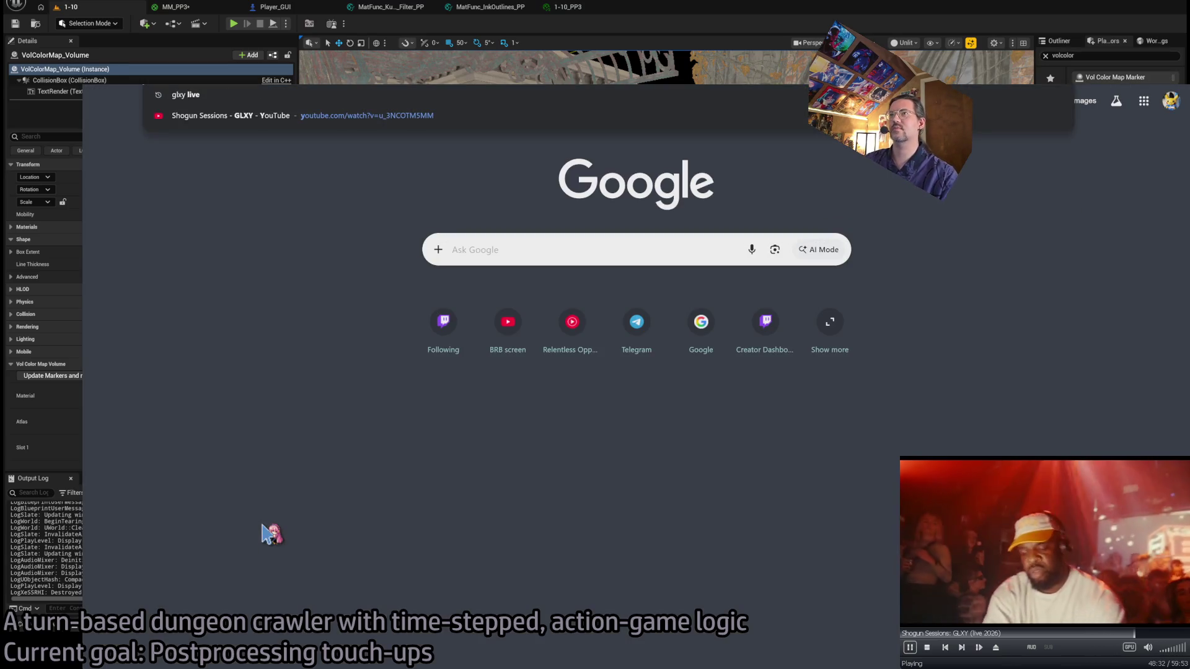
Load the Shogun Sessions - GLXY video from the address-bar suggestion, then close its tab.
key(Down)
key(Return)
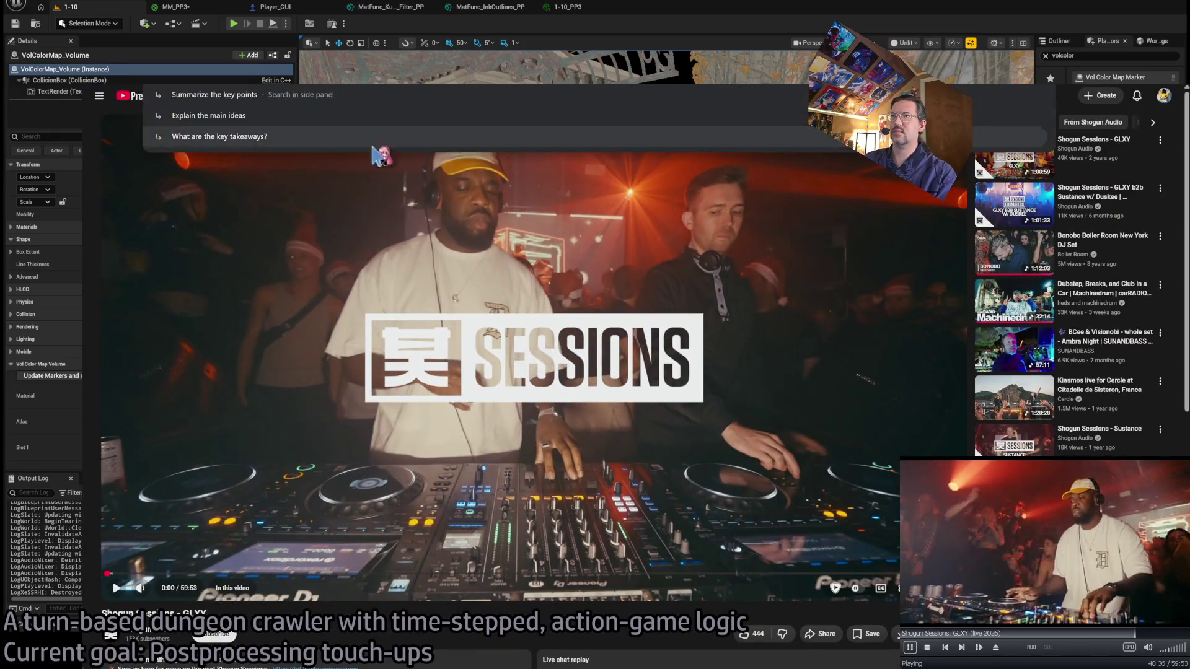
key(ctrl+w)
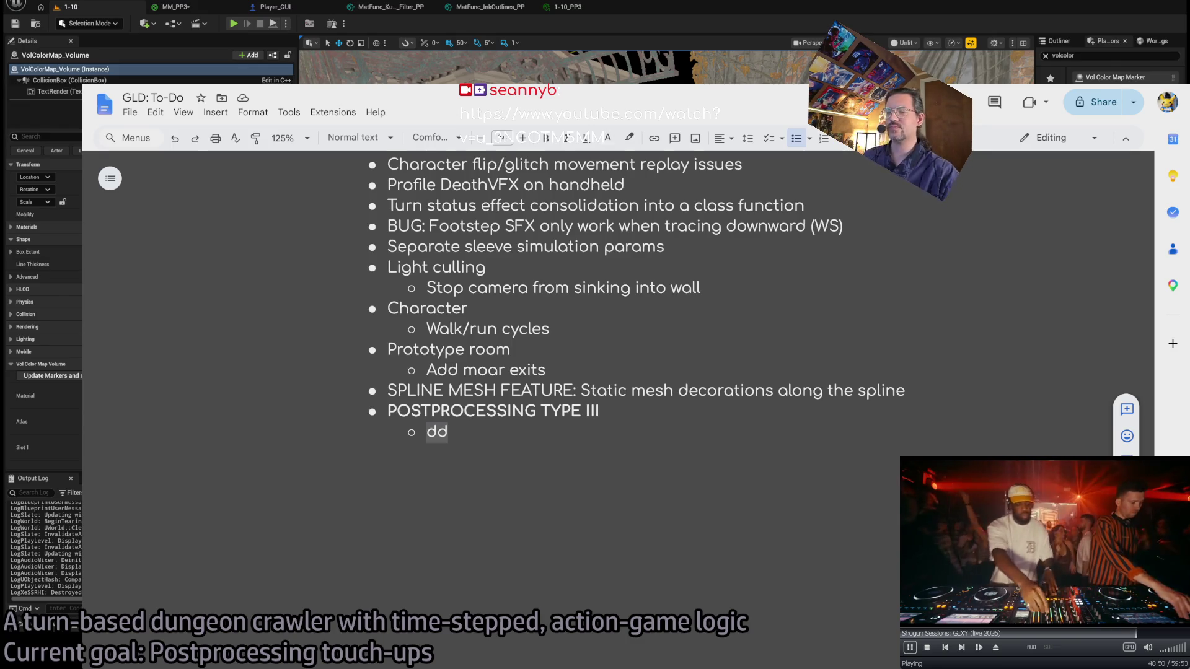
Replace 'dd' with 'After lucidity, sky still Kuwahara-ed', then return to the MM_PP3 graph.
double_click(437, 432)
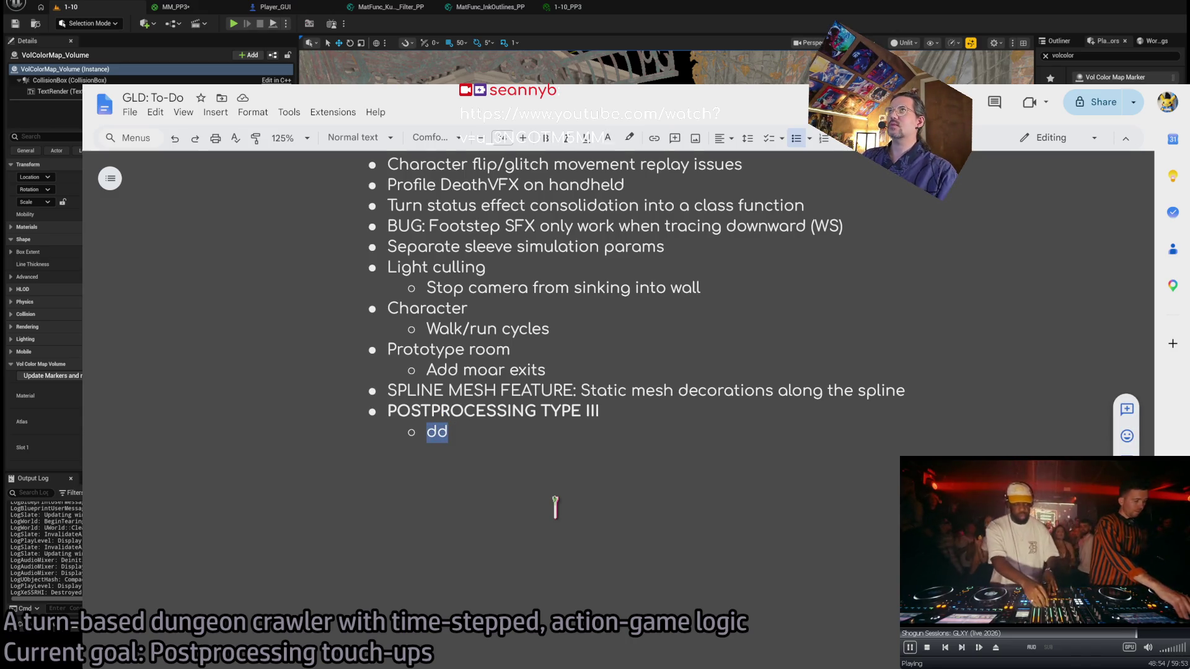
text(AQft)
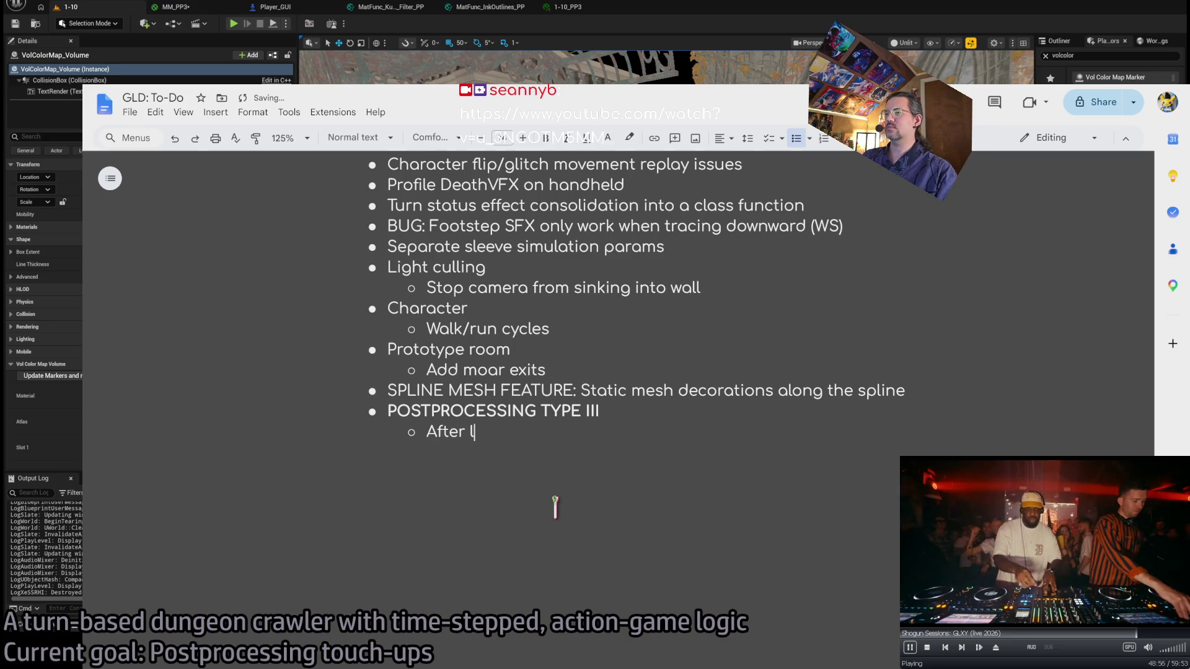
text(, K)
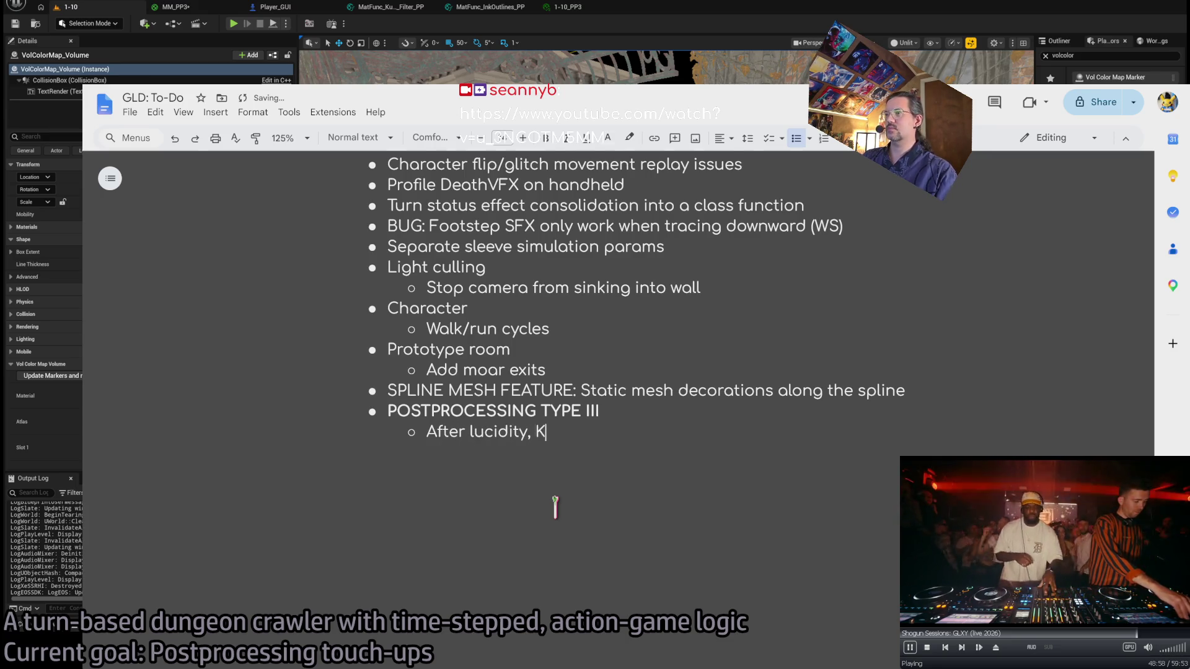
text(sky sti)
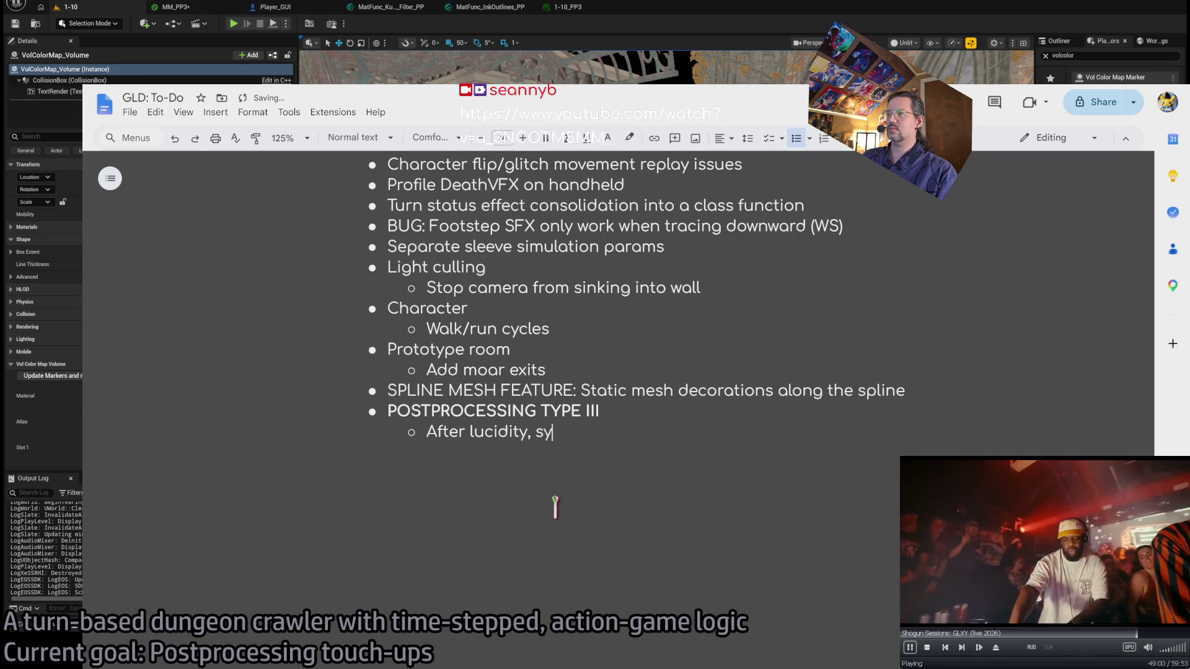
text(ll Kuwahara)
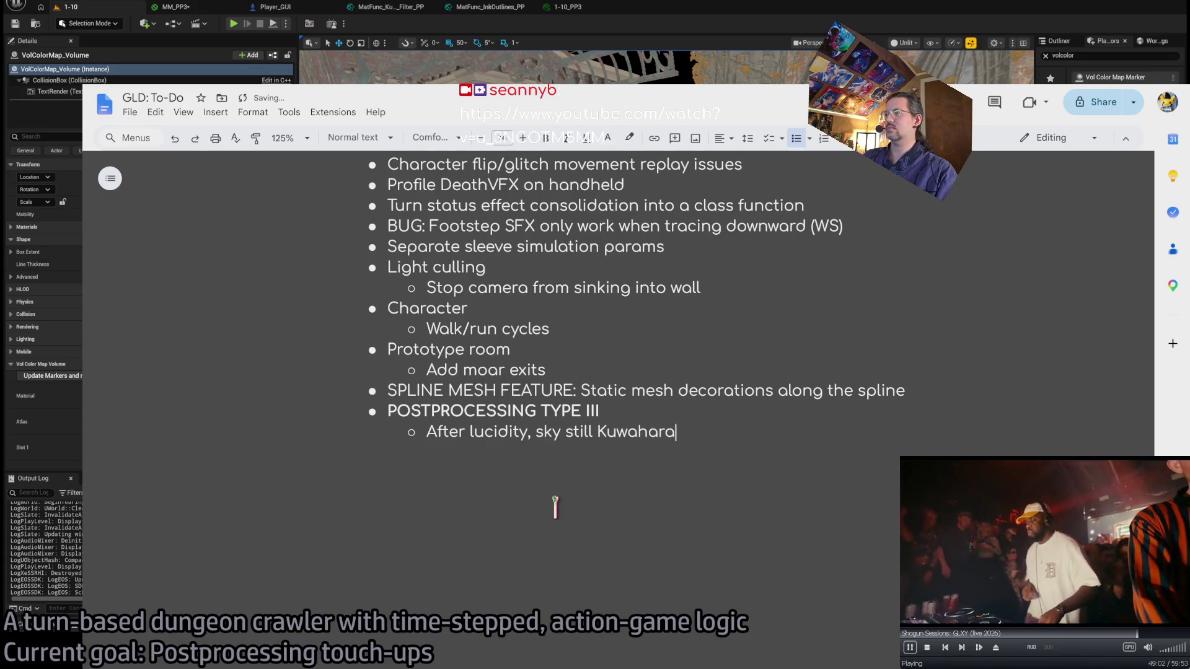
text(-ed)
key(BackSpace)
key(BackSpace)
key(BackSpace)
text(-ed)
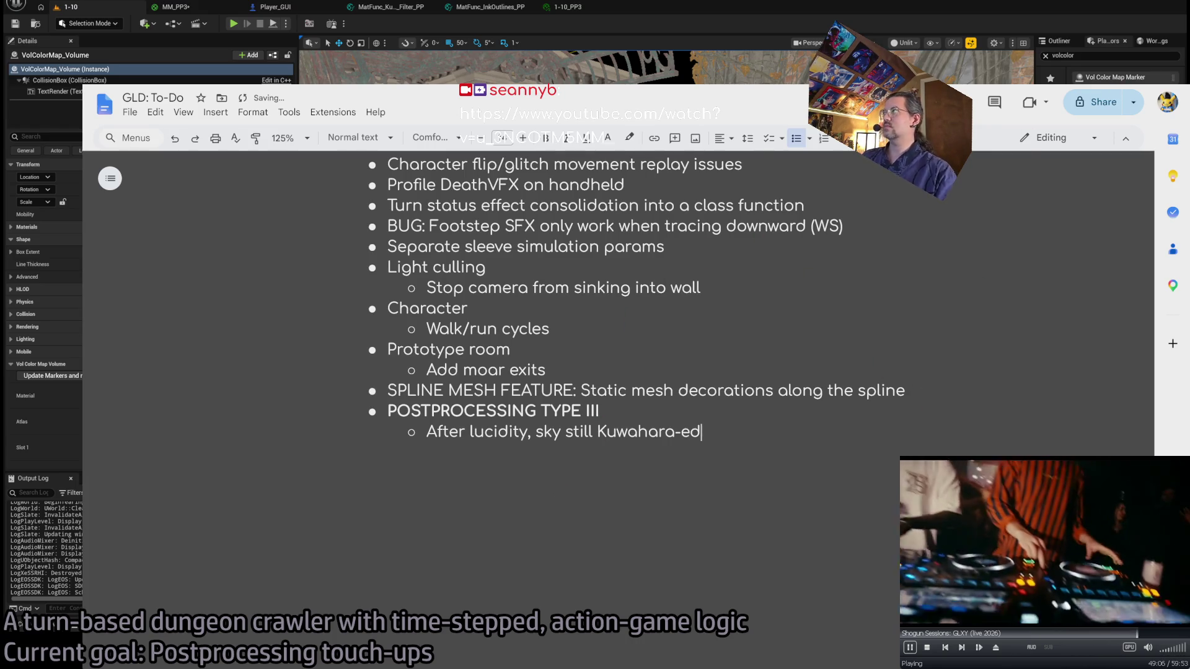
key(alt+Tab)
click(197, 9)
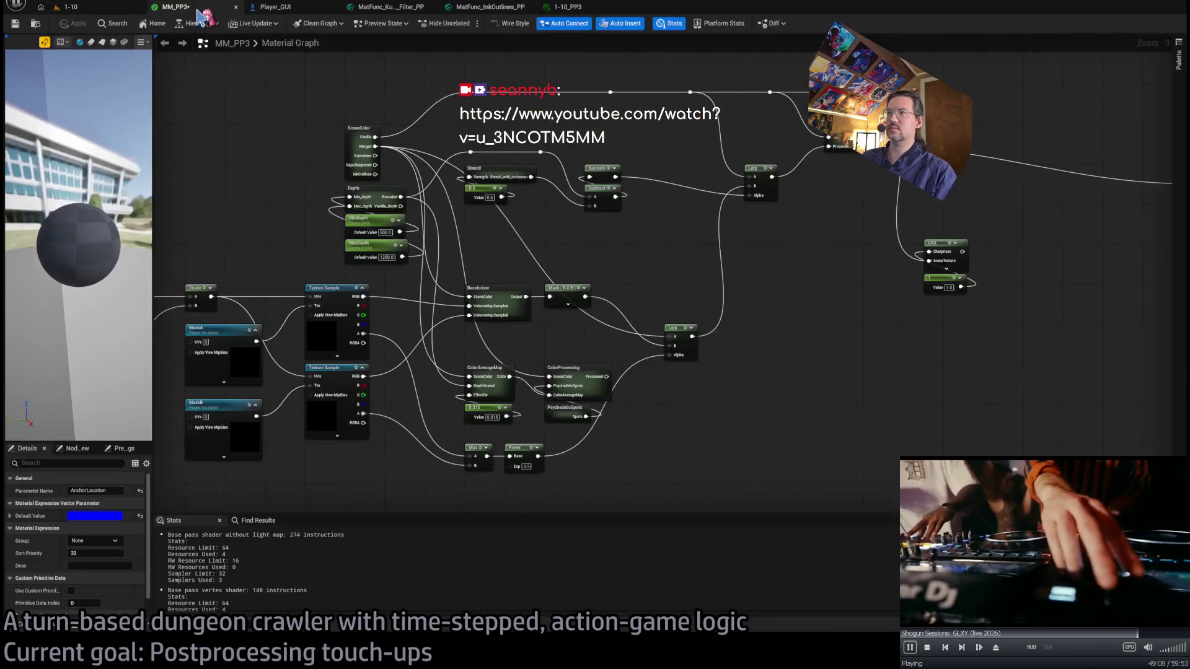
Survey the Recolorizer, ColorAverageMap, Stencil, Saturate, Max and Power nodes in MM_PP3.
scroll(682, 223, down, 2)
drag(626, 243, 673, 231)
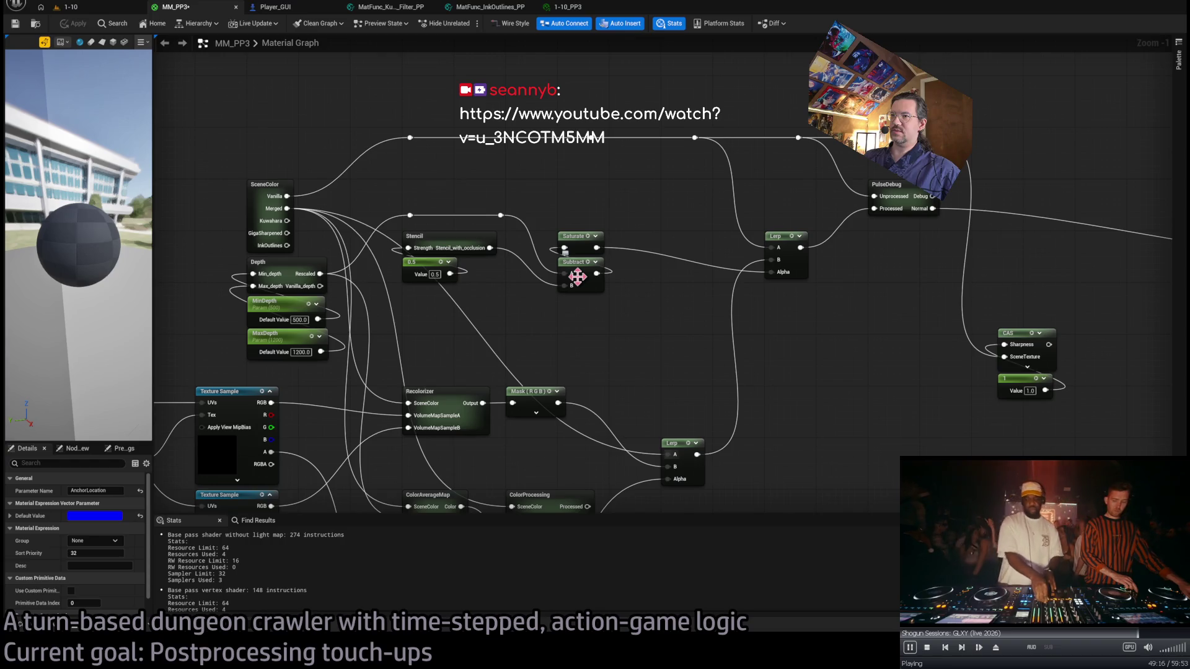
drag(561, 358, 600, 278)
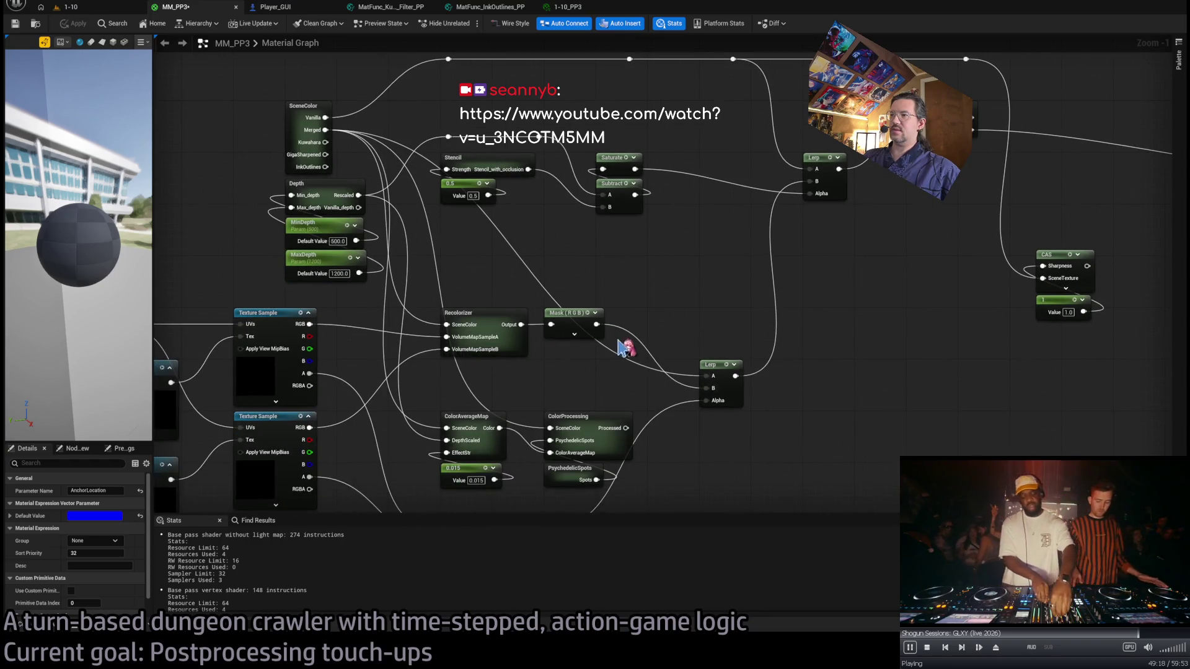
mouse_move(675, 416)
mouse_down()
mouse_move(712, 277)
mouse_move(713, 395)
mouse_up()
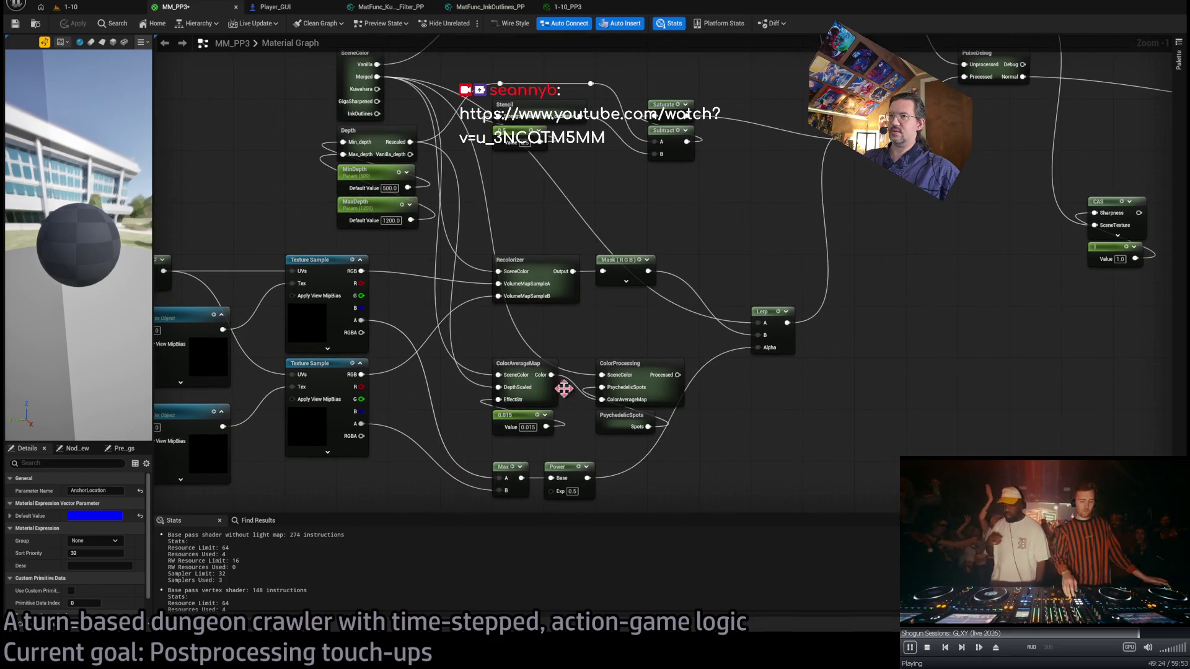
drag(536, 402, 512, 441)
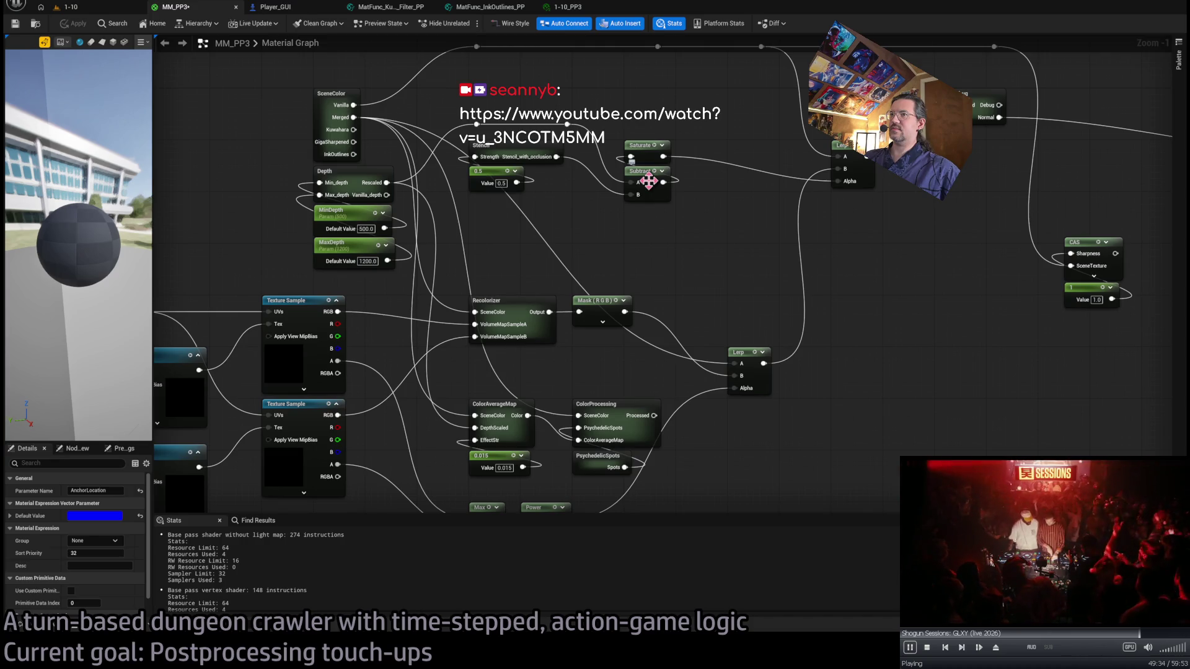
mouse_move(648, 181)
mouse_down()
mouse_move(589, 239)
mouse_move(514, 248)
mouse_up()
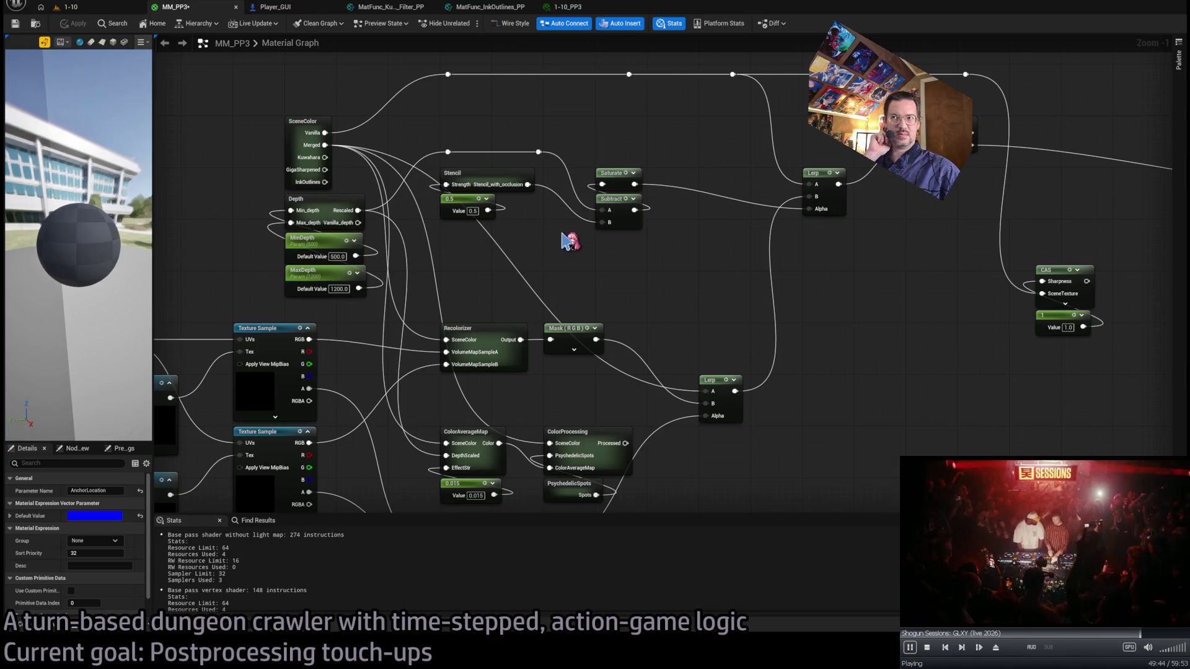
mouse_move(632, 268)
mouse_down()
mouse_move(632, 192)
mouse_move(626, 347)
mouse_up()
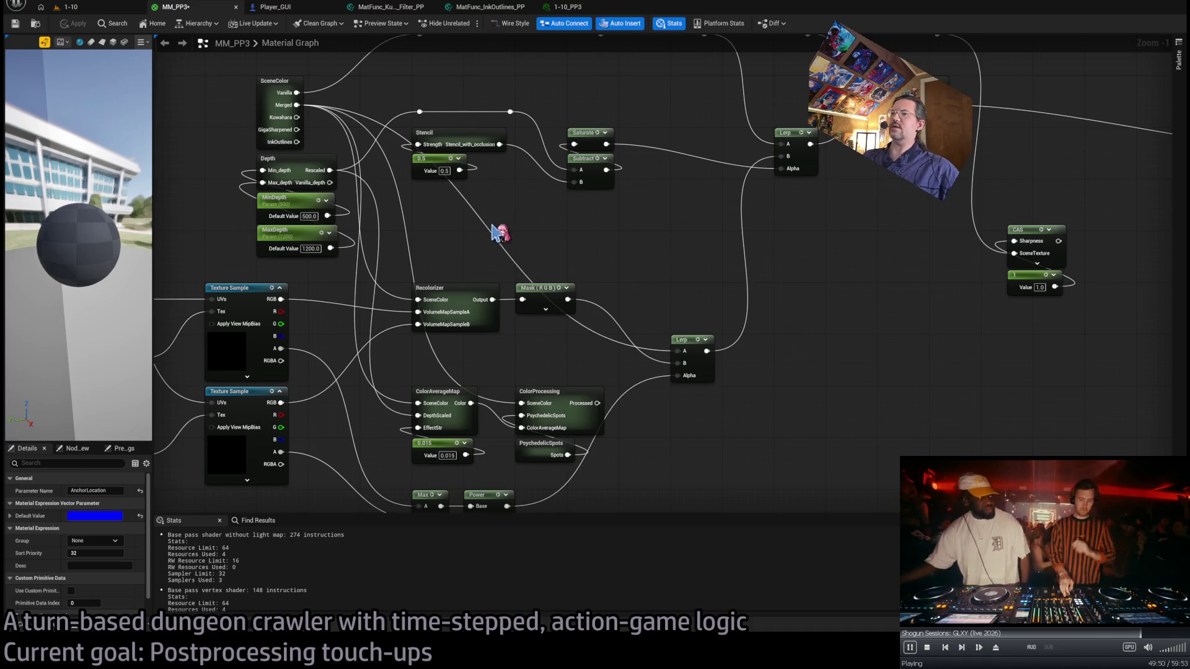
mouse_move(571, 217)
mouse_down()
mouse_move(583, 216)
mouse_move(545, 248)
mouse_up()
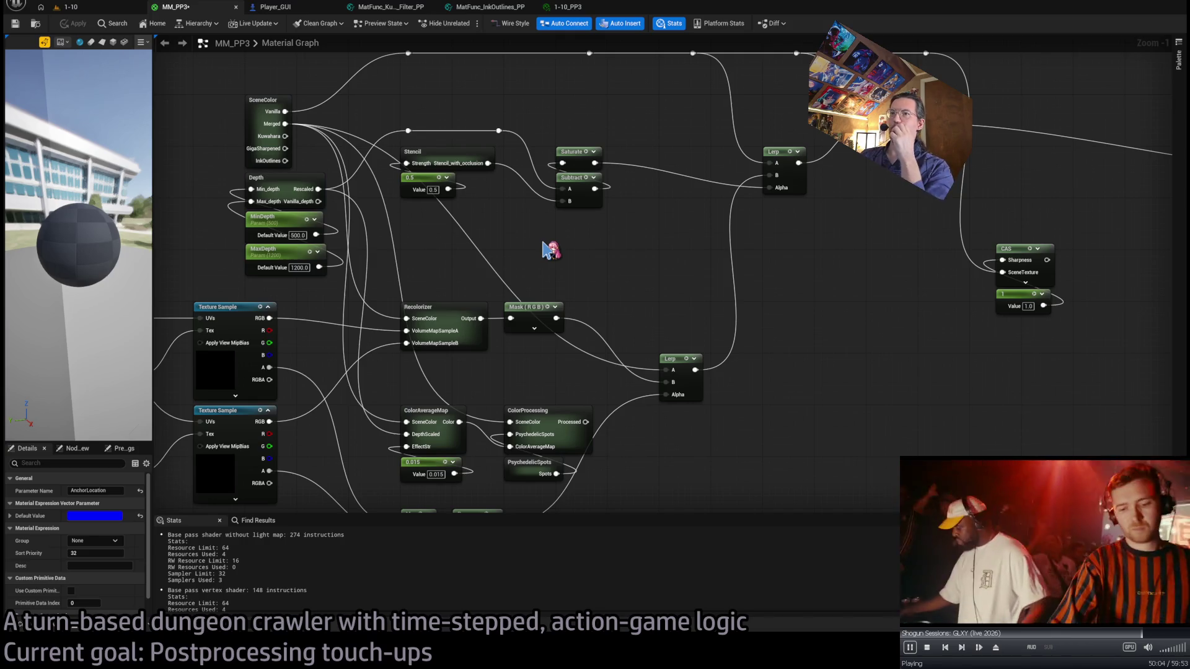
Inspect the Depth node group and the whole graph up to its output, then open 1-10.
scroll(252, 233, up, 1)
drag(253, 234, 398, 260)
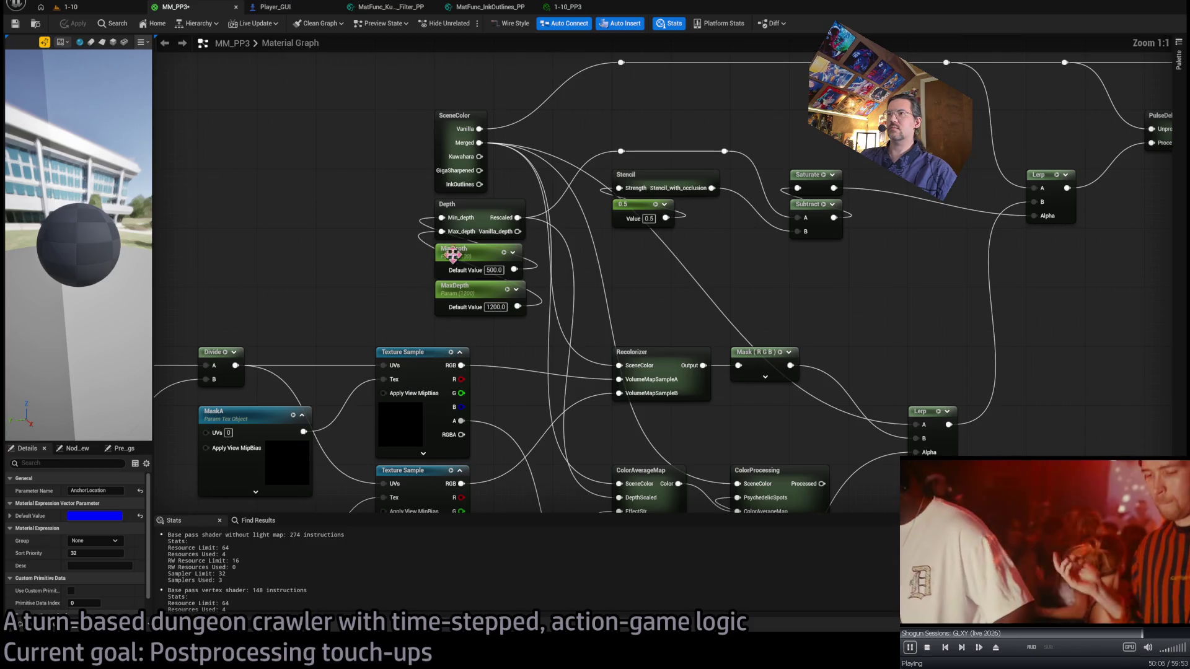
scroll(657, 313, down, 2)
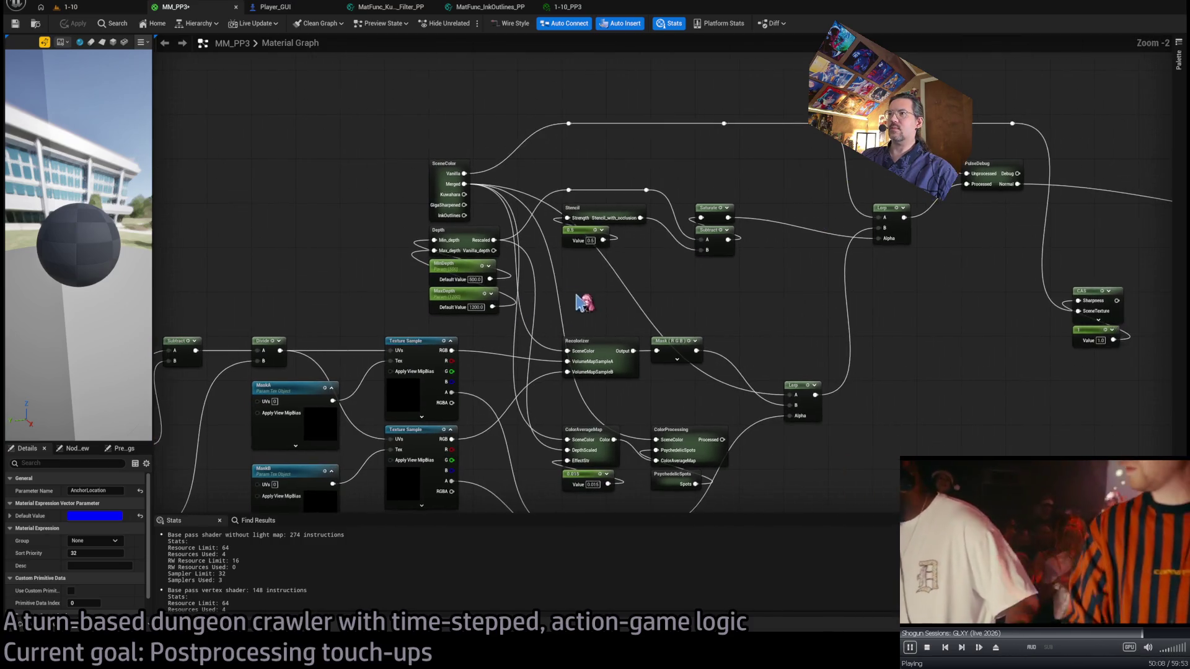
scroll(484, 275, up, 2)
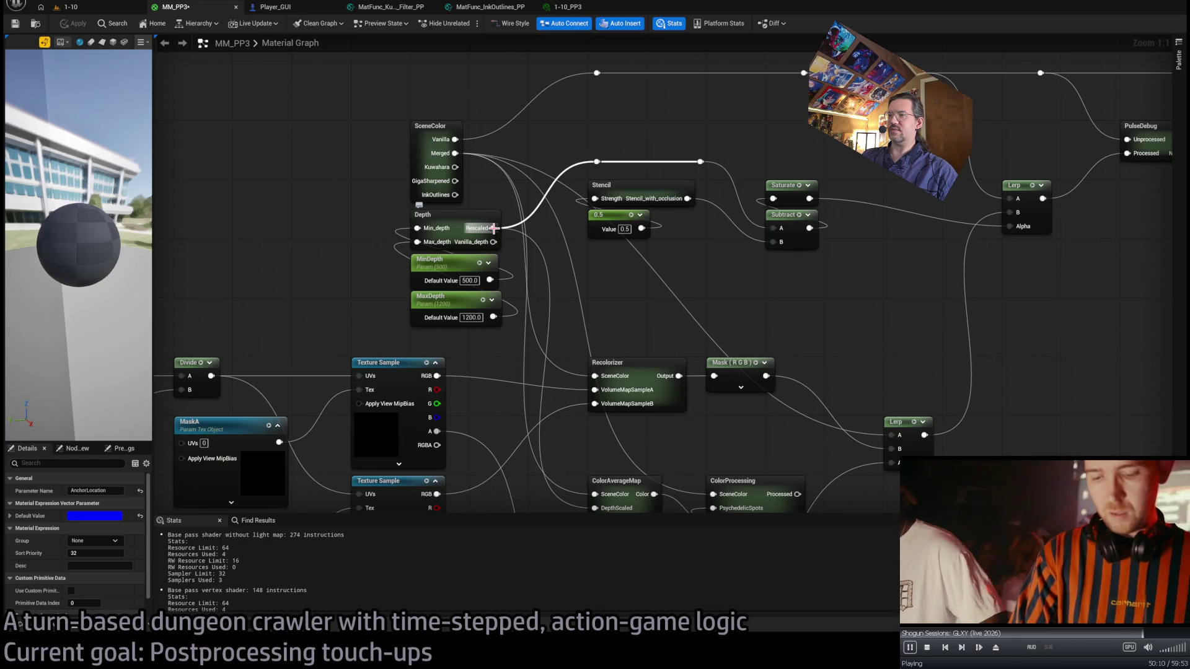
scroll(627, 285, down, 2)
mouse_move(626, 284)
mouse_down()
mouse_move(425, 231)
mouse_move(723, 221)
mouse_move(1154, 236)
mouse_up()
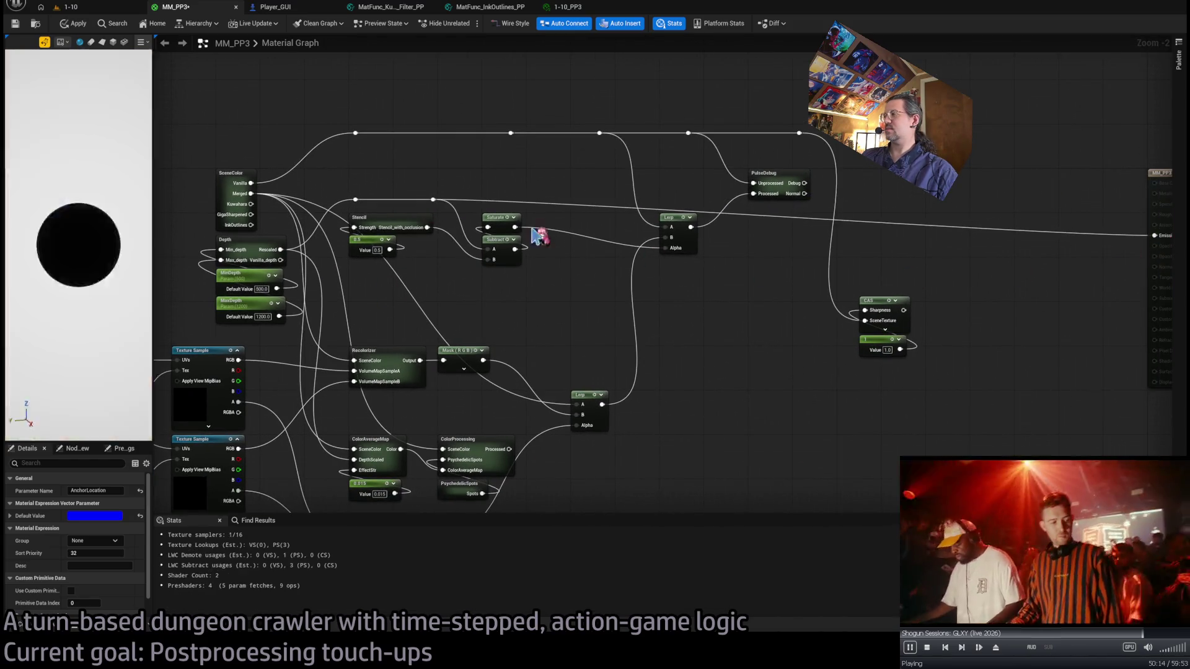
click(70, 7)
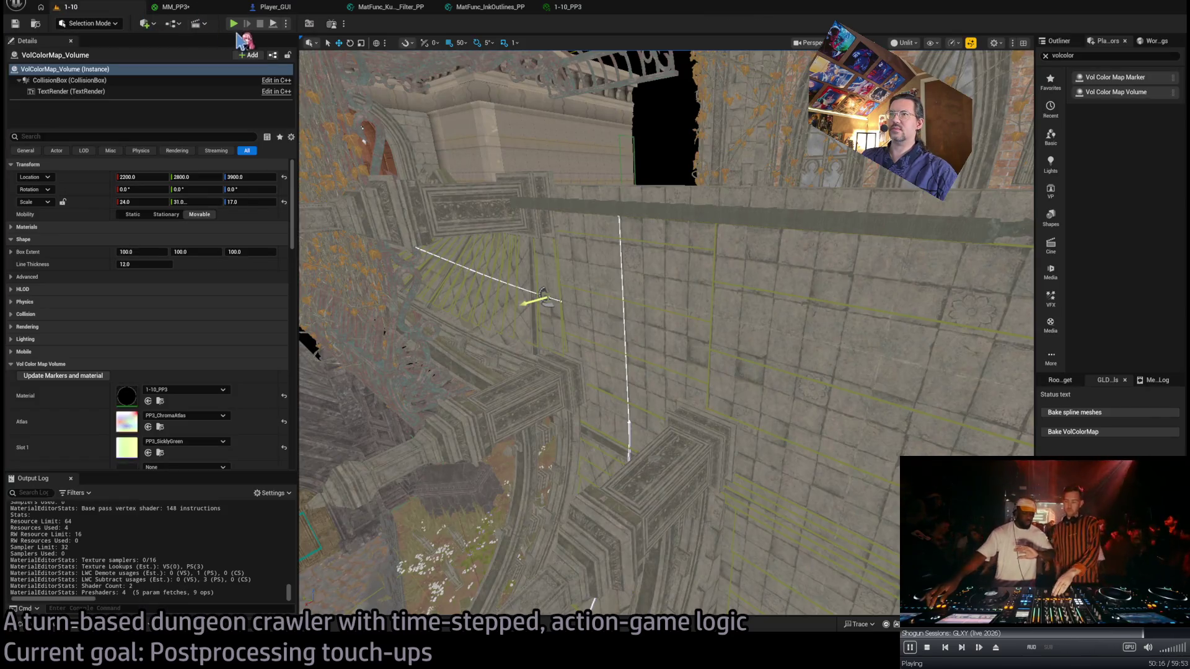
Play one Go! turn of level 1-10, stop the session, and reopen the MM_PP3 graph.
click(233, 24)
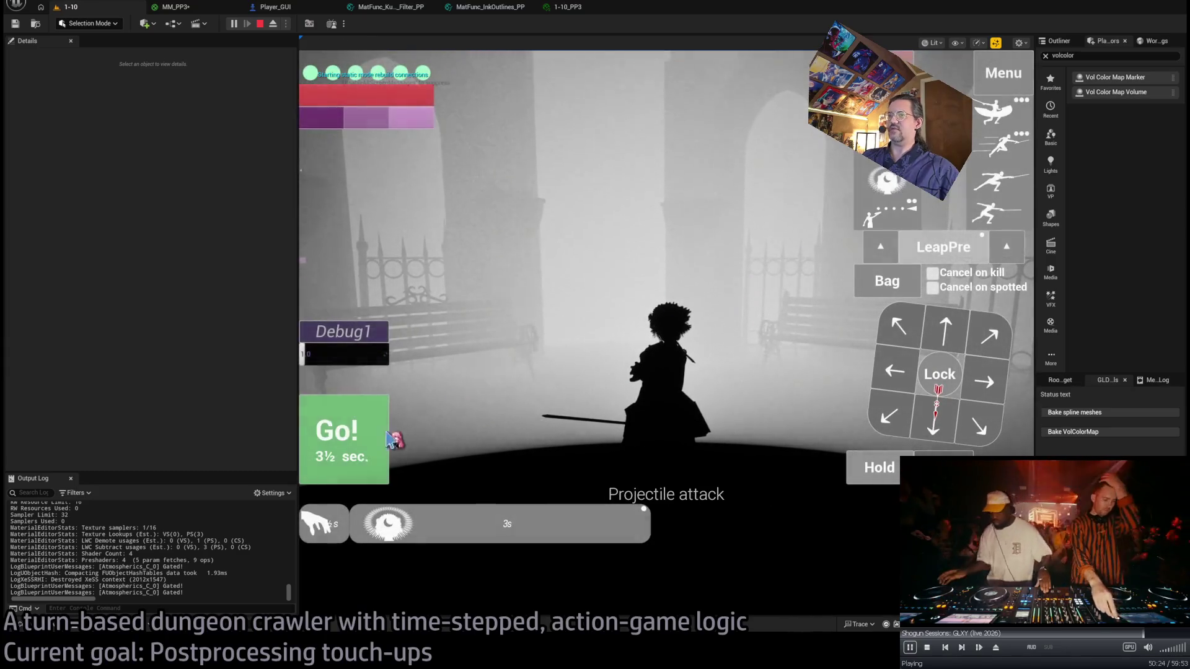
click(388, 437)
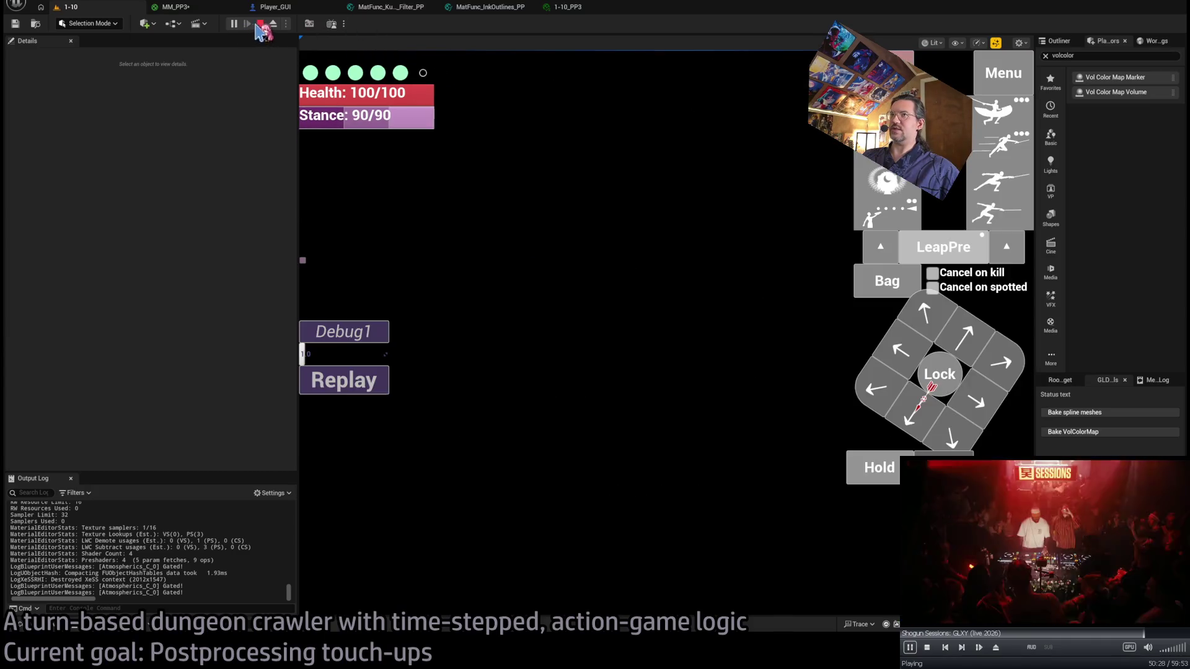
click(259, 26)
click(189, 9)
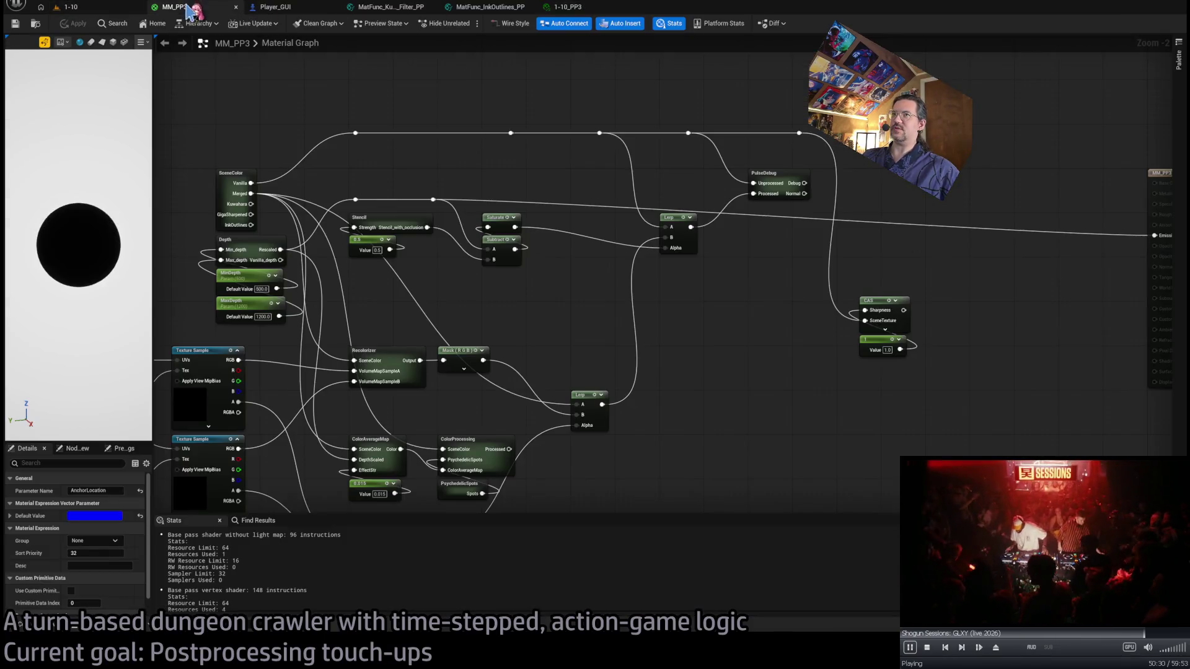
scroll(626, 274, up, 1)
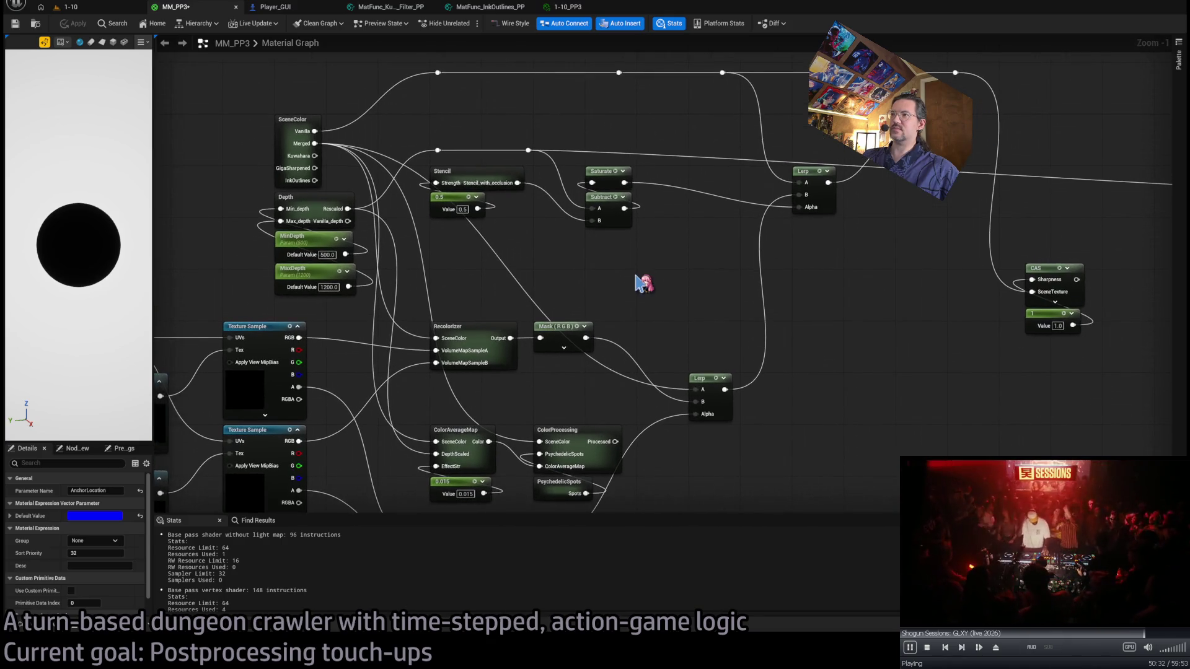
mouse_move(640, 279)
mouse_down()
mouse_move(659, 225)
mouse_move(700, 206)
mouse_up()
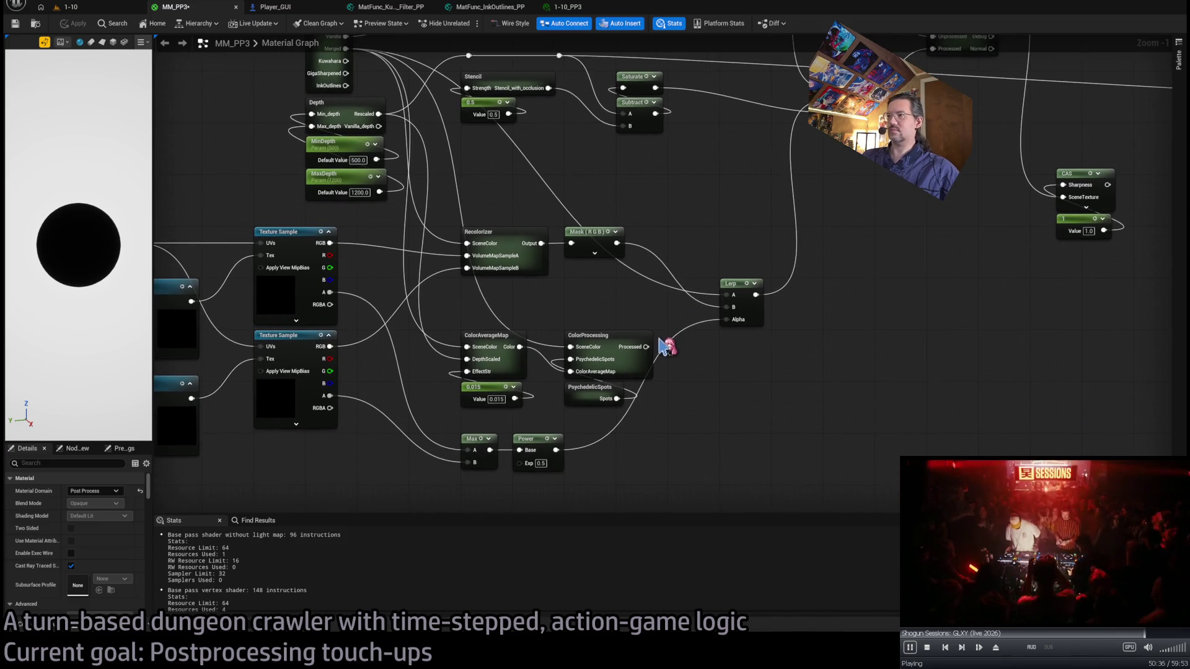
drag(681, 394, 683, 393)
drag(610, 154, 608, 183)
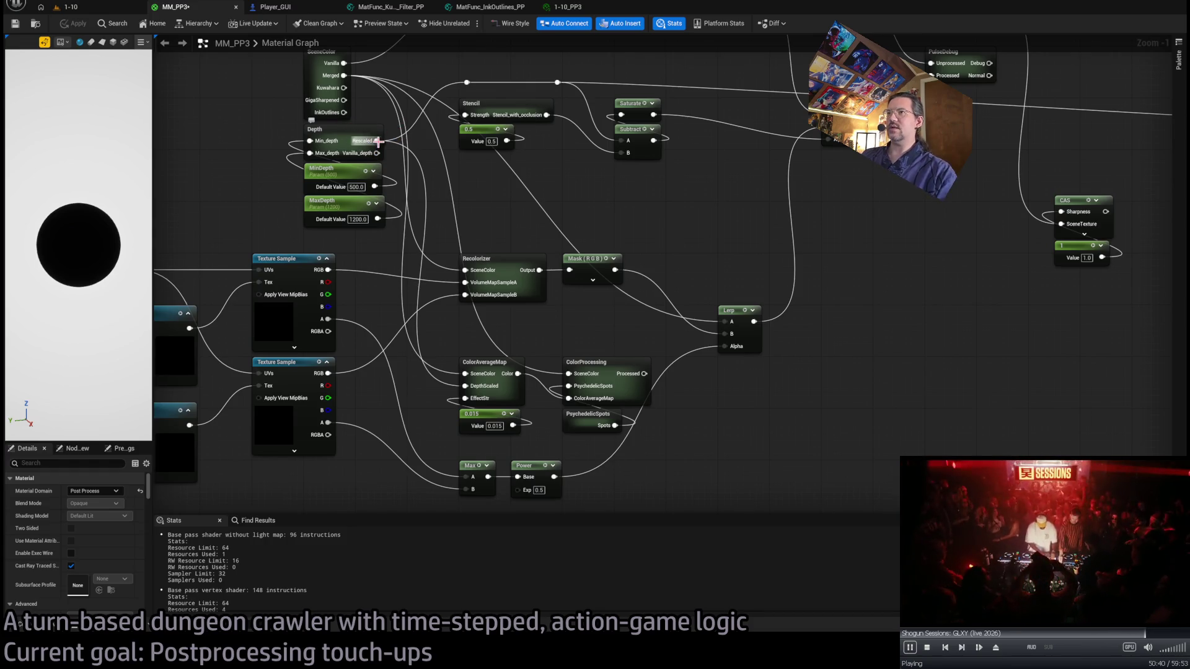
drag(652, 470, 604, 388)
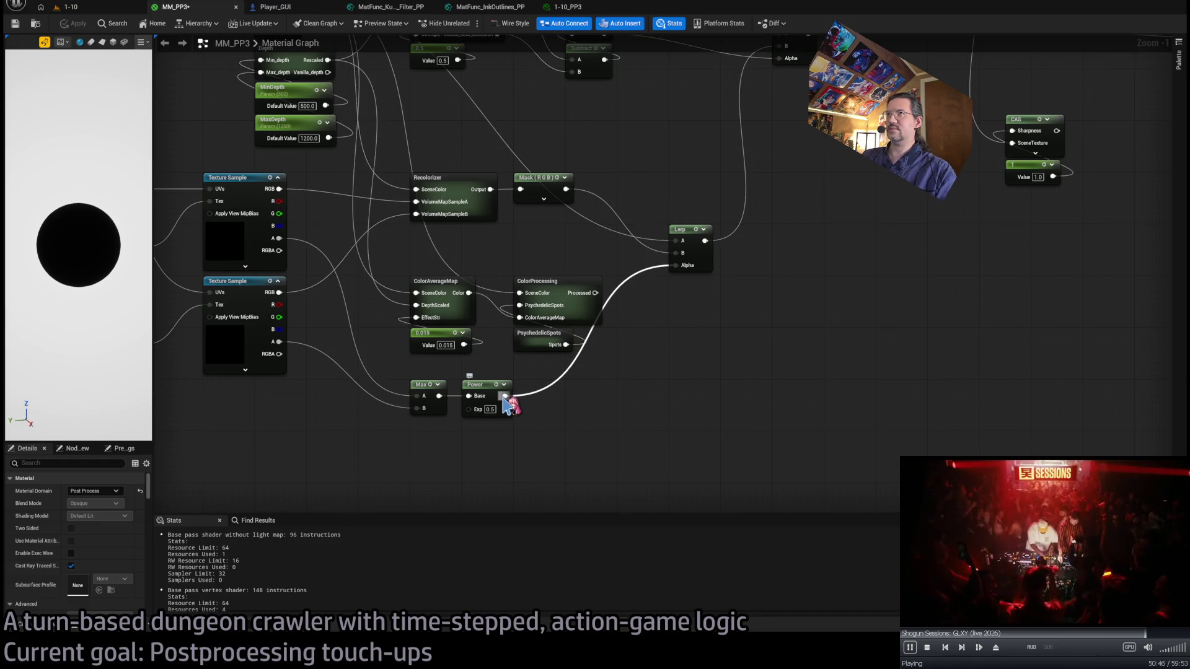
scroll(505, 403, down, 1)
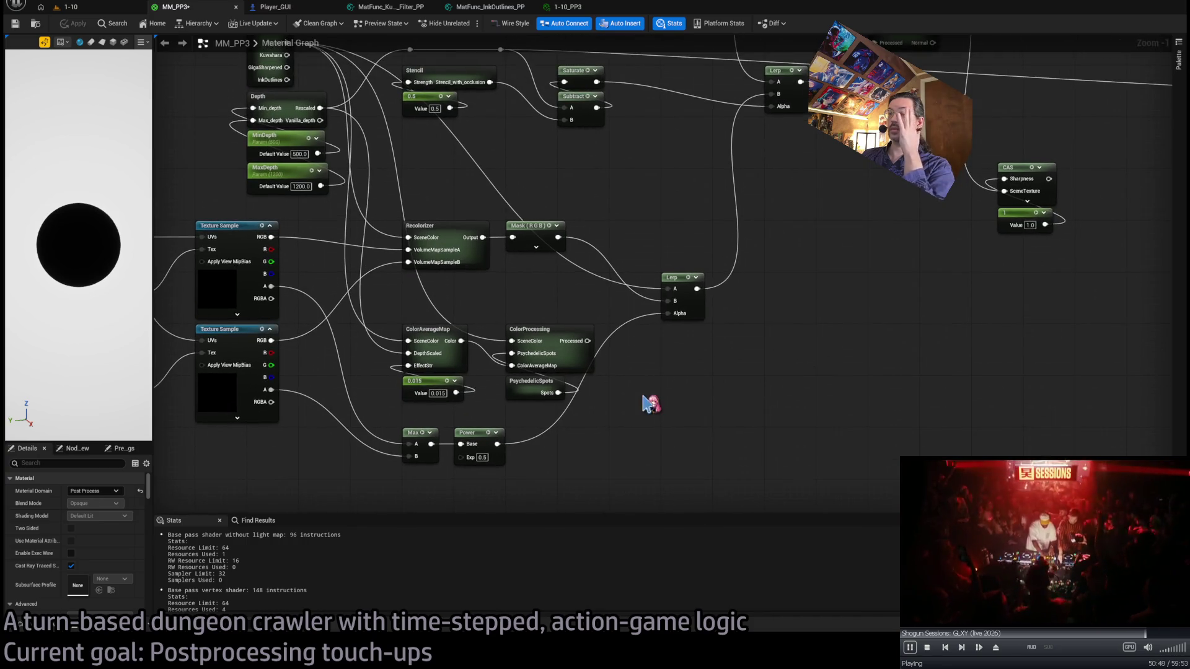
scroll(657, 378, up, 1)
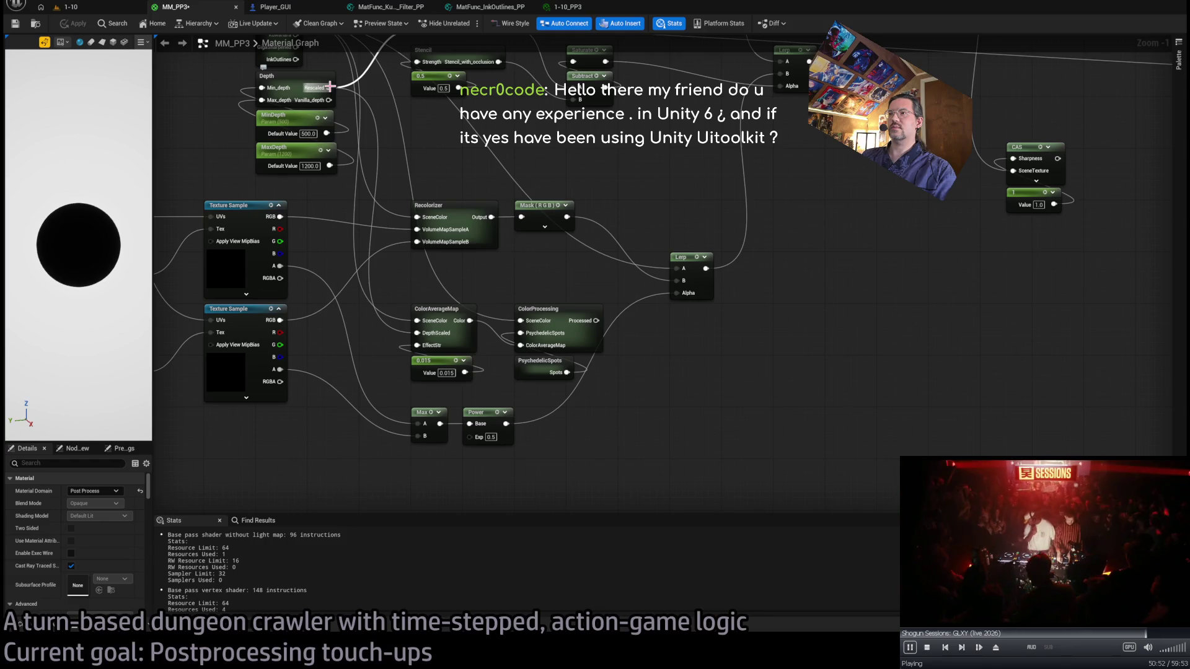
mouse_move(329, 87)
mouse_down()
mouse_move(570, 403)
mouse_move(644, 310)
mouse_move(606, 299)
mouse_move(604, 263)
mouse_move(567, 409)
mouse_move(295, 135)
mouse_up()
mouse_move(398, 247)
mouse_down()
mouse_move(456, 198)
mouse_move(378, 198)
mouse_move(461, 199)
mouse_up()
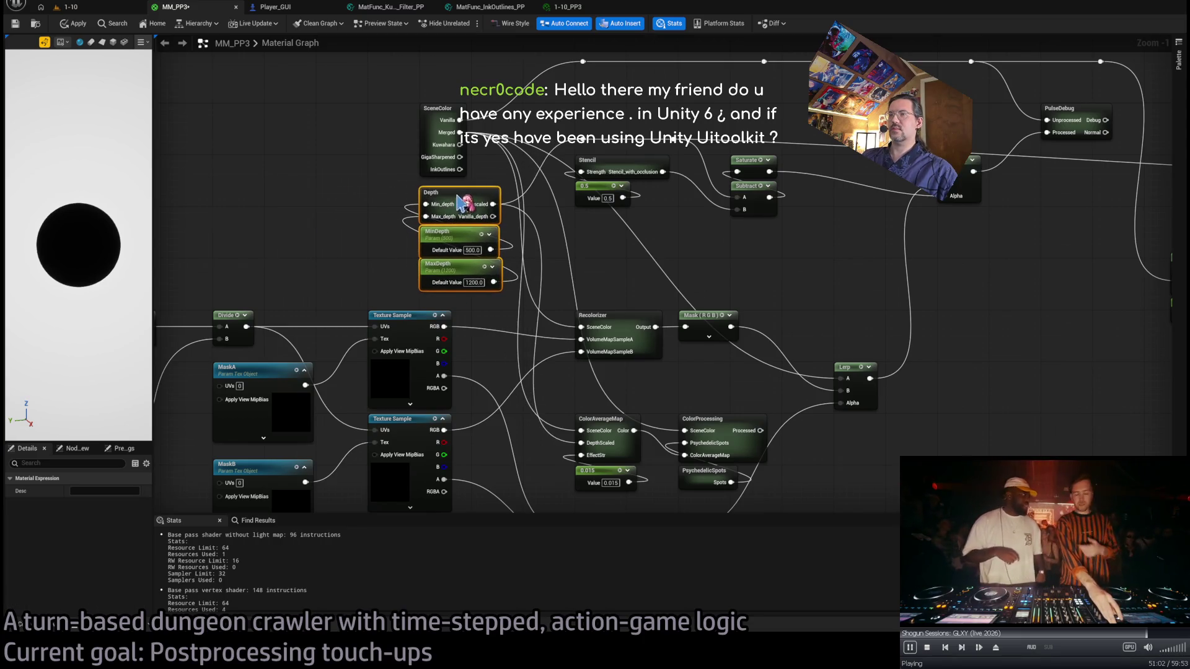
click(377, 199)
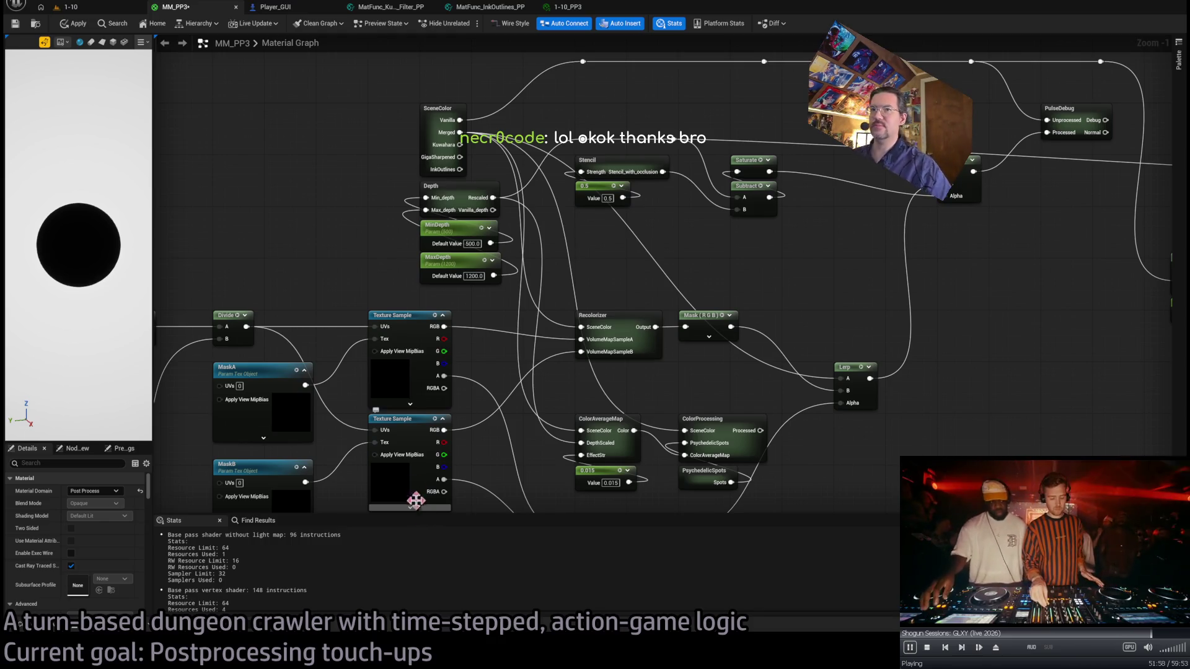
drag(546, 320, 586, 194)
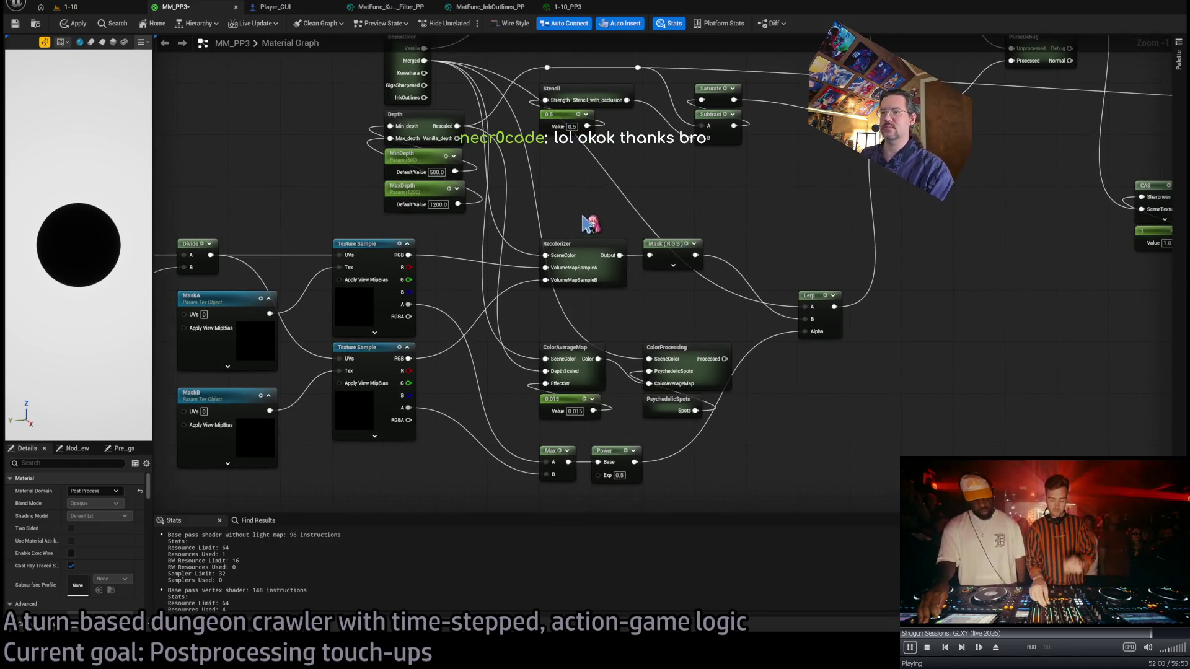
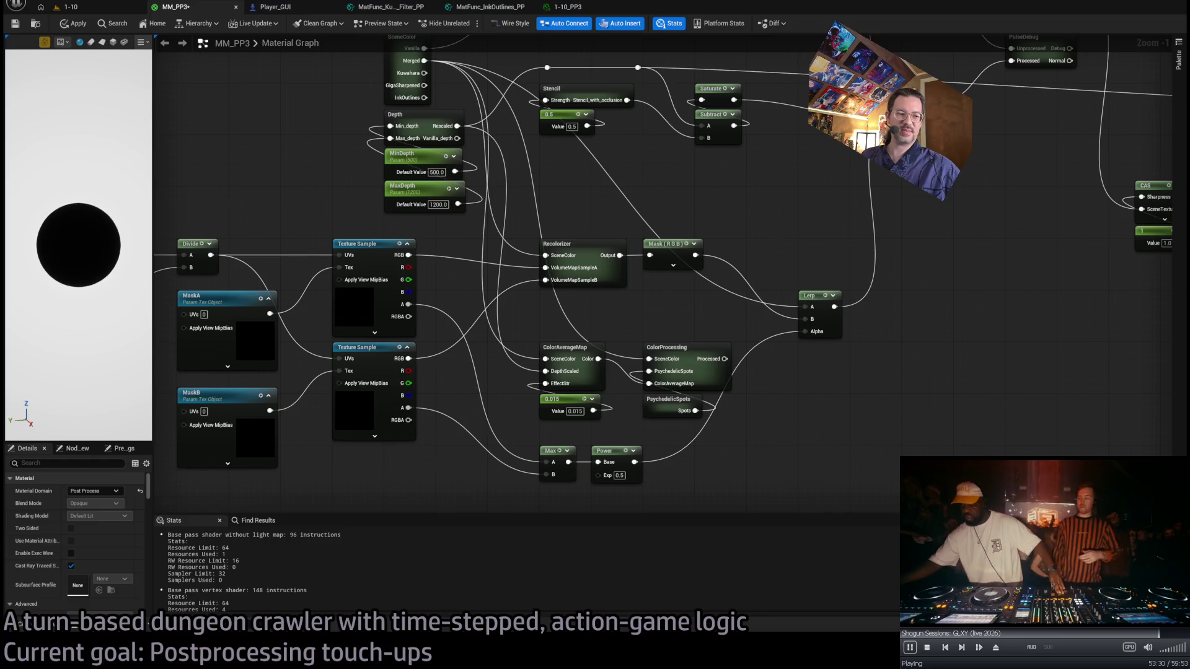
Select the Depth, MinDepth and MaxDepth nodes and move them left below SceneColor.
drag(779, 195, 704, 244)
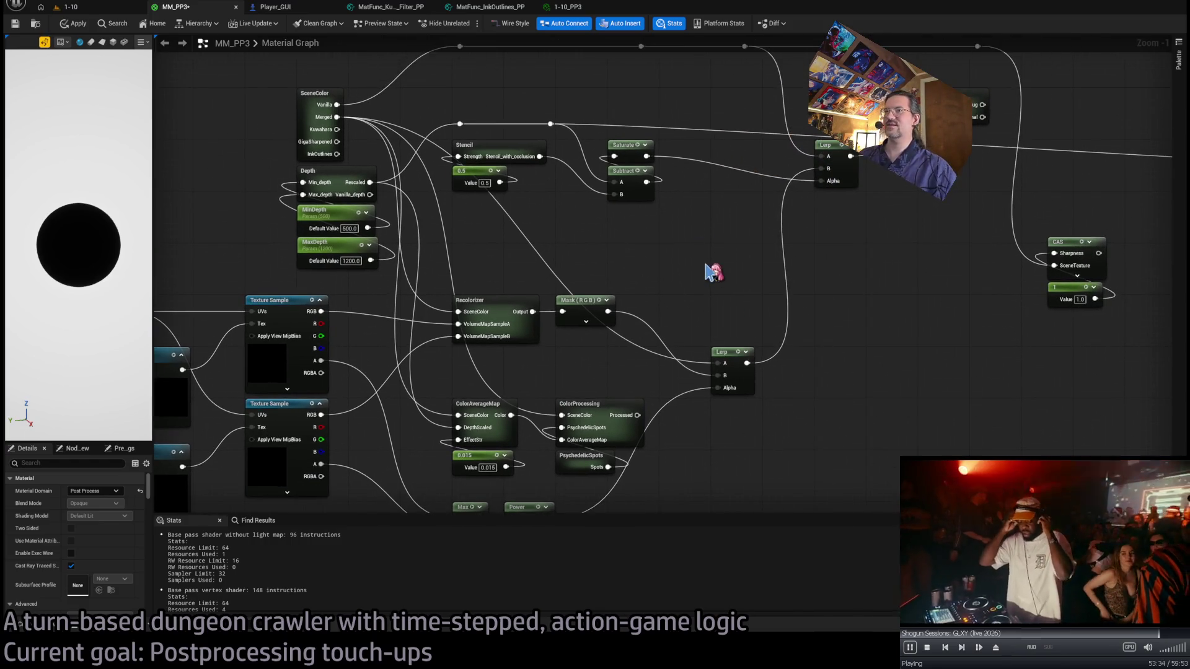
mouse_move(669, 273)
mouse_down()
mouse_move(672, 255)
mouse_move(694, 248)
mouse_up()
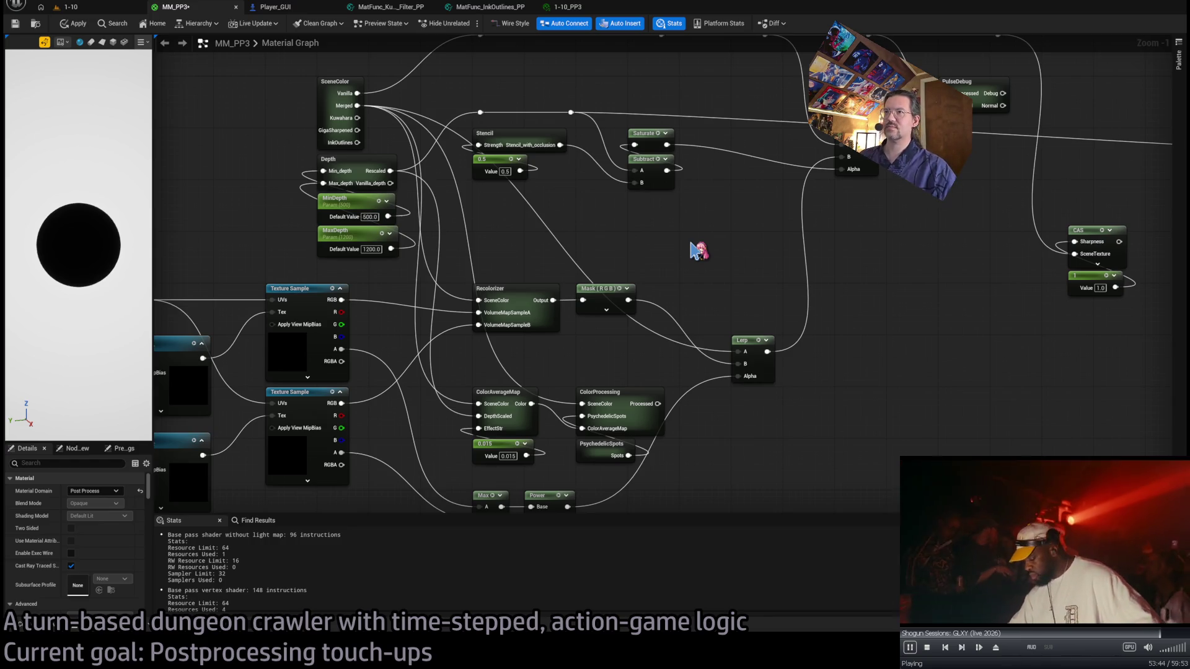
mouse_move(277, 205)
mouse_down()
mouse_move(398, 224)
mouse_move(530, 297)
mouse_up()
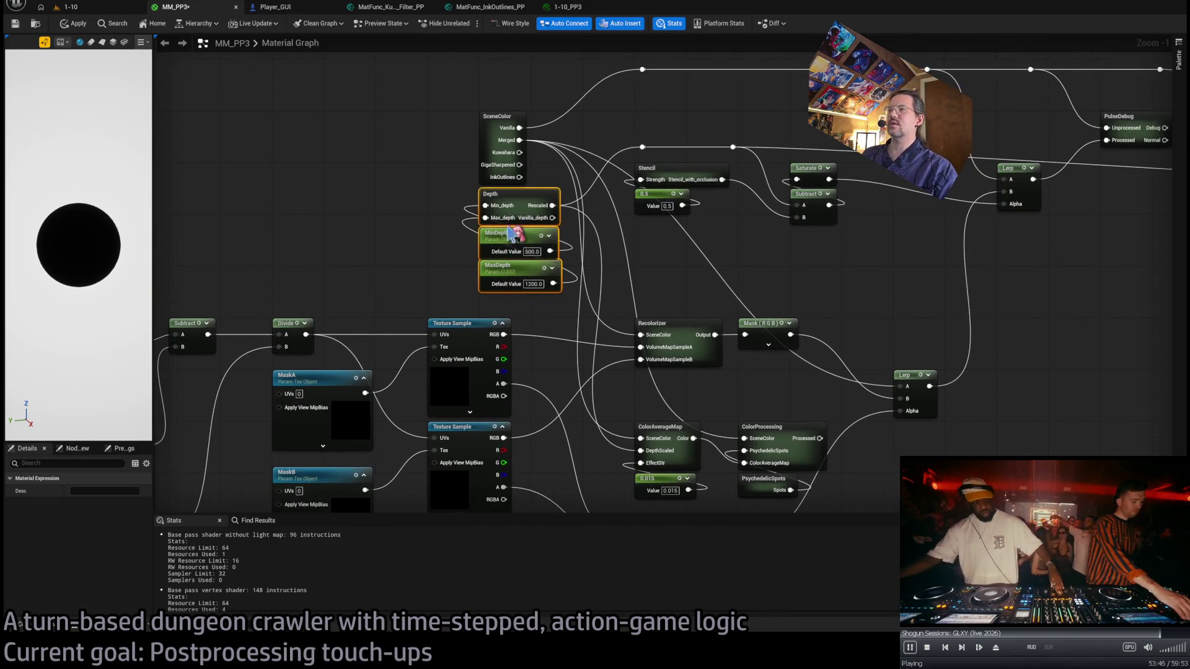
drag(507, 230, 352, 230)
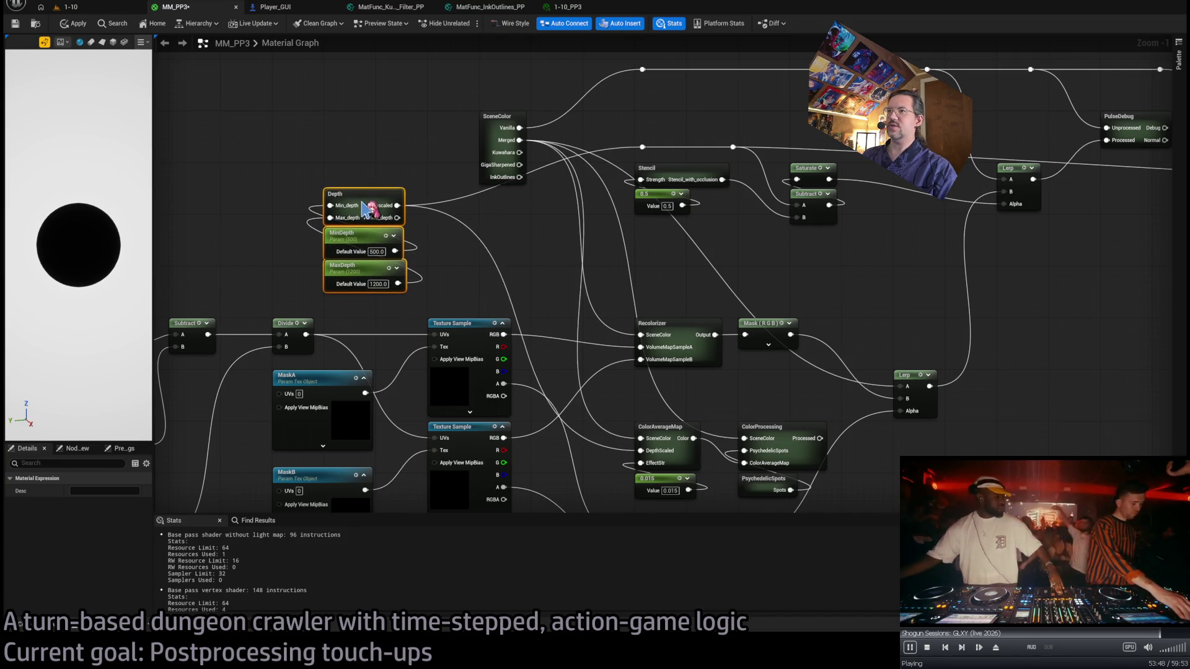
Drag a wire from Depth's Rescaled output onto SceneColor, creating a new Pin 1 input.
click(434, 181)
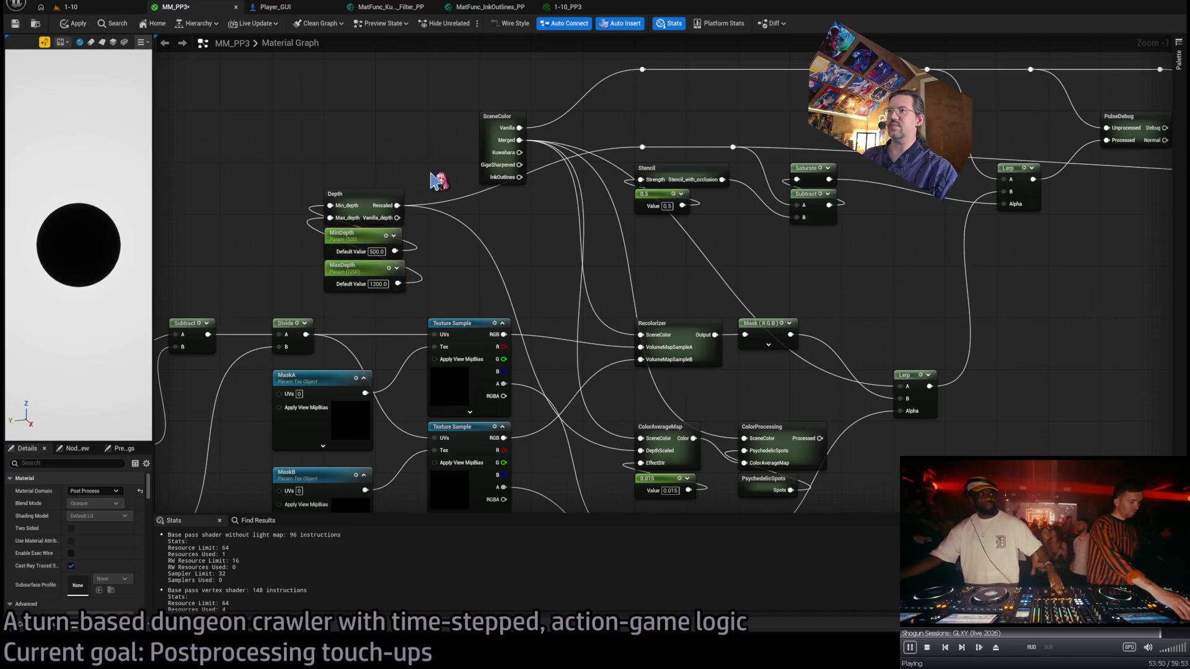
drag(397, 205, 494, 121)
click(494, 121)
Name SceneColor's new input pin RescaledDepth, feed it Depth's Rescaled output, and open the subgraph.
click(123, 515)
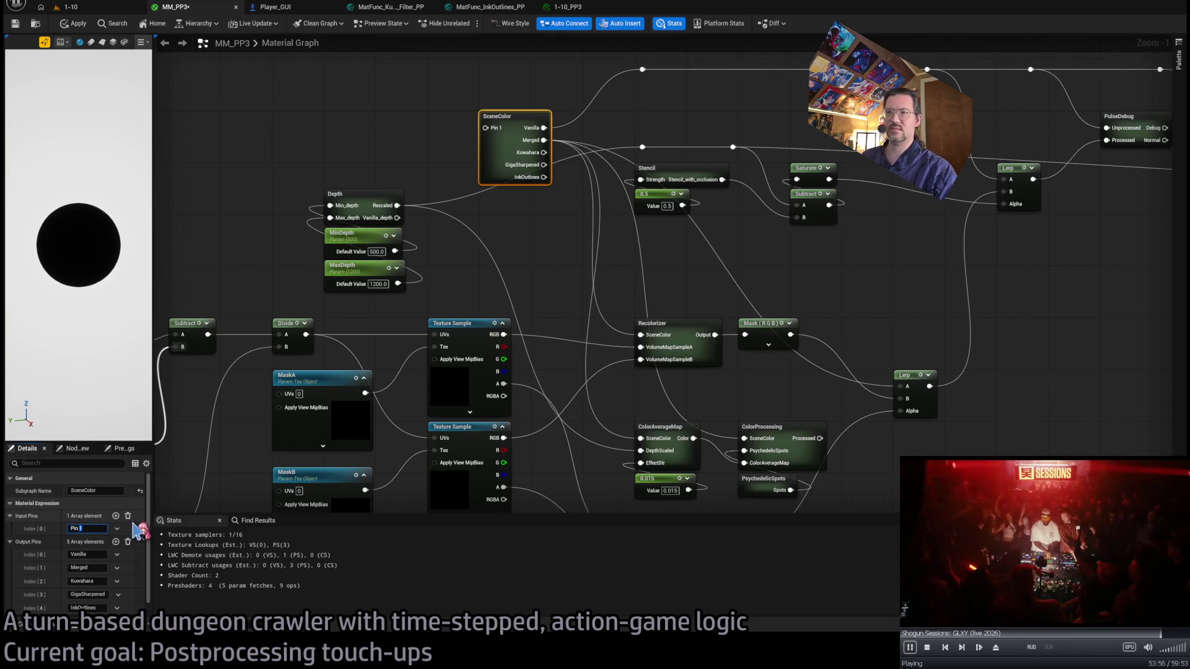
key(ctrl+a)
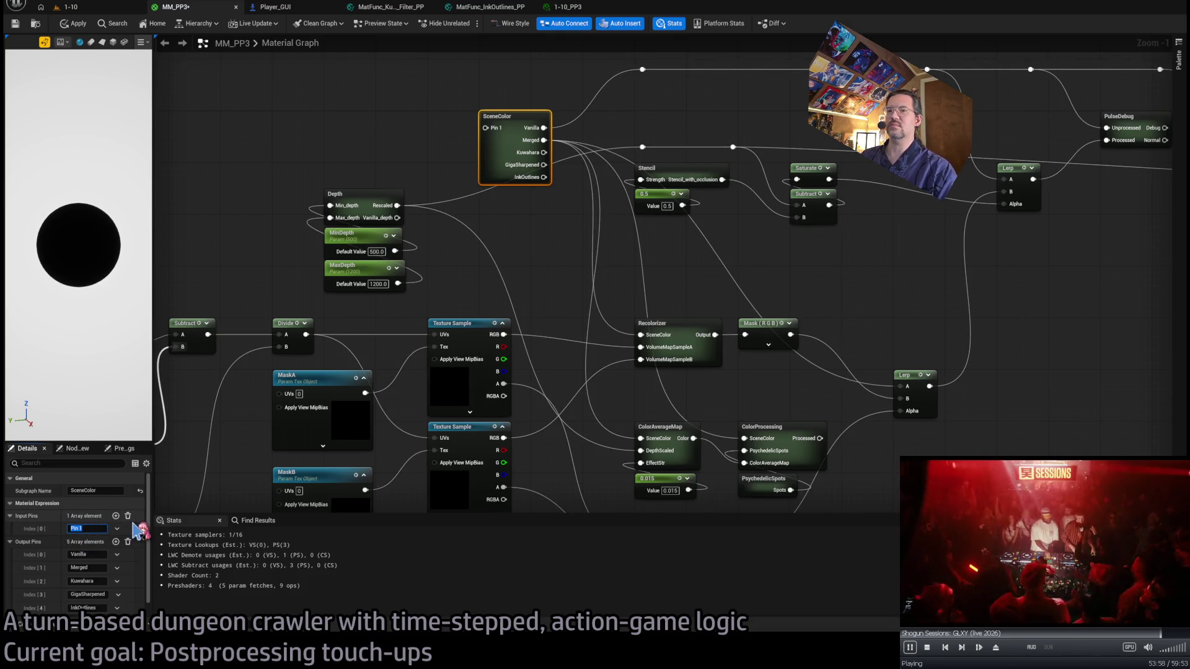
text(E)
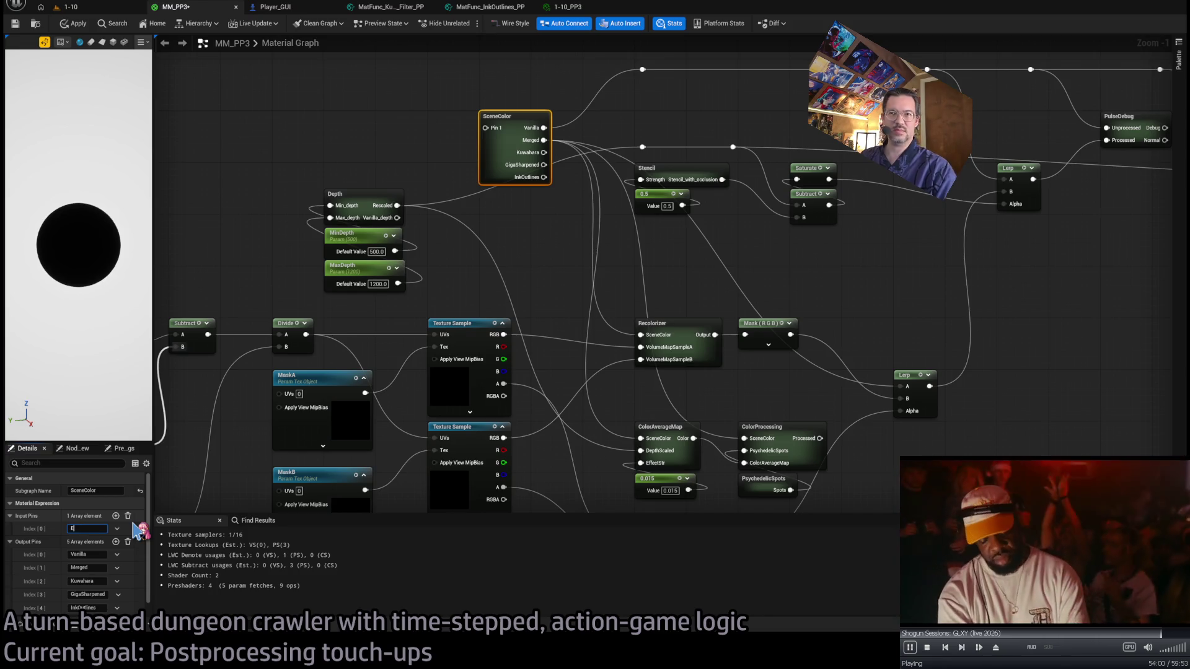
text(scaledDepth)
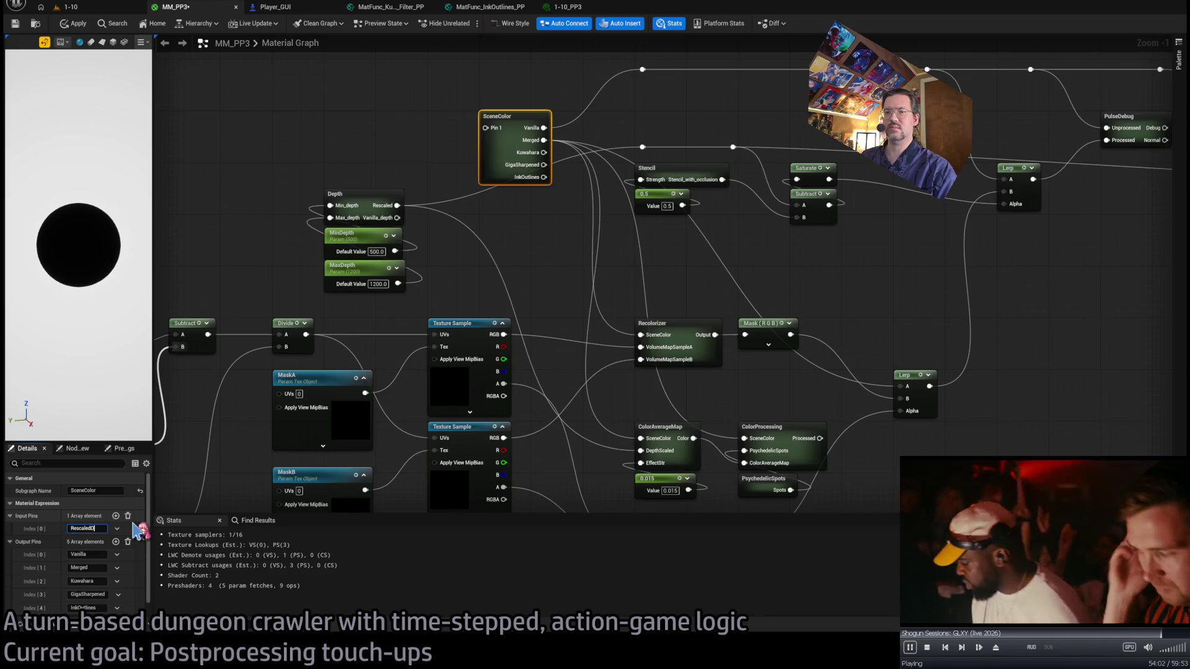
key(Return)
drag(397, 205, 509, 132)
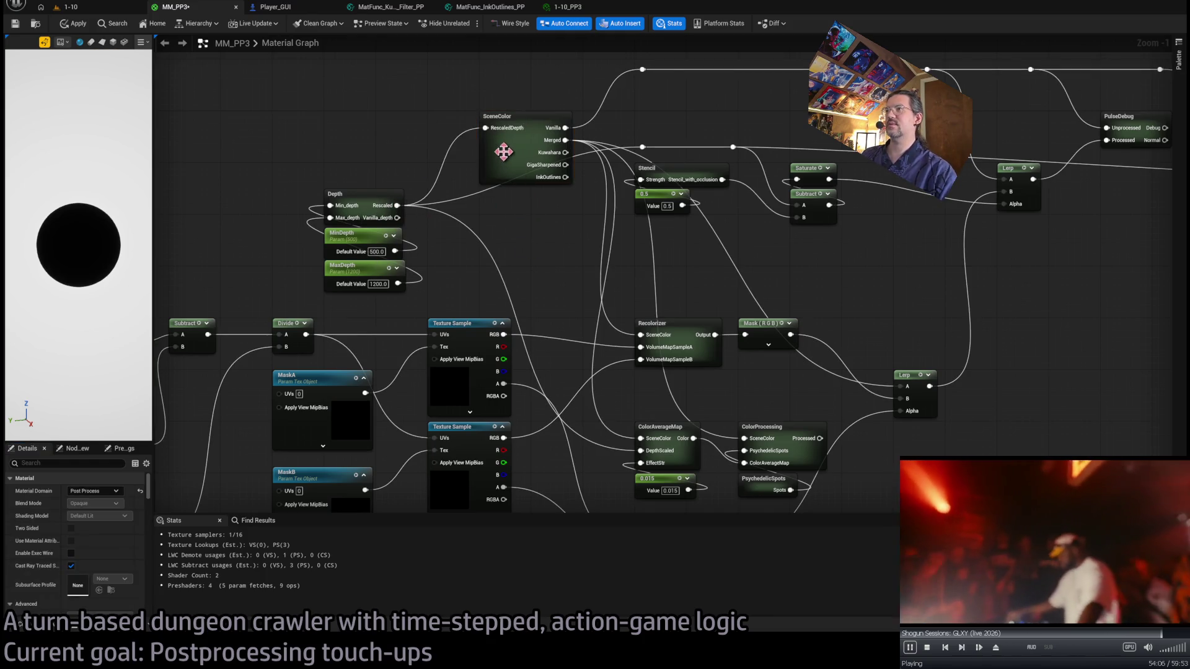
double_click(499, 160)
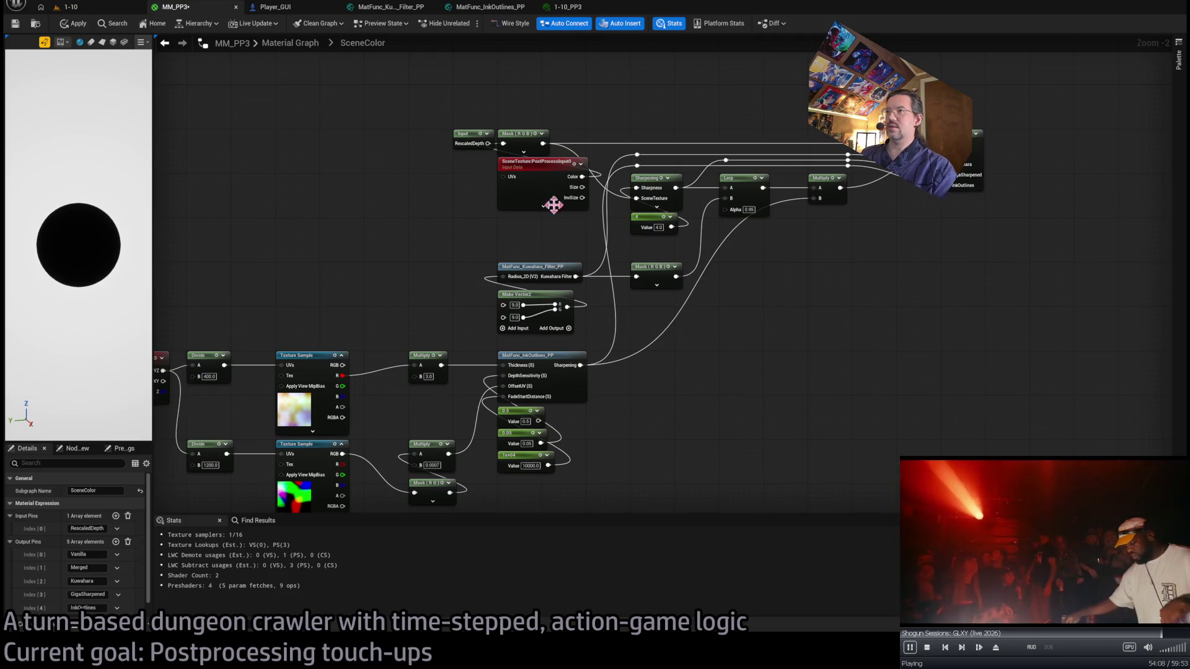
Move the Input node left, add reroutes on the RescaledDepth and Mask wires, and place a Lerp.
mouse_move(468, 141)
mouse_down()
mouse_move(372, 142)
mouse_move(505, 118)
mouse_up()
mouse_move(400, 143)
mouse_down()
mouse_move(503, 117)
mouse_move(557, 121)
mouse_move(543, 117)
mouse_up()
double_click(504, 117)
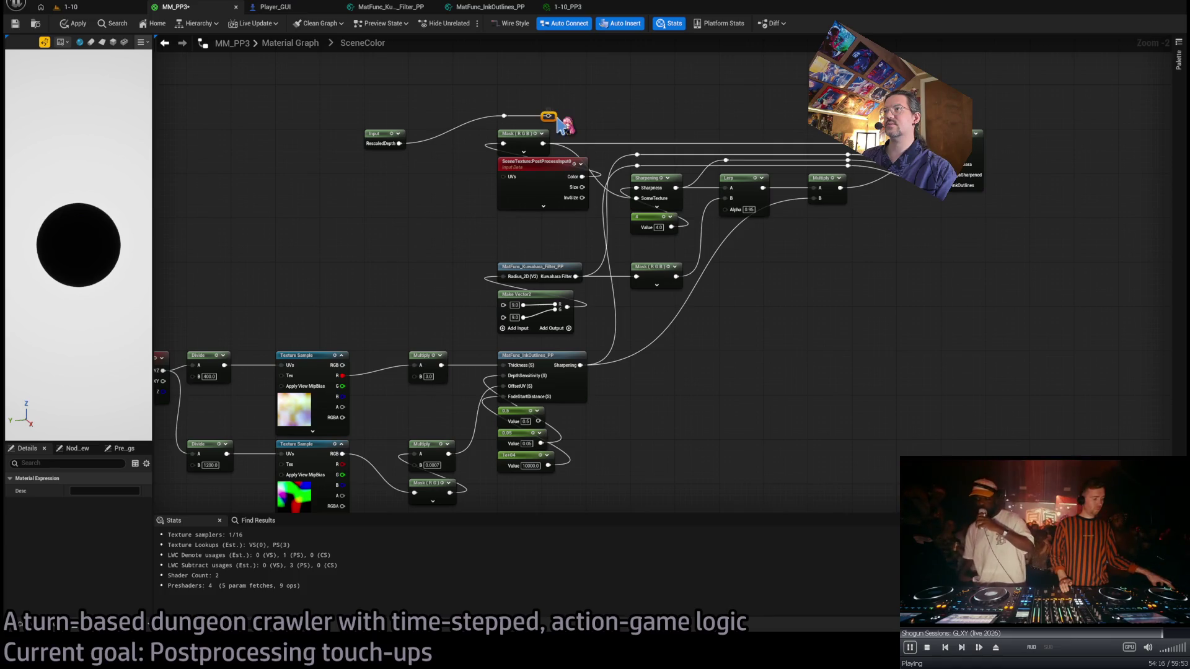
scroll(929, 111, up, 2)
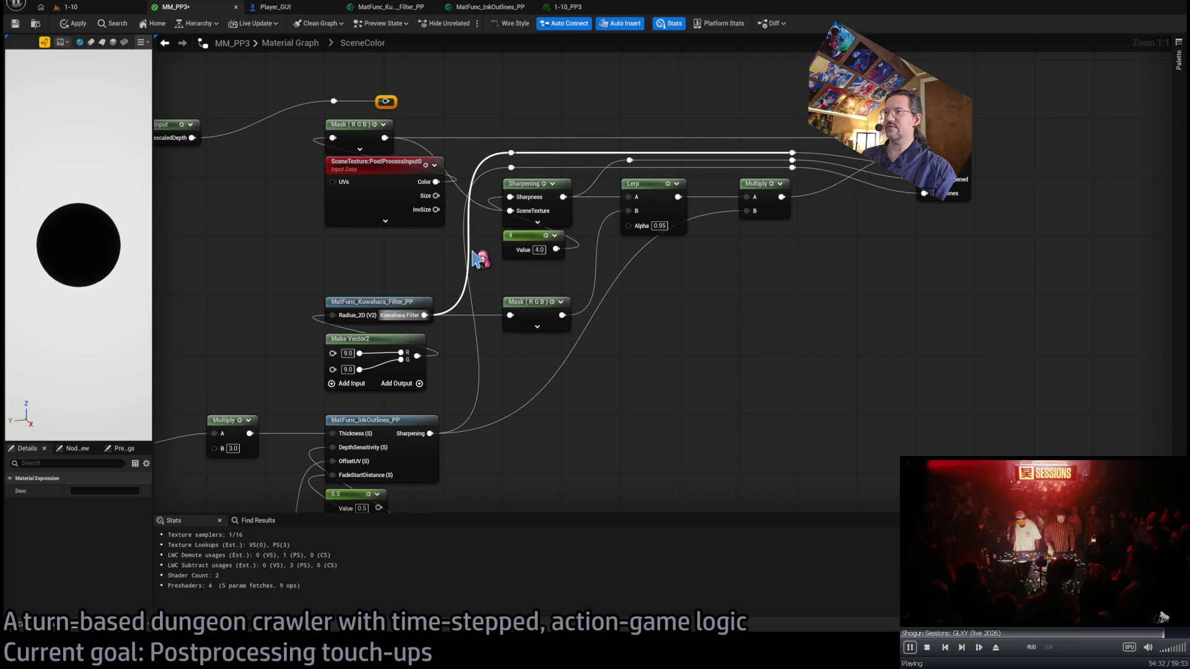
double_click(682, 138)
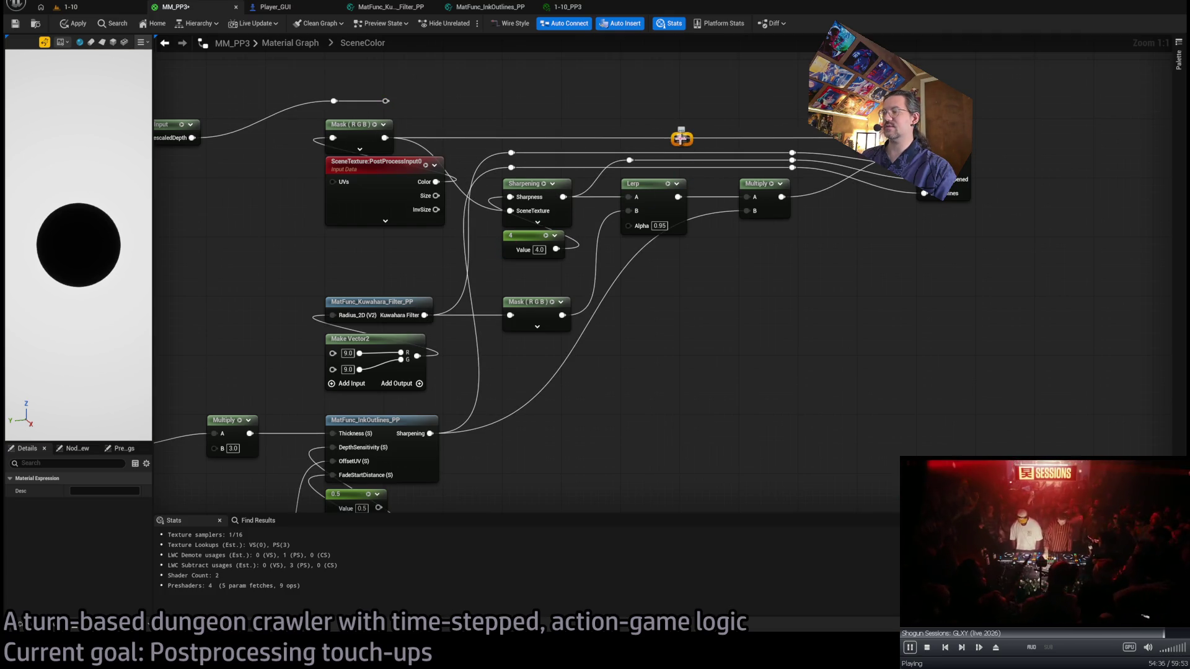
click(729, 286)
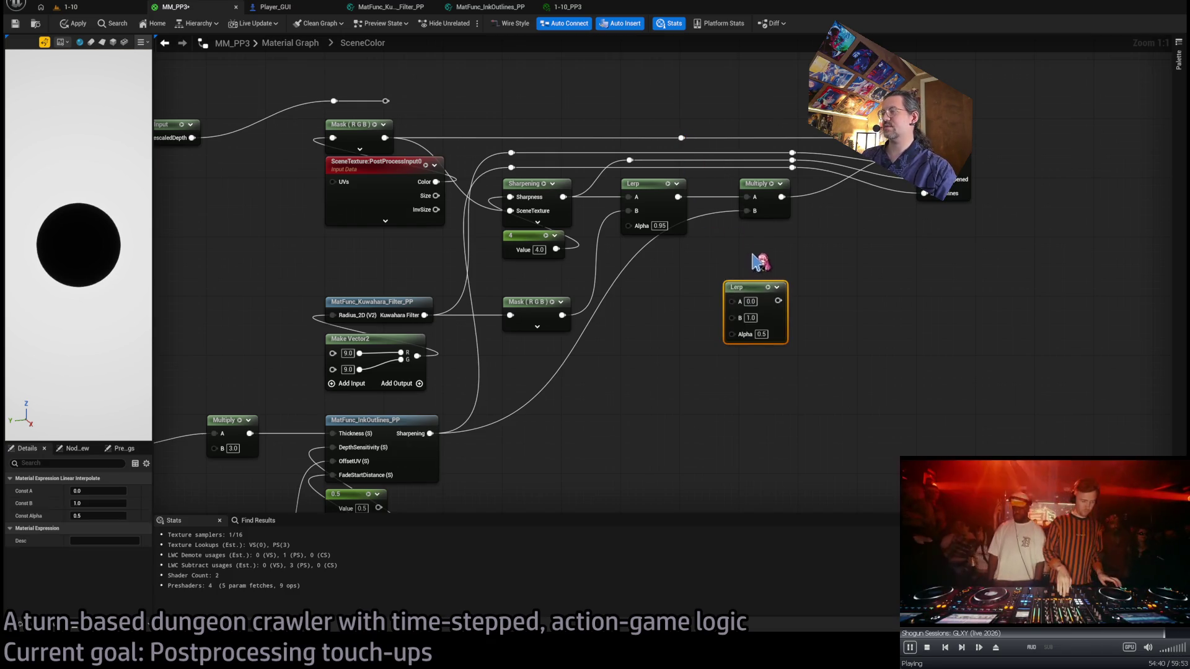
Wire Multiply into the new Lerp's B input and RescaledDepth into its Alpha.
drag(760, 287, 874, 250)
drag(782, 197, 841, 264)
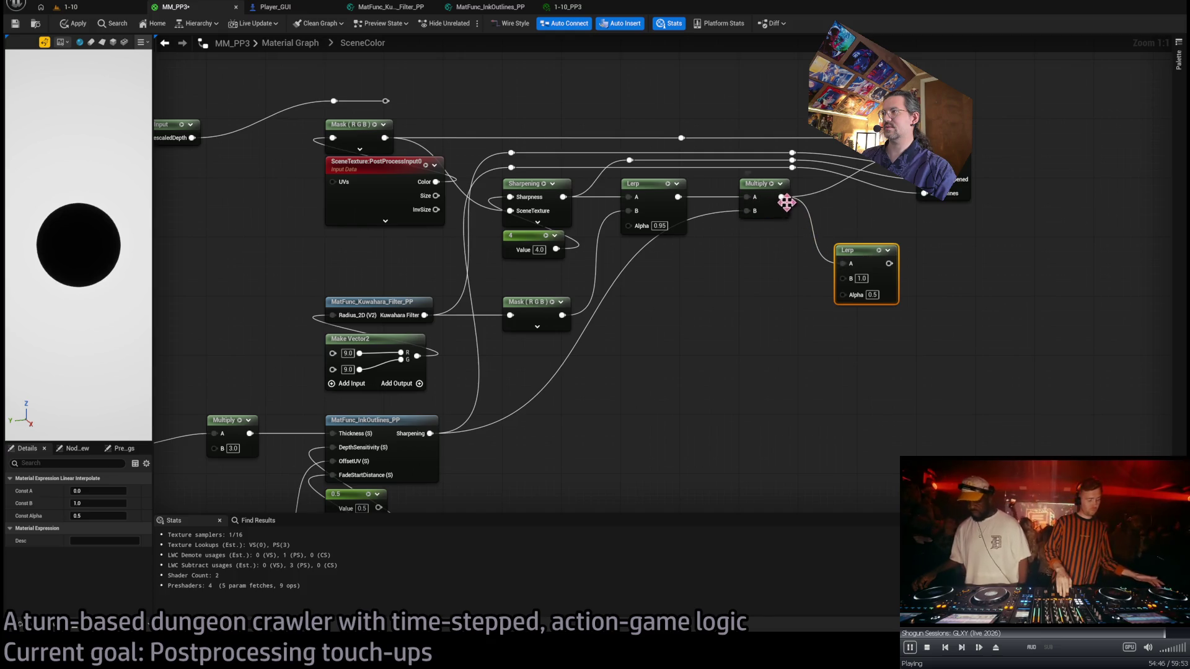
drag(846, 265, 843, 279)
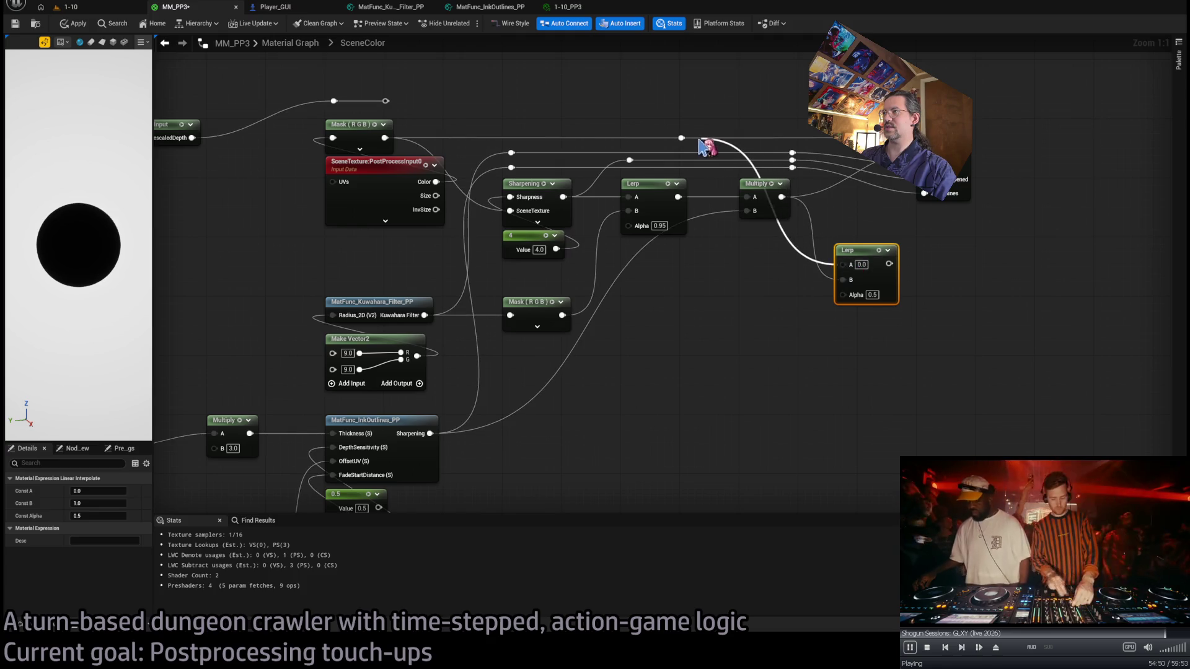
drag(842, 295, 385, 101)
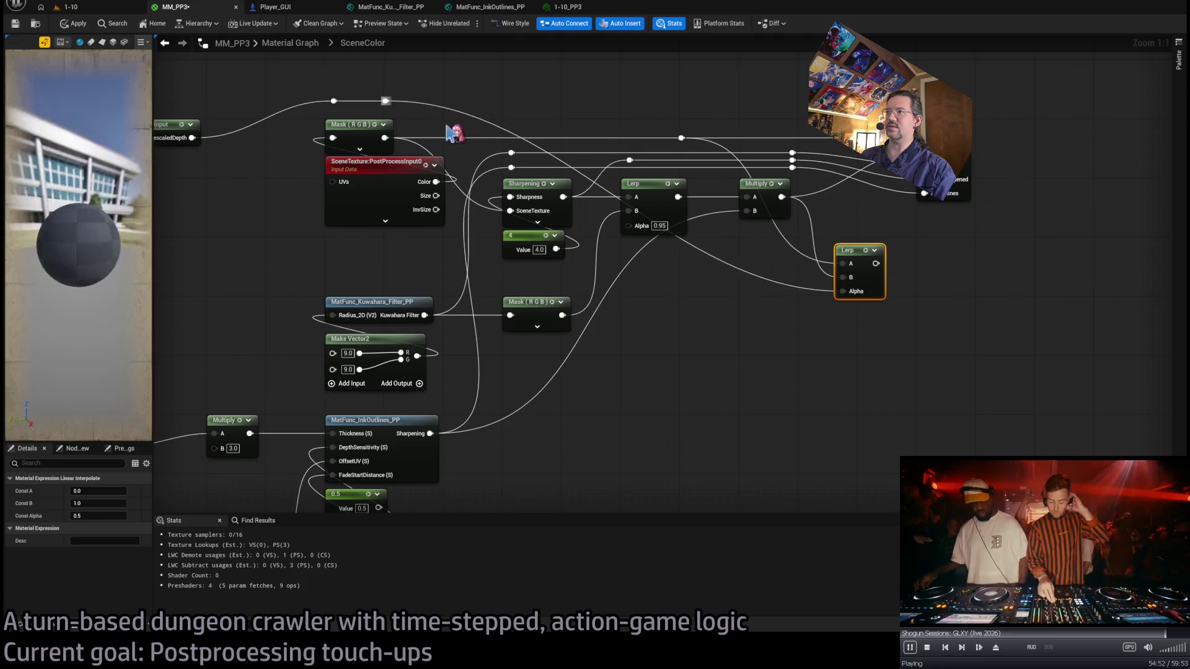
Raise the Lerp beside the Output node and line the reroute points up with the output pins.
drag(684, 143, 797, 148)
mouse_move(387, 102)
mouse_down()
mouse_move(797, 107)
mouse_move(837, 168)
mouse_move(871, 173)
mouse_up()
click(799, 124)
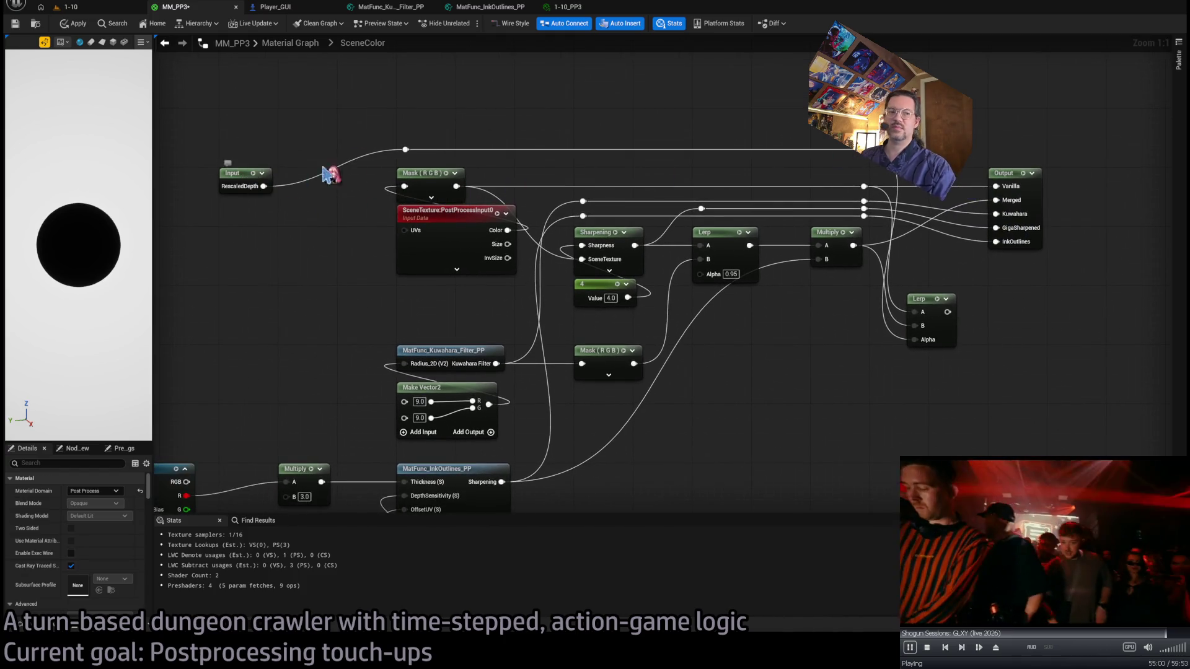
mouse_move(951, 311)
mouse_down()
mouse_move(903, 314)
mouse_move(948, 202)
mouse_up()
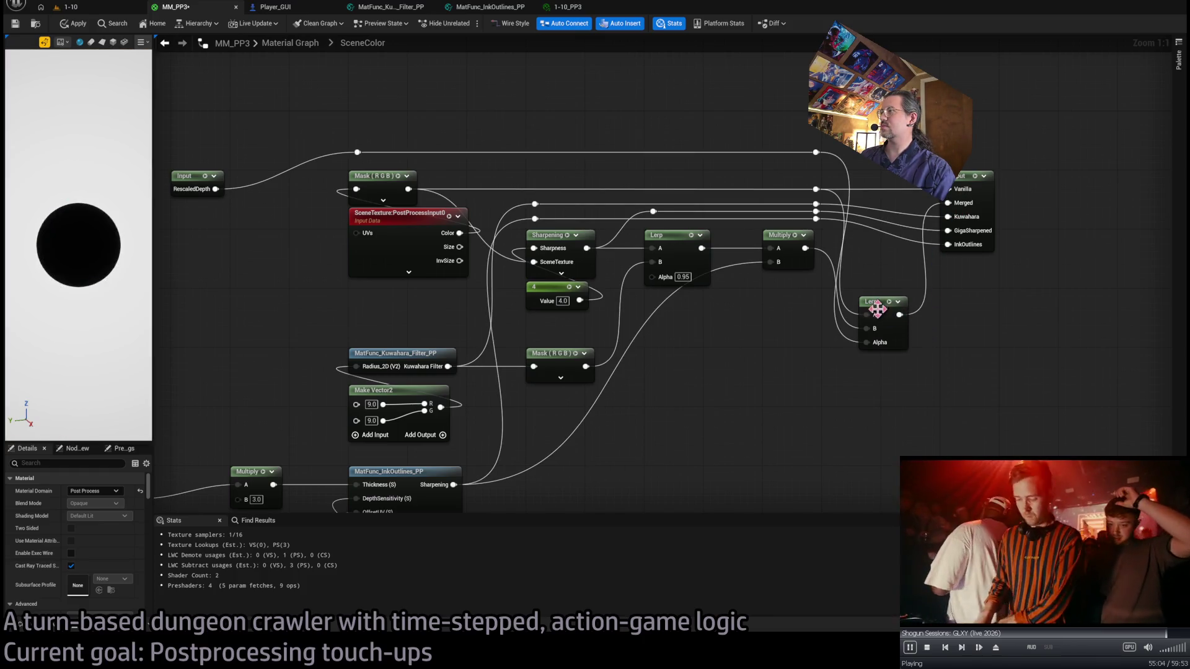
mouse_move(881, 306)
mouse_down()
mouse_move(844, 243)
mouse_move(910, 247)
mouse_up()
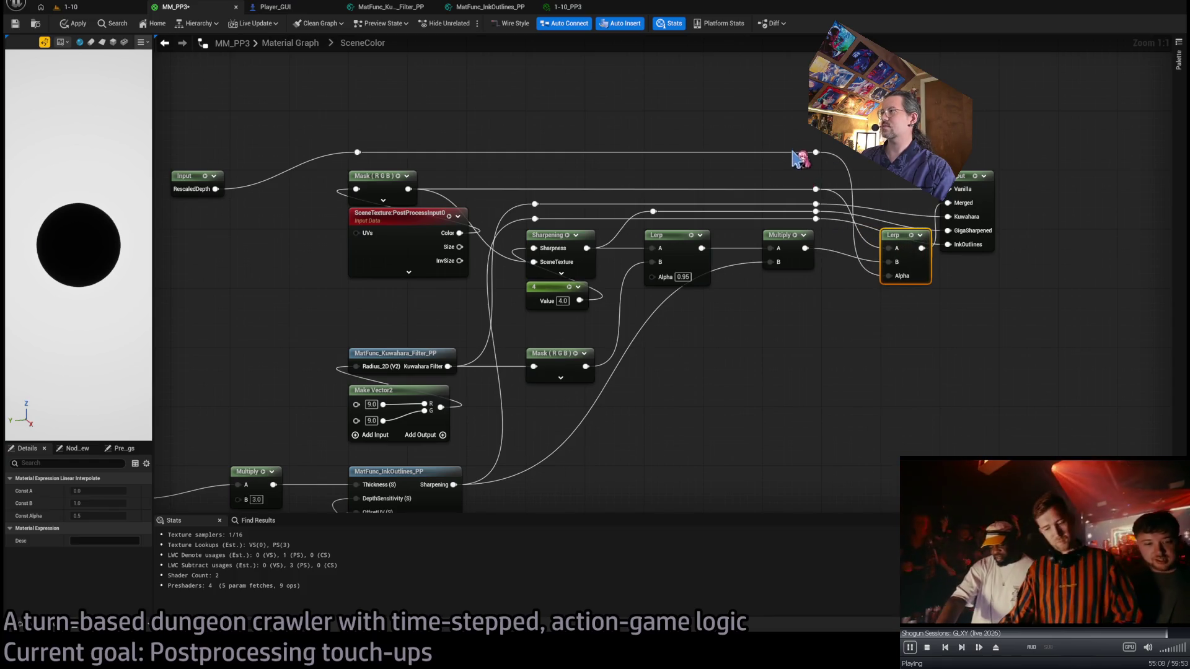
mouse_move(801, 175)
mouse_down()
mouse_move(836, 239)
mouse_move(828, 213)
mouse_move(933, 206)
mouse_up()
click(930, 154)
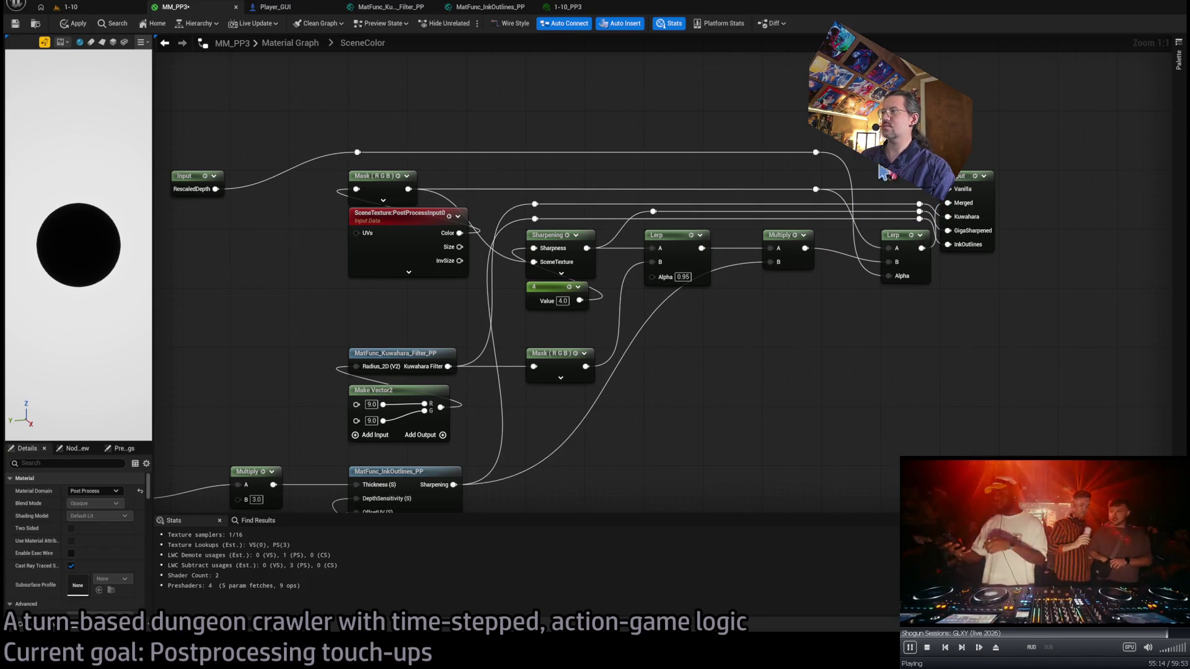
Review the whole subgraph, apply the material, and return to the main MM_PP3 graph.
scroll(1035, 180, down, 2)
scroll(892, 260, down, 3)
mouse_move(498, 164)
mouse_down()
mouse_move(846, 411)
mouse_move(922, 412)
mouse_up()
scroll(906, 277, up, 4)
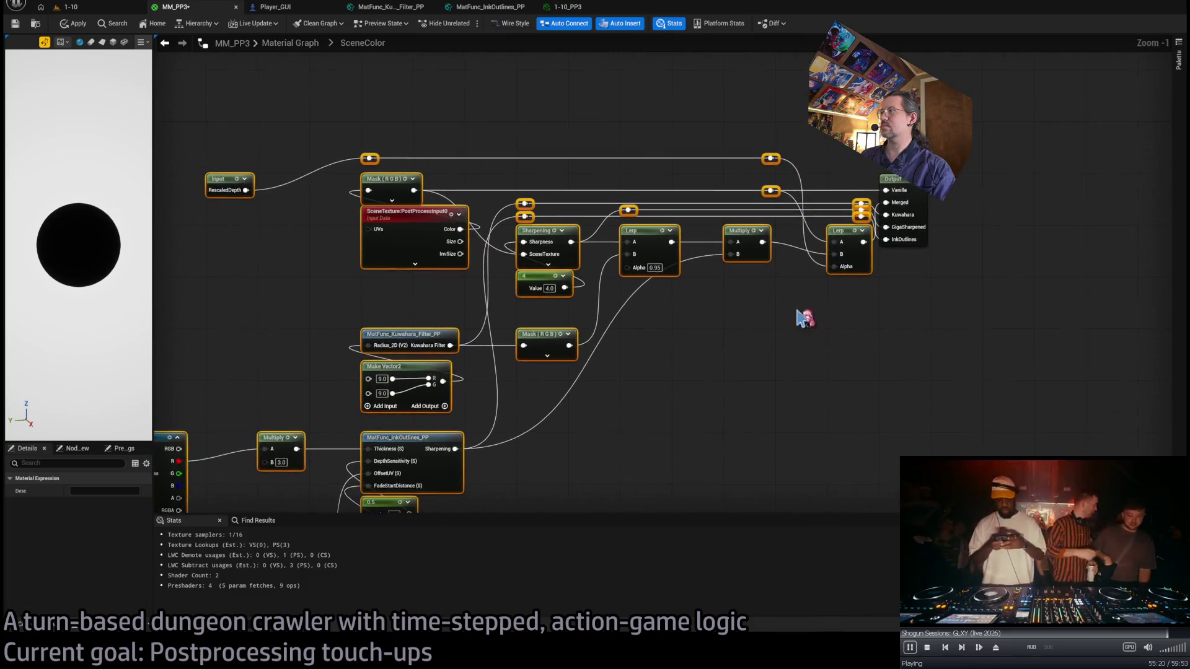
scroll(799, 317, up, 1)
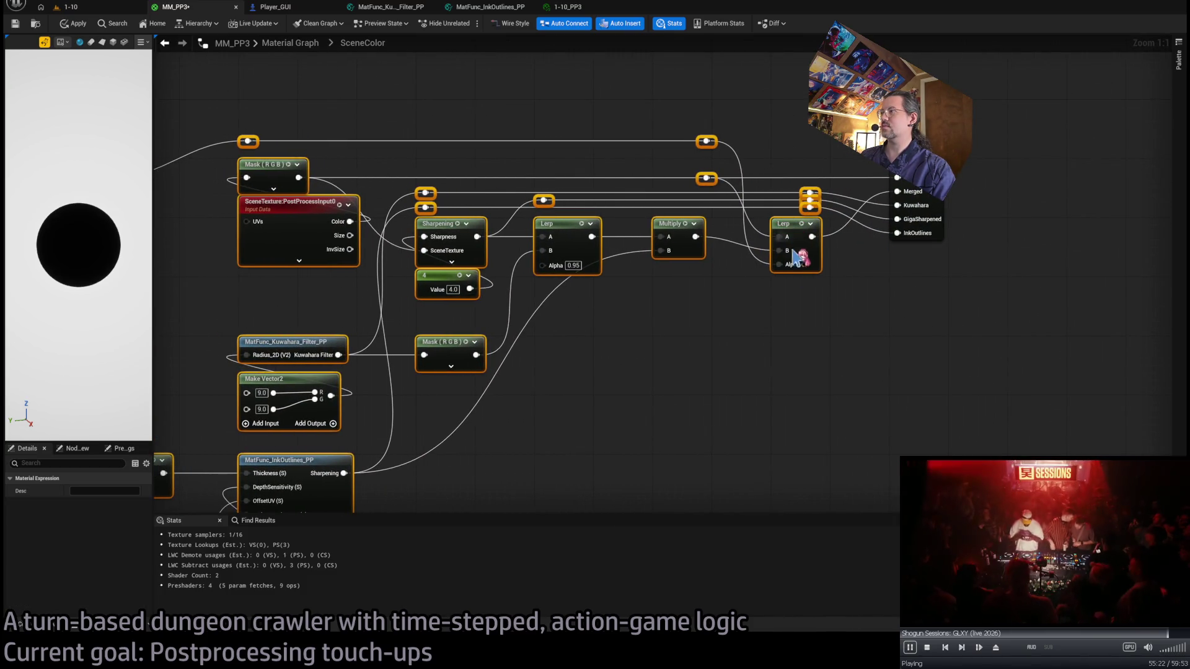
click(806, 311)
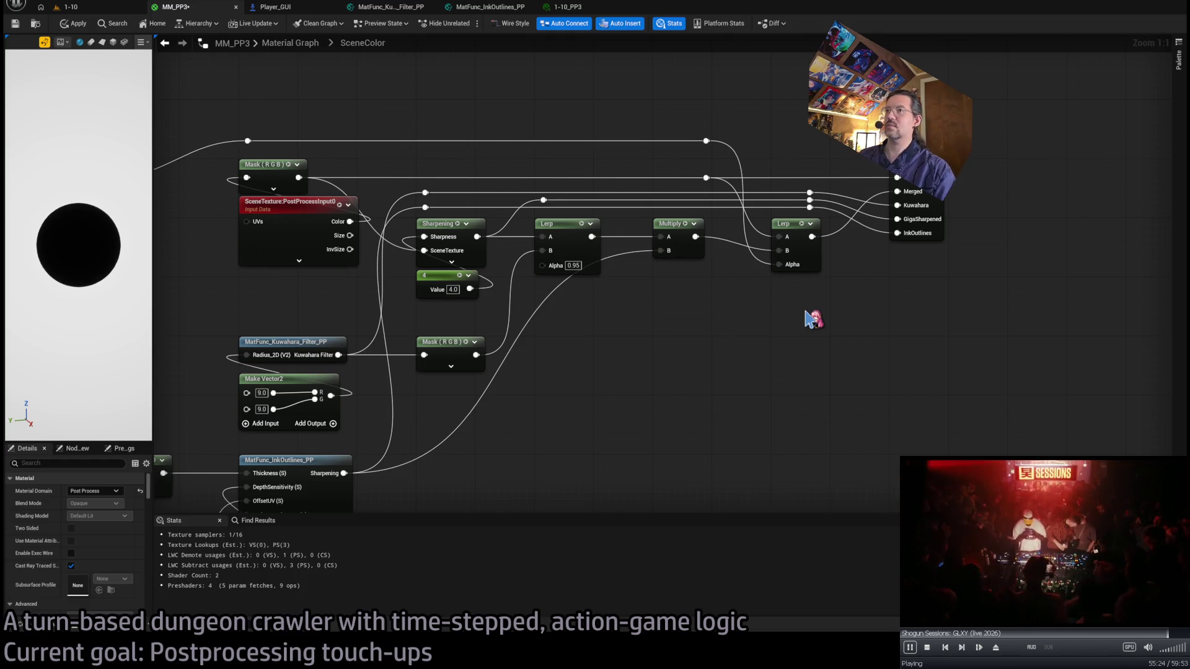
click(75, 23)
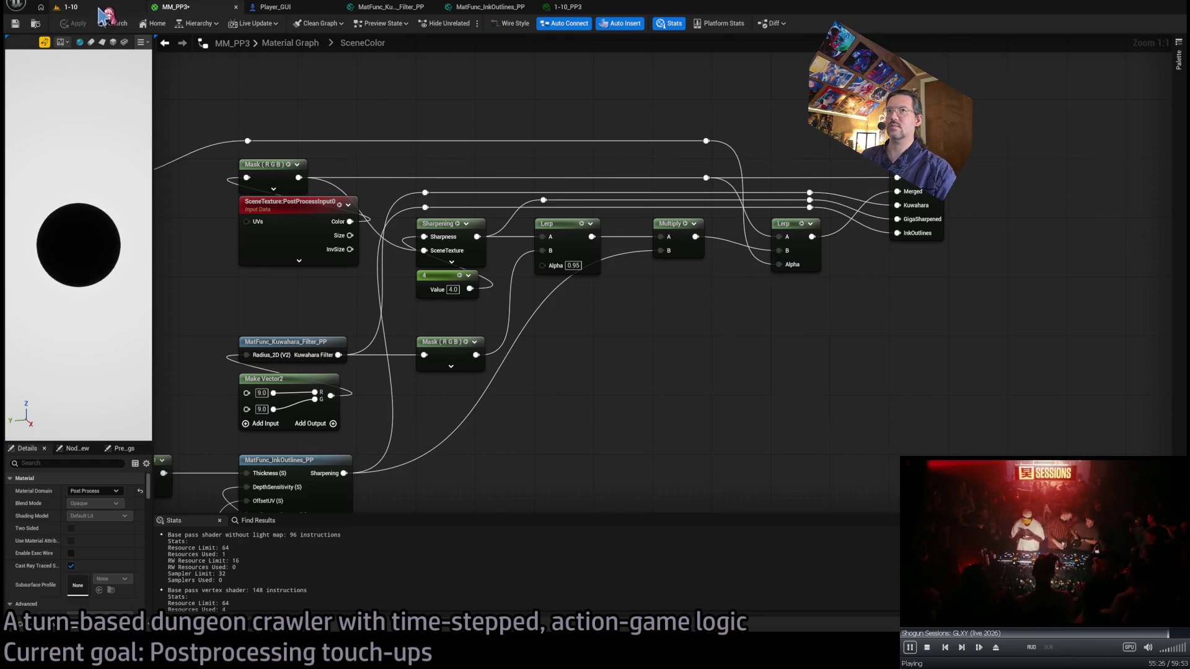
click(290, 43)
Wire the upper Lerp's output onward and start Play in Editor on level 1-10.
scroll(713, 261, up, 1)
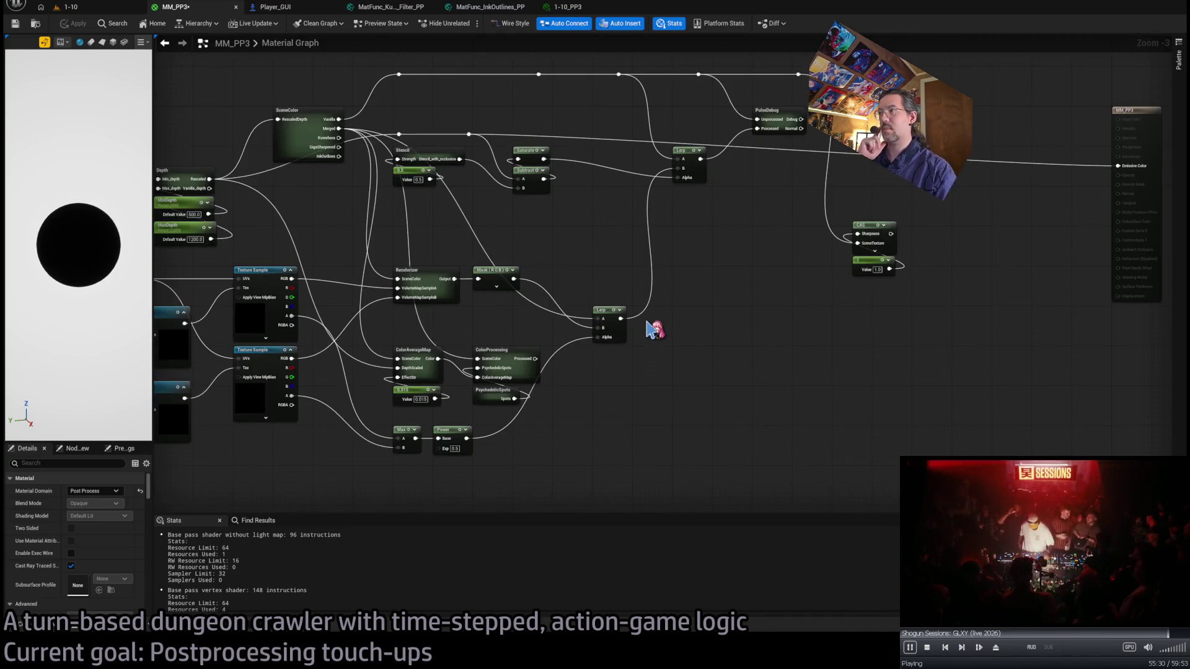
mouse_move(701, 158)
mouse_down()
mouse_move(776, 167)
mouse_move(809, 133)
mouse_move(1117, 165)
mouse_up()
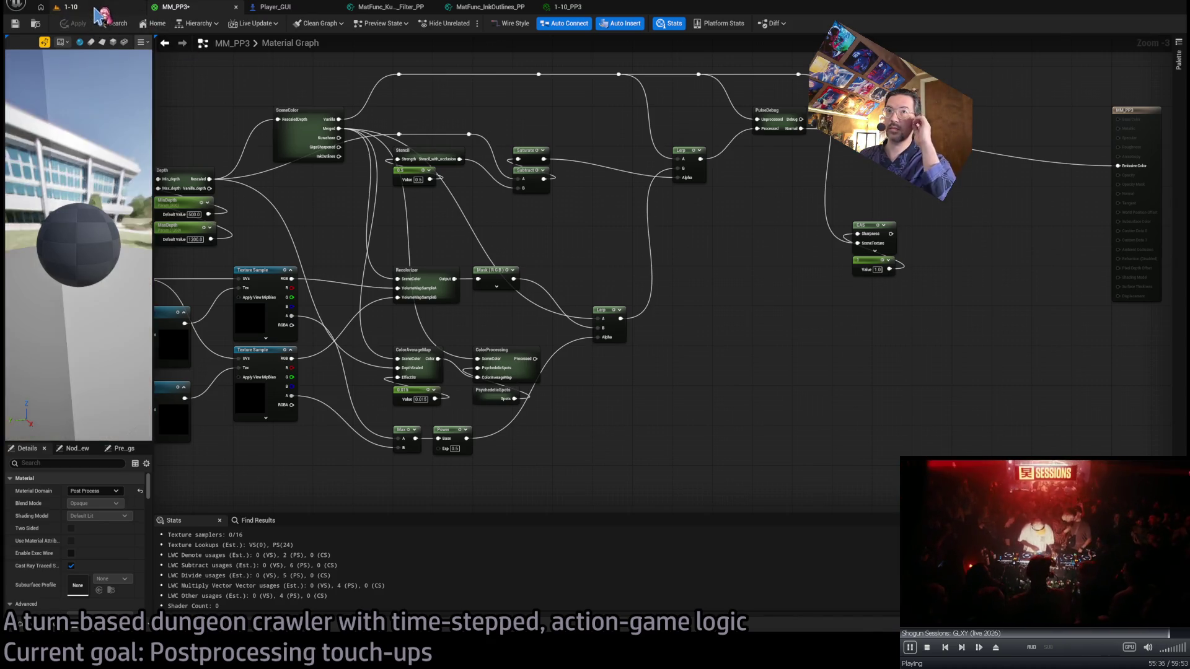
click(100, 9)
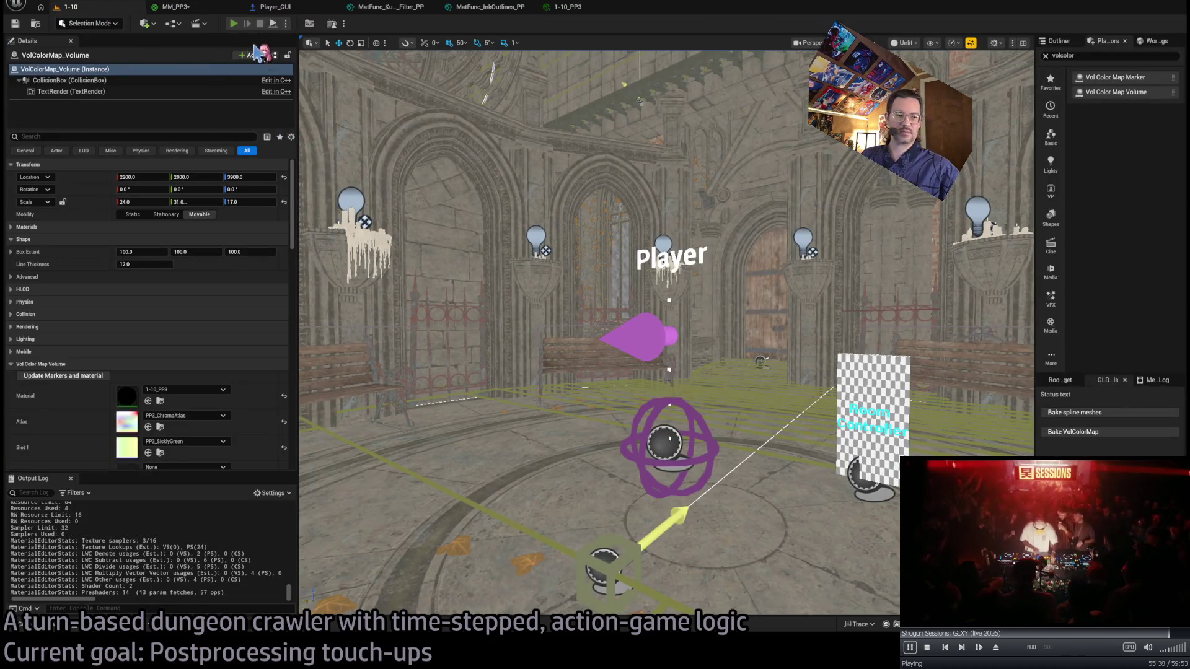
key(alt+p)
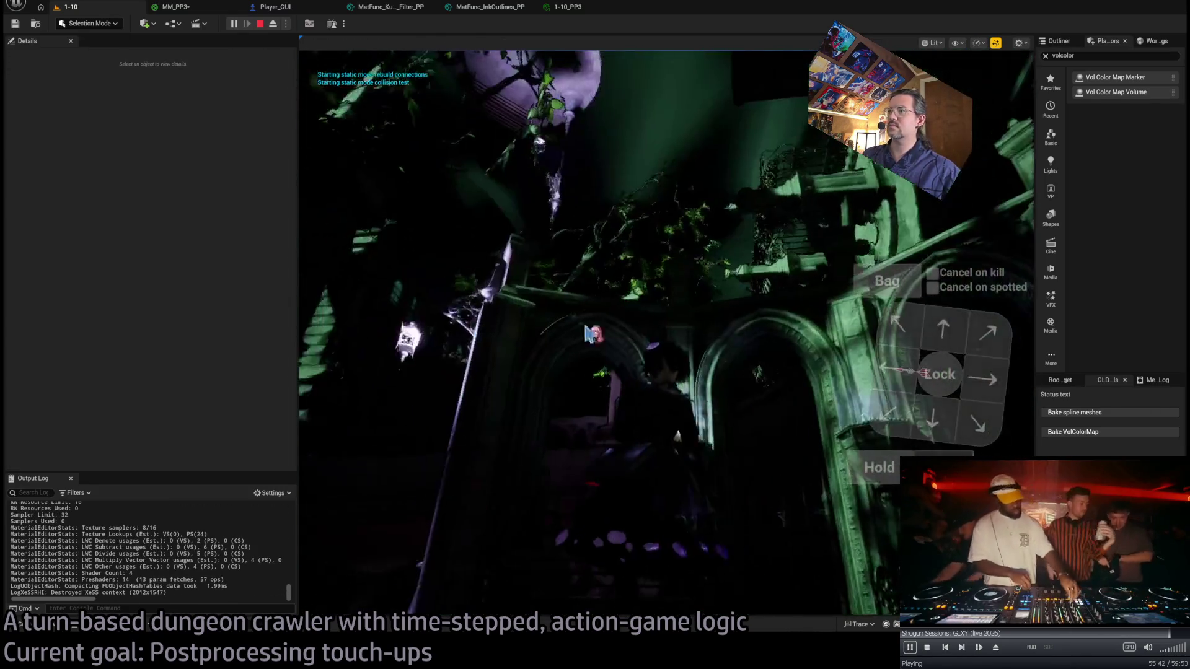
Play-test the game with a few moves and attacks, then go back to MM_PP3.
click(531, 333)
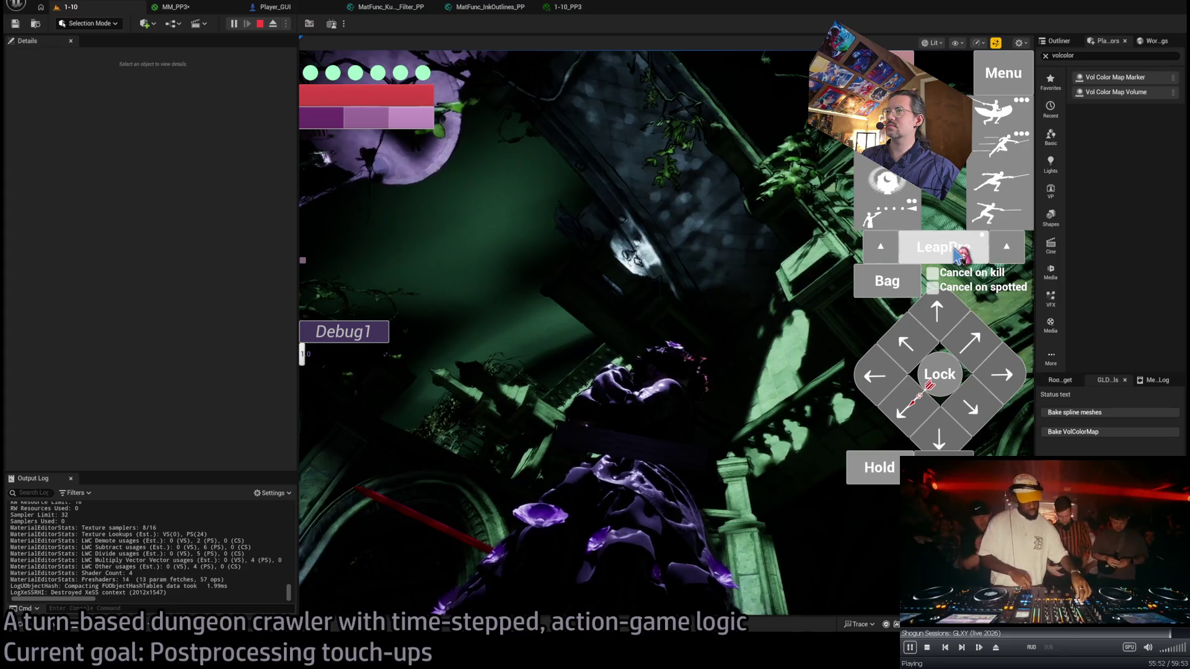
click(954, 248)
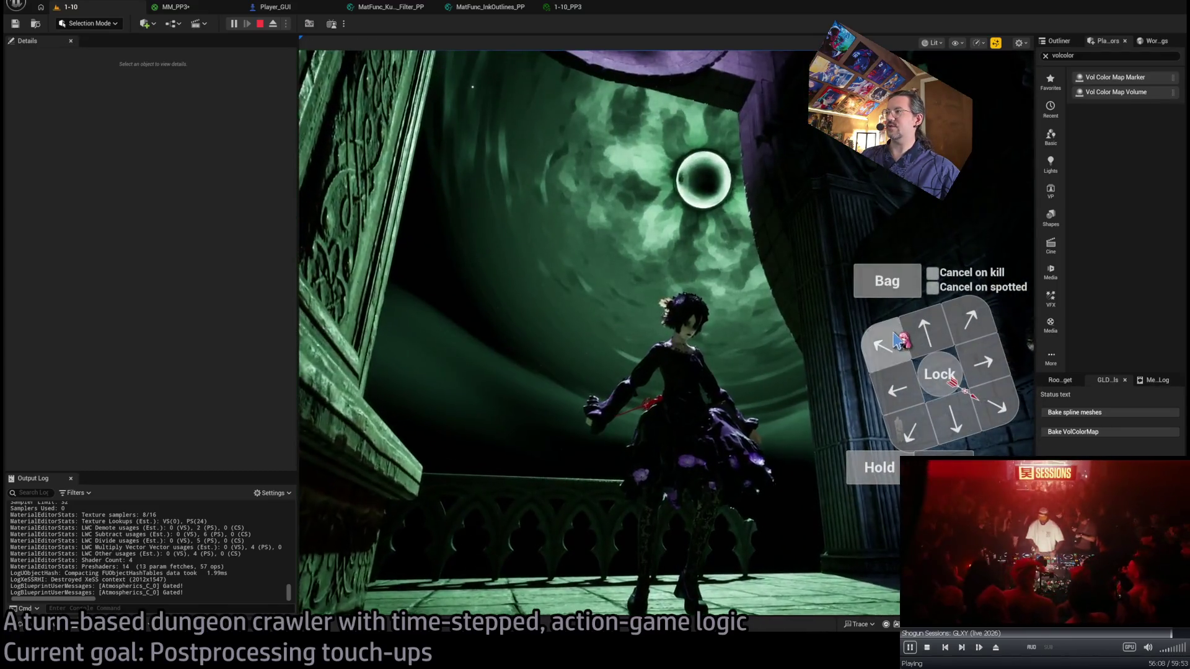
click(382, 482)
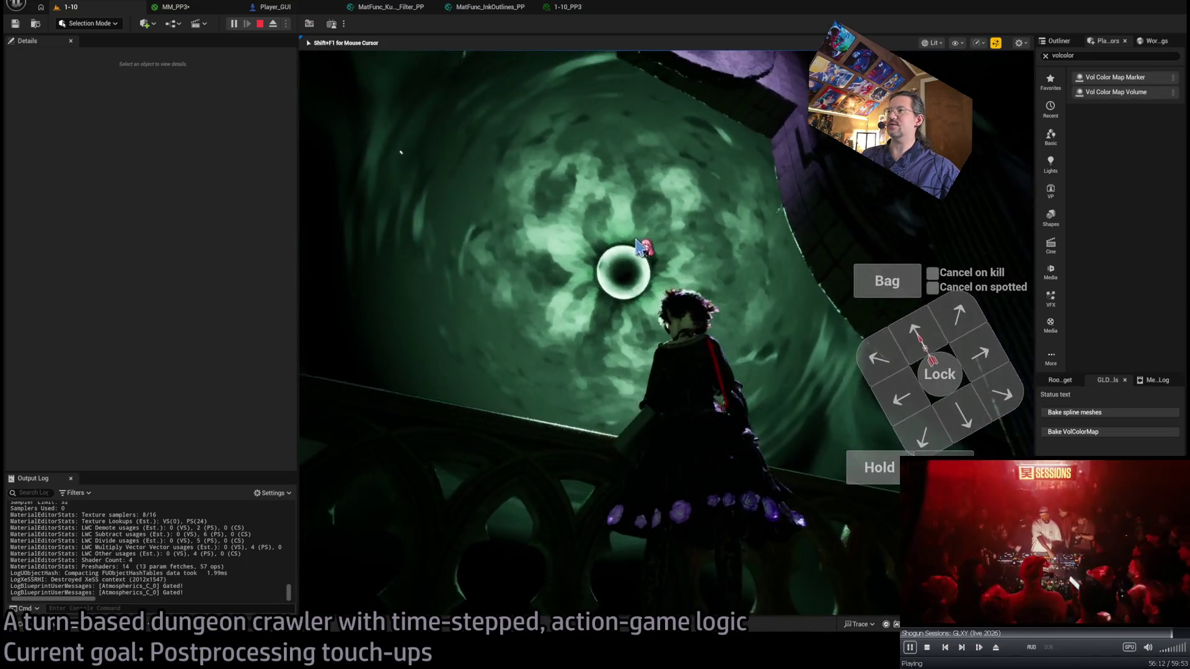
mouse_move(297, 278)
mouse_down()
mouse_move(253, 265)
mouse_move(130, 267)
mouse_up()
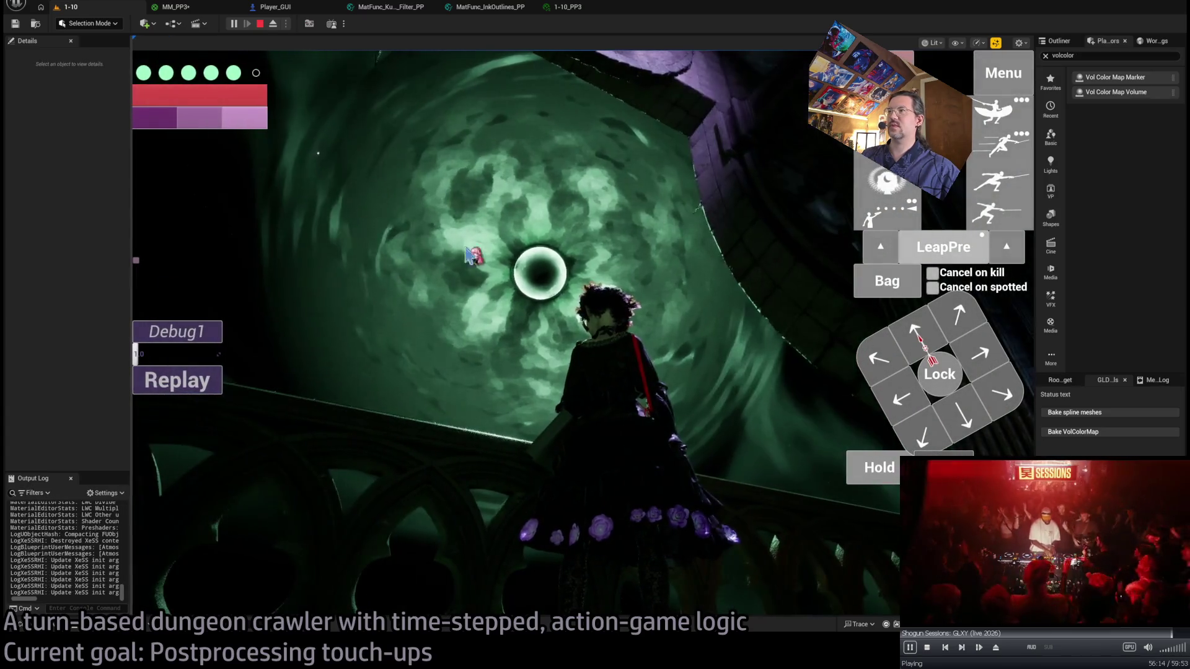
click(888, 181)
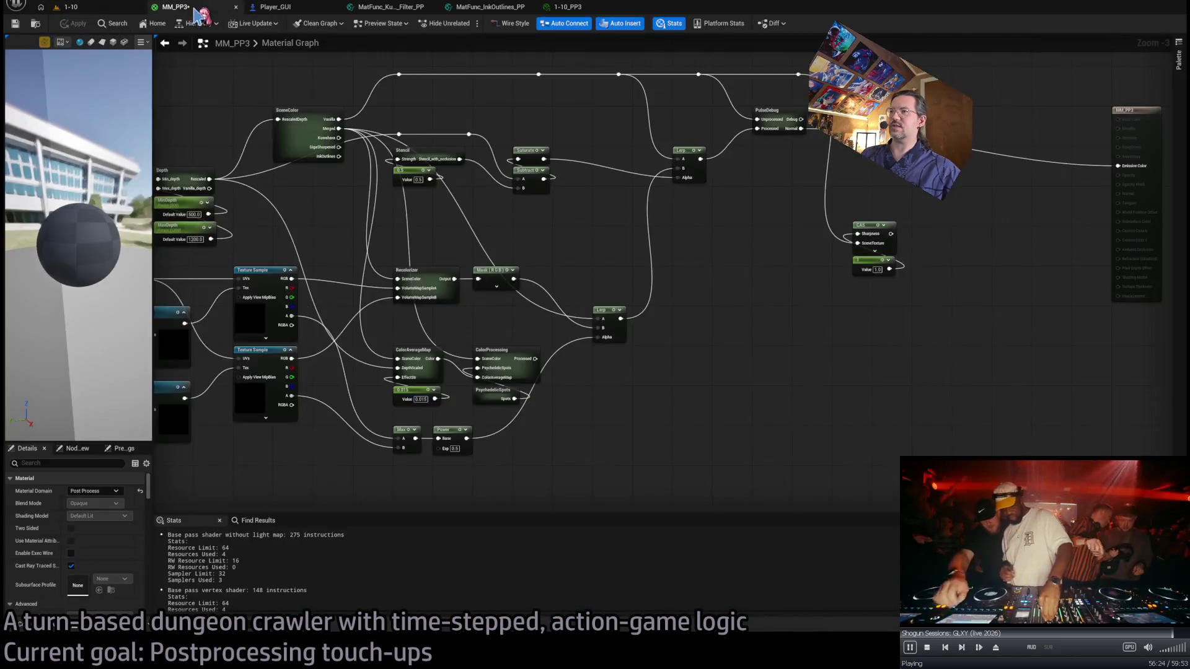
click(175, 7)
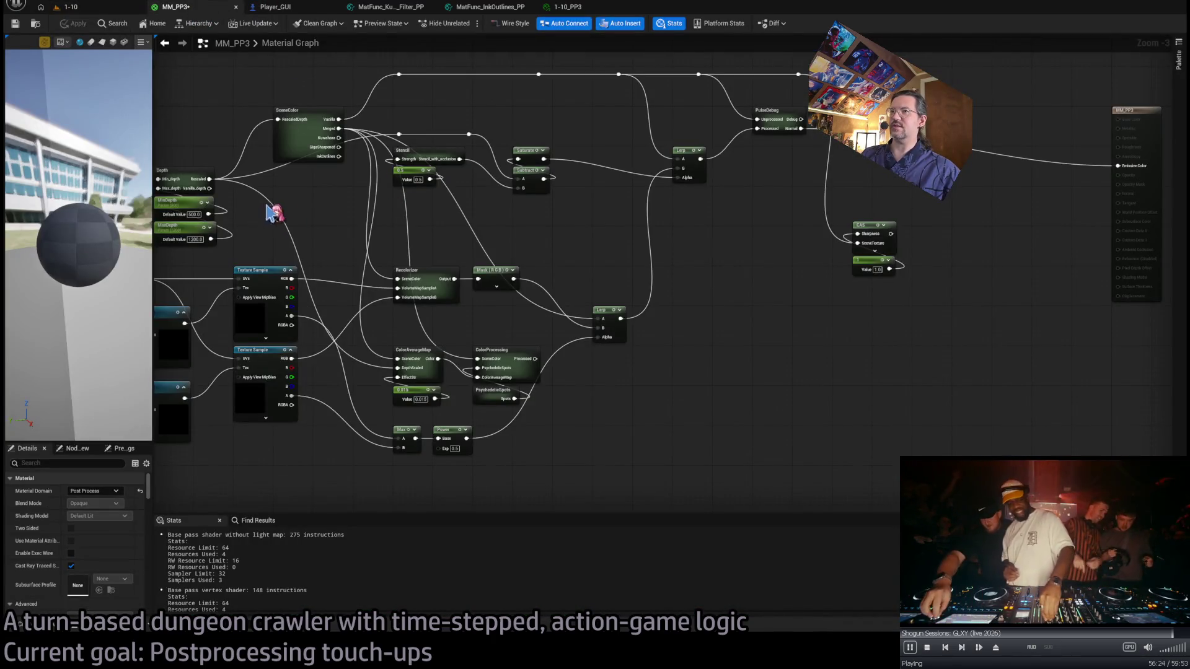
Plug Depth's Rescaled output straight into Emissive Color, apply, view level 1-10, then return to MM_PP3.
drag(209, 179, 1118, 165)
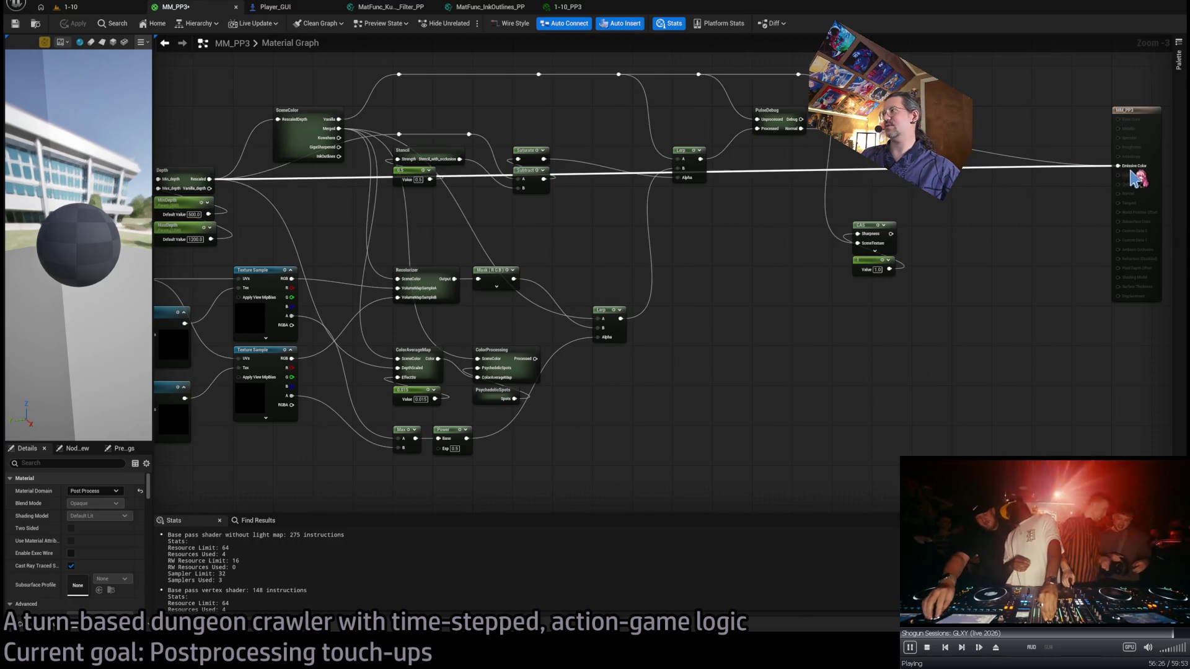
click(70, 25)
click(99, 8)
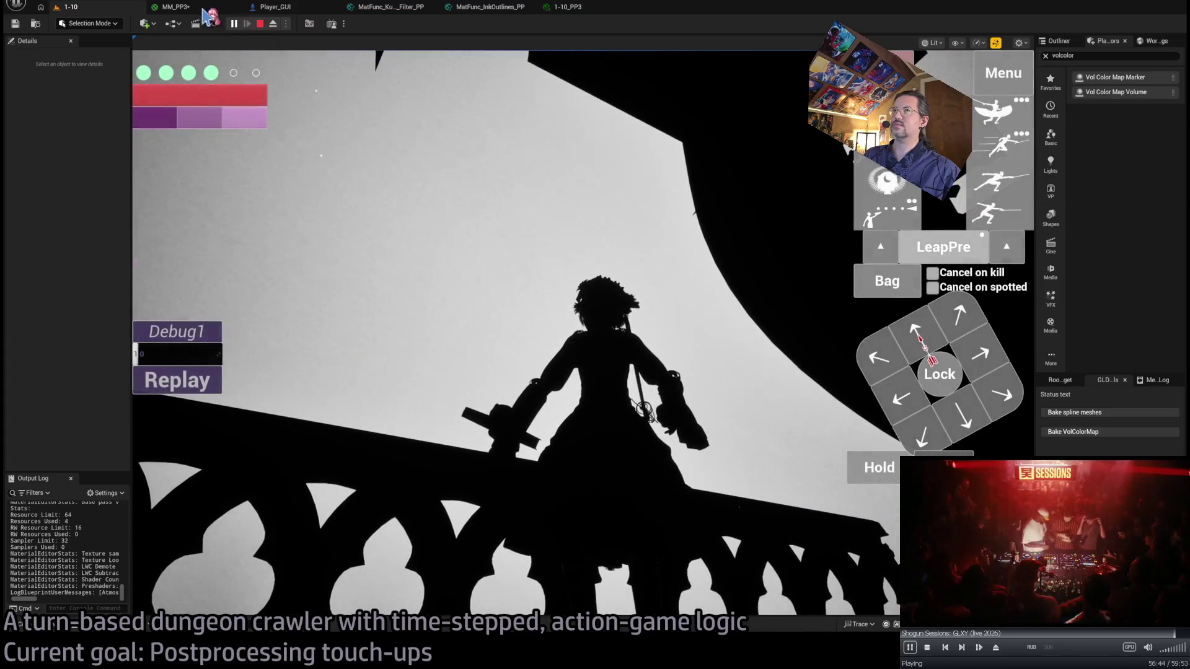
click(209, 9)
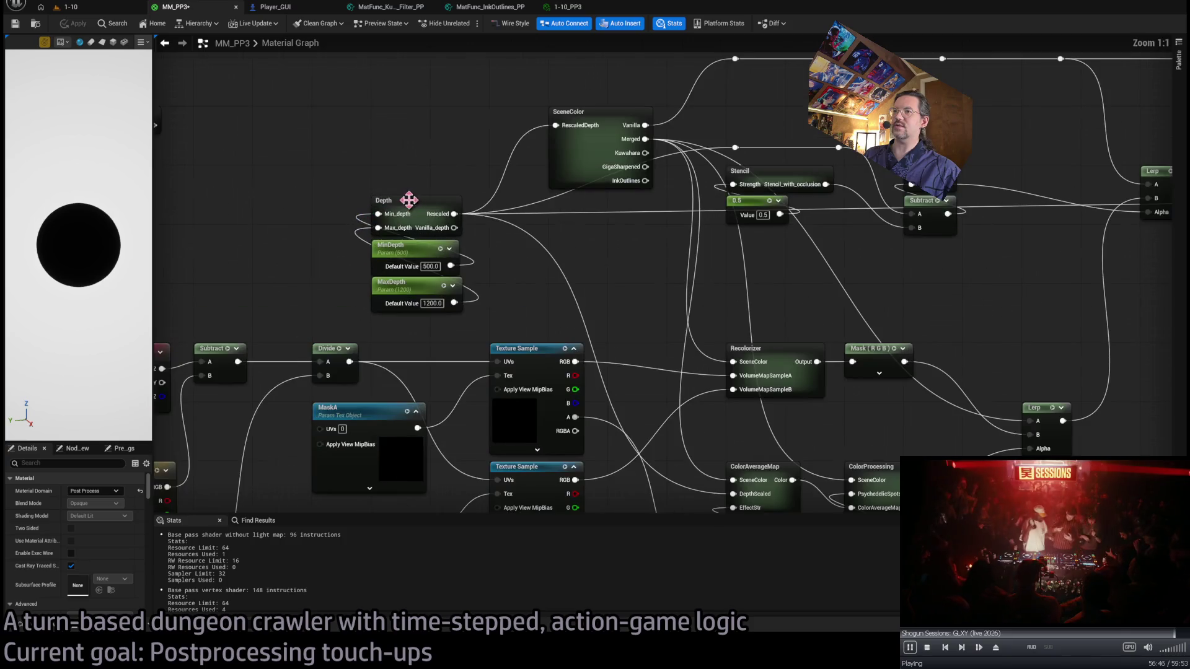
Open the Depth subgraph and restore the Power node between Saturate and Output.
double_click(420, 199)
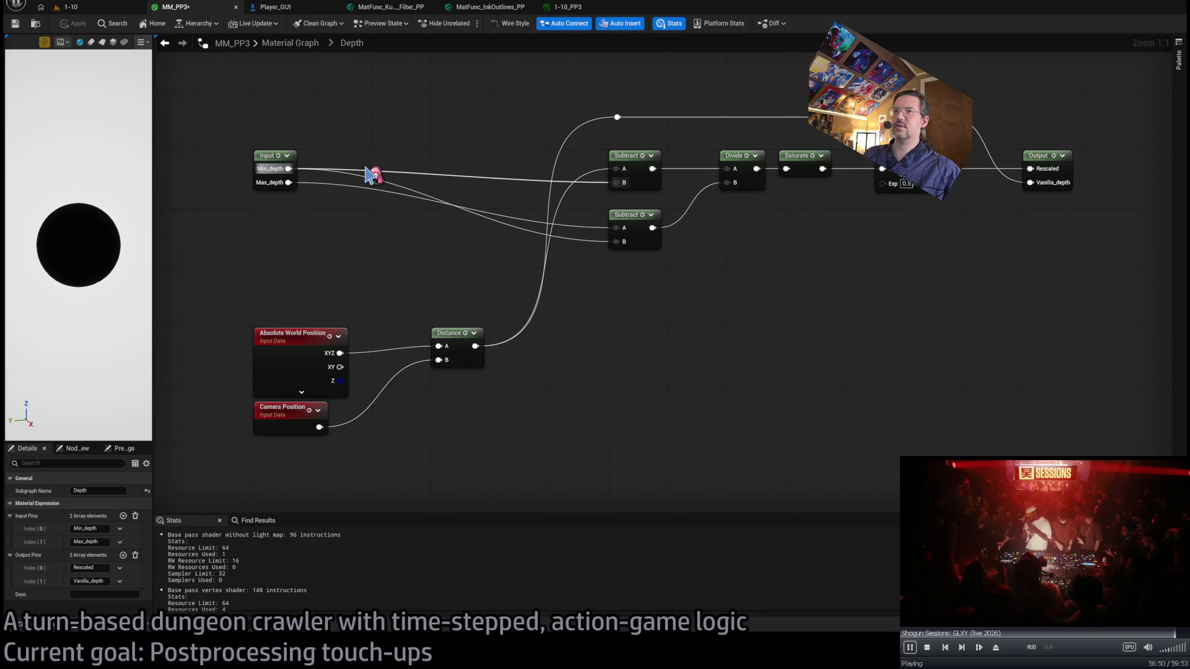
key(Home)
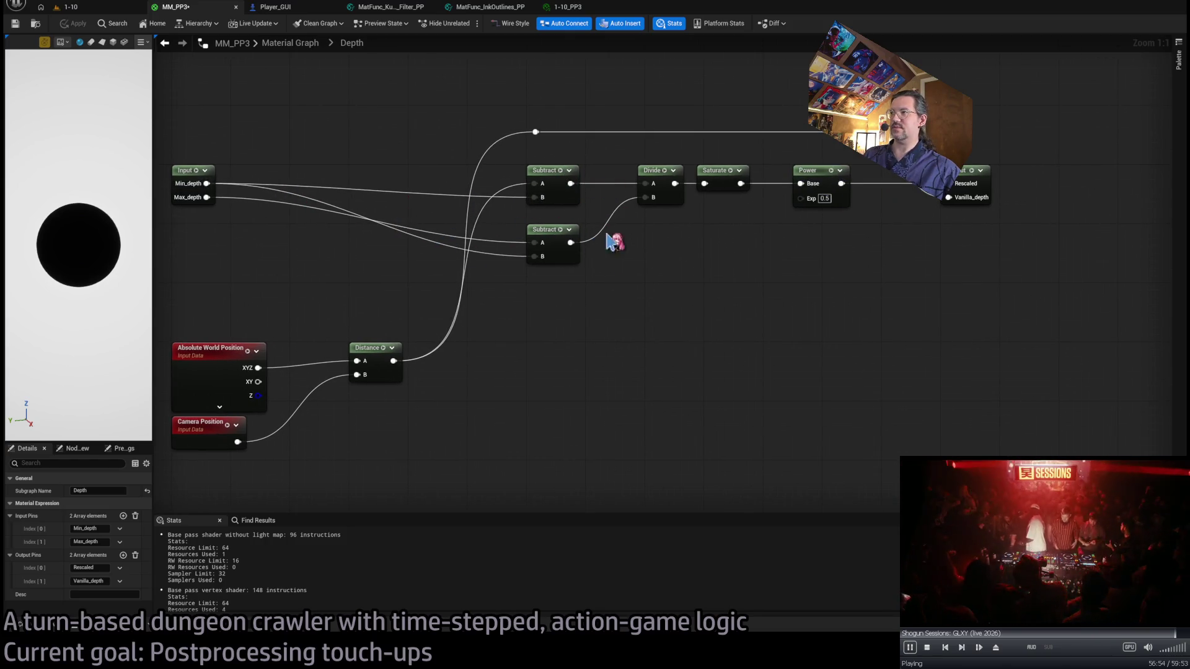
key(Home)
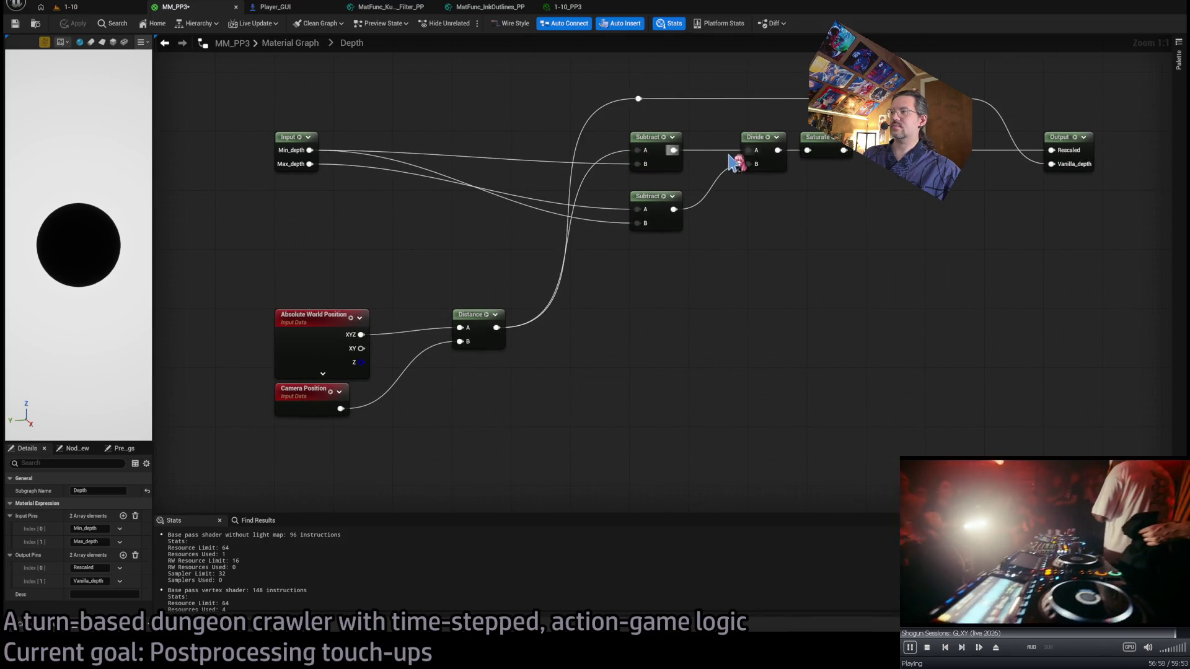
key(ctrl+y)
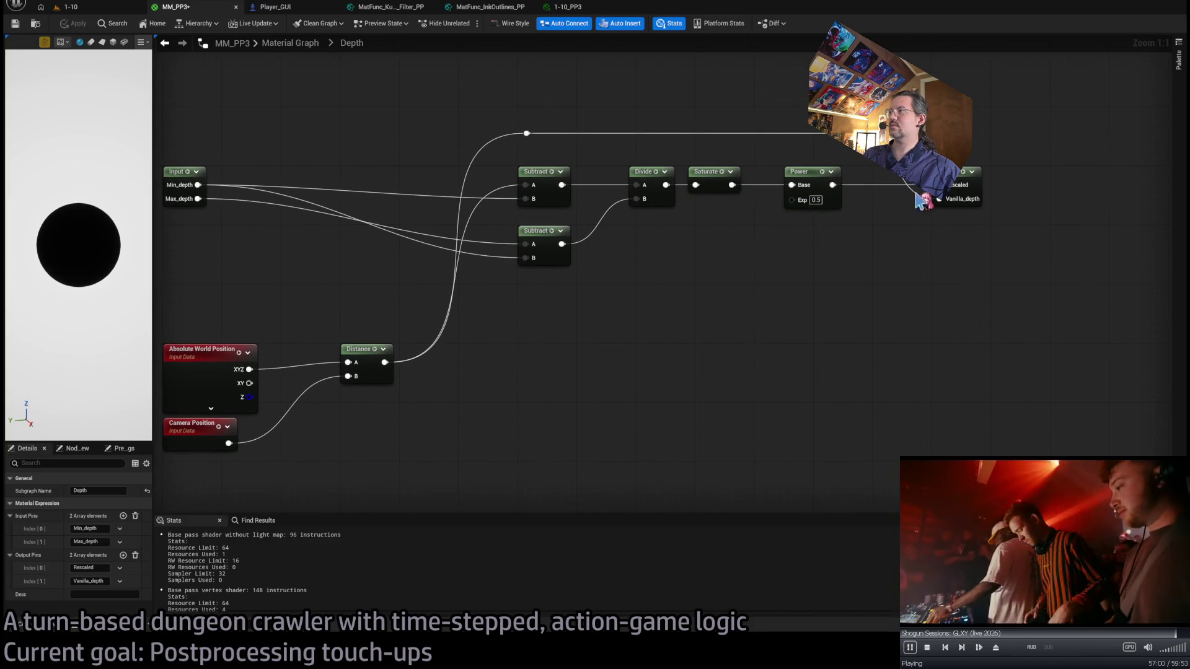
drag(334, 318, 409, 282)
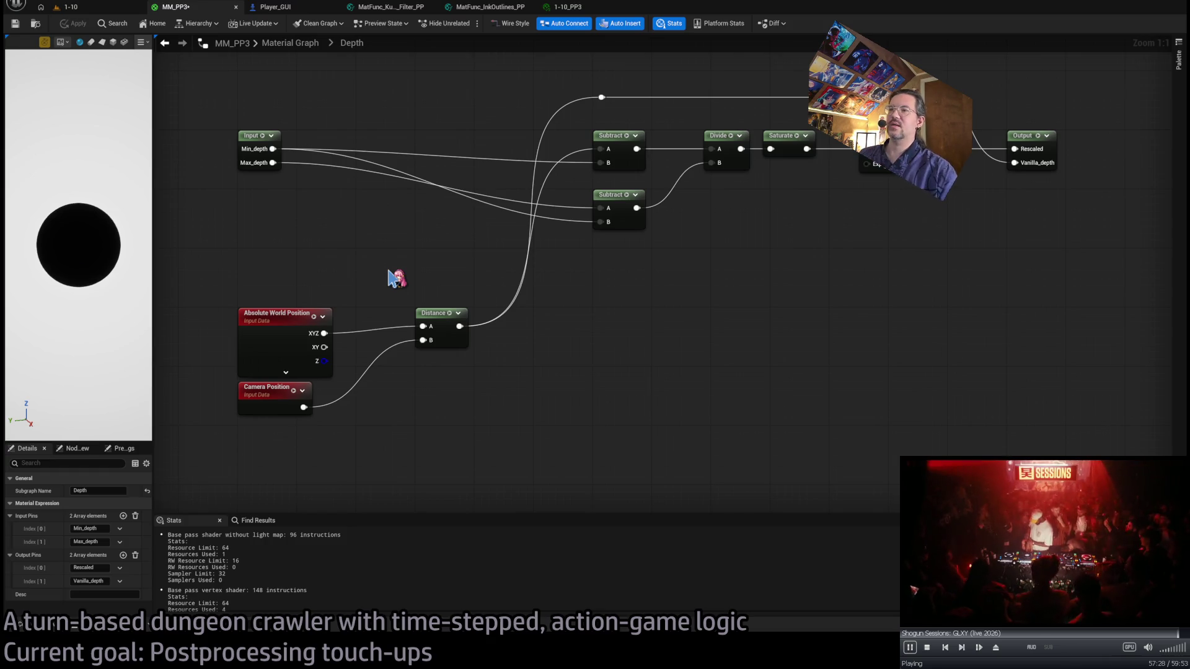
Paste a SceneTexture node below Camera Position and set it to SceneDepth.
drag(478, 266, 226, 440)
mouse_move(499, 288)
mouse_down()
mouse_move(214, 464)
mouse_move(390, 396)
mouse_up()
click(315, 394)
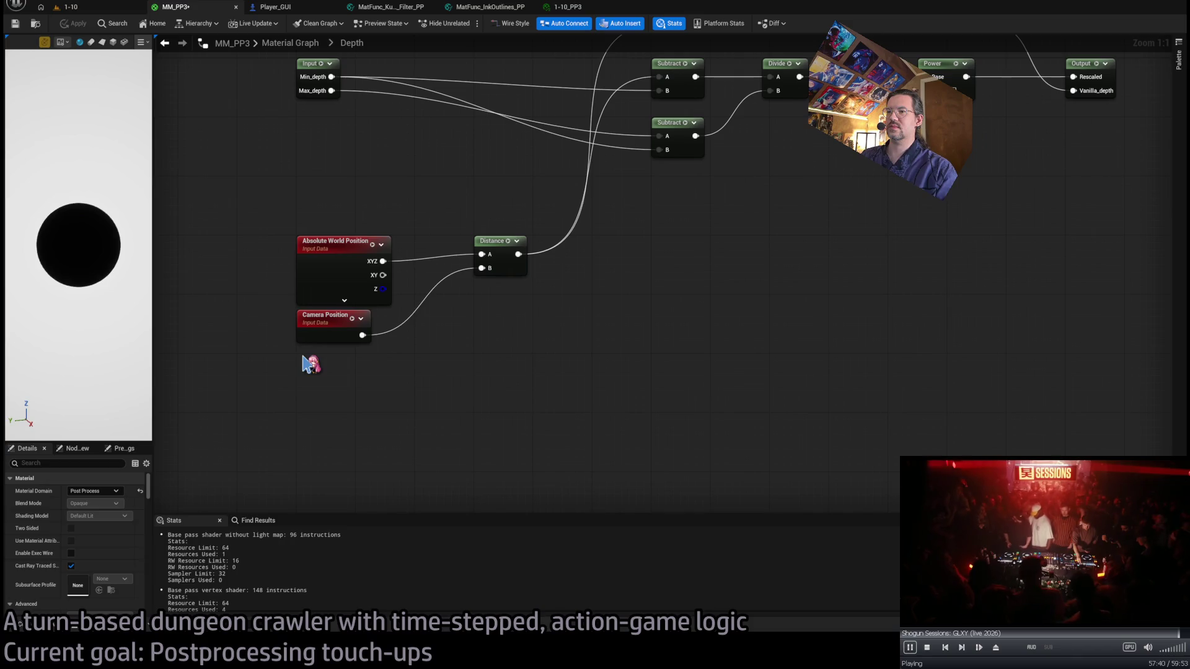
key(ctrl+v)
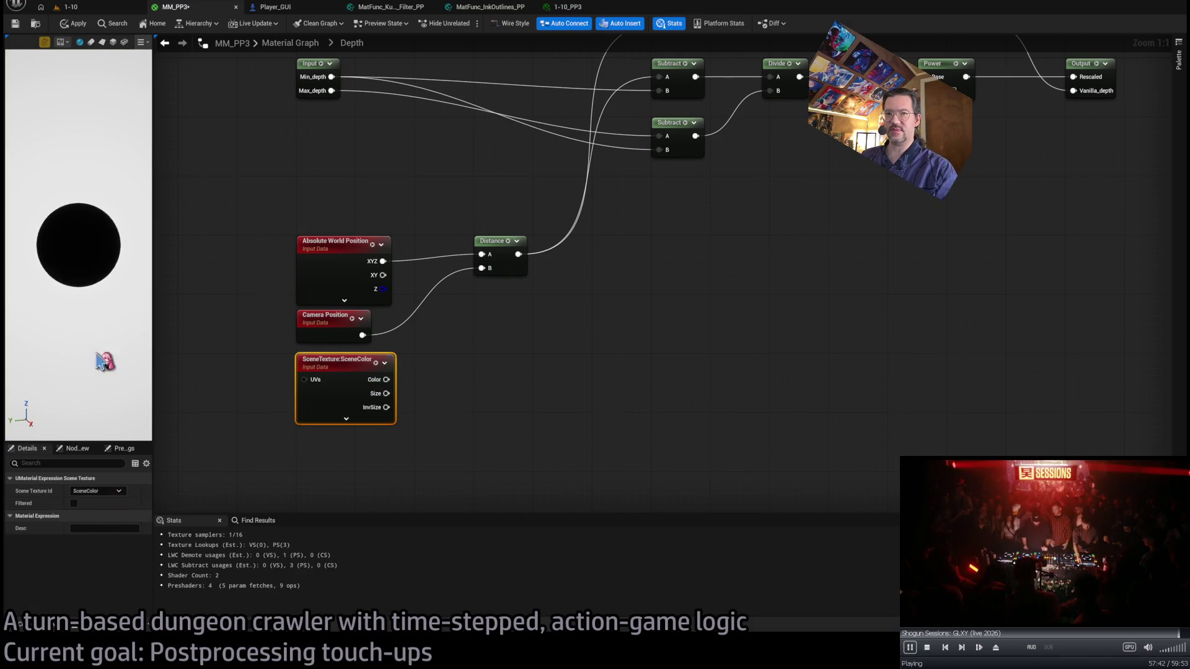
drag(502, 351, 483, 422)
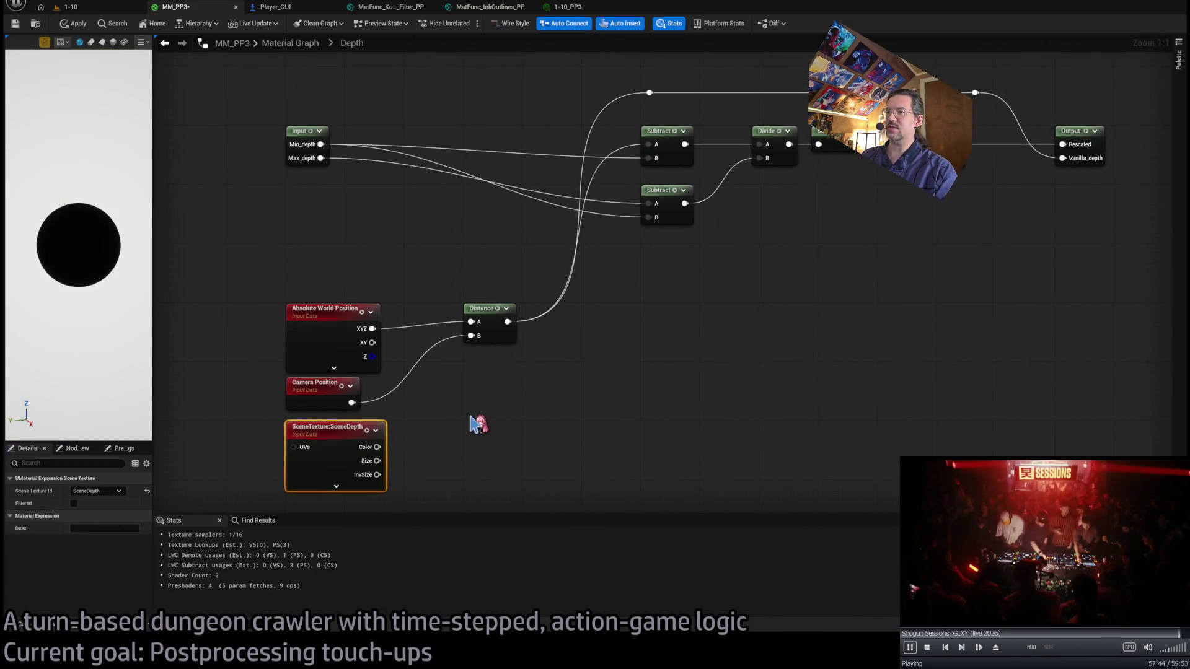
mouse_move(507, 322)
mouse_down()
mouse_move(460, 438)
mouse_move(380, 457)
mouse_move(539, 322)
mouse_move(508, 322)
mouse_up()
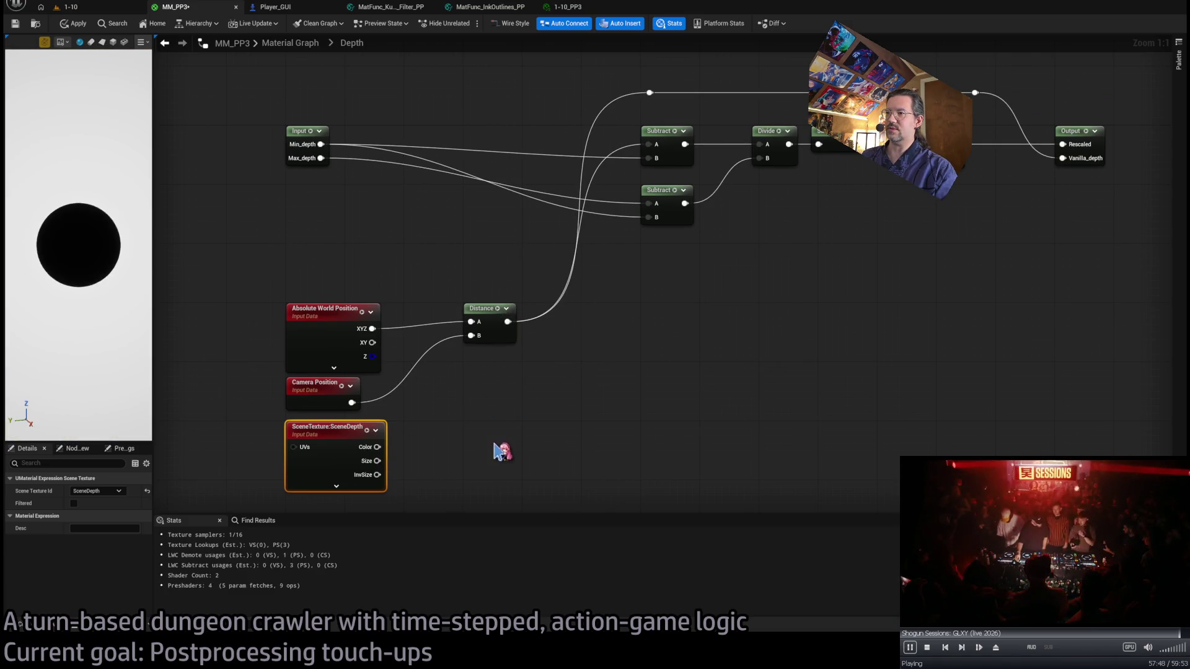
click(499, 452)
Add a Component Mask (R) on SceneDepth's Color, feed both Subtract nodes from it, and view level 1-10.
drag(376, 447, 432, 454)
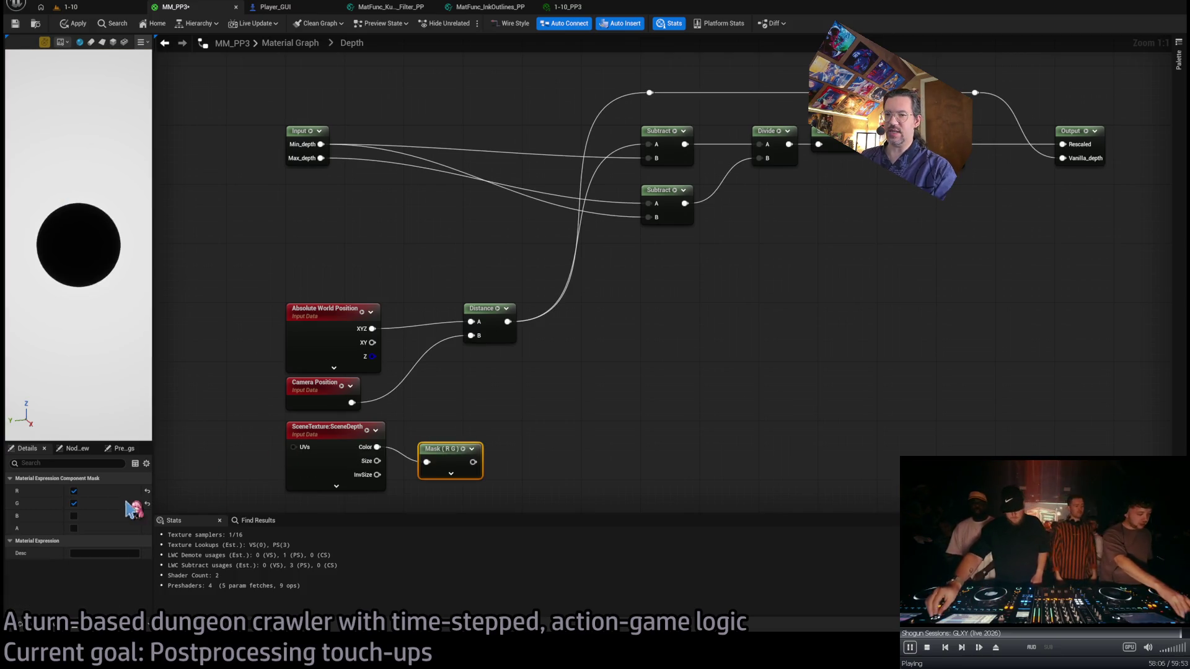
click(74, 503)
drag(431, 448, 416, 425)
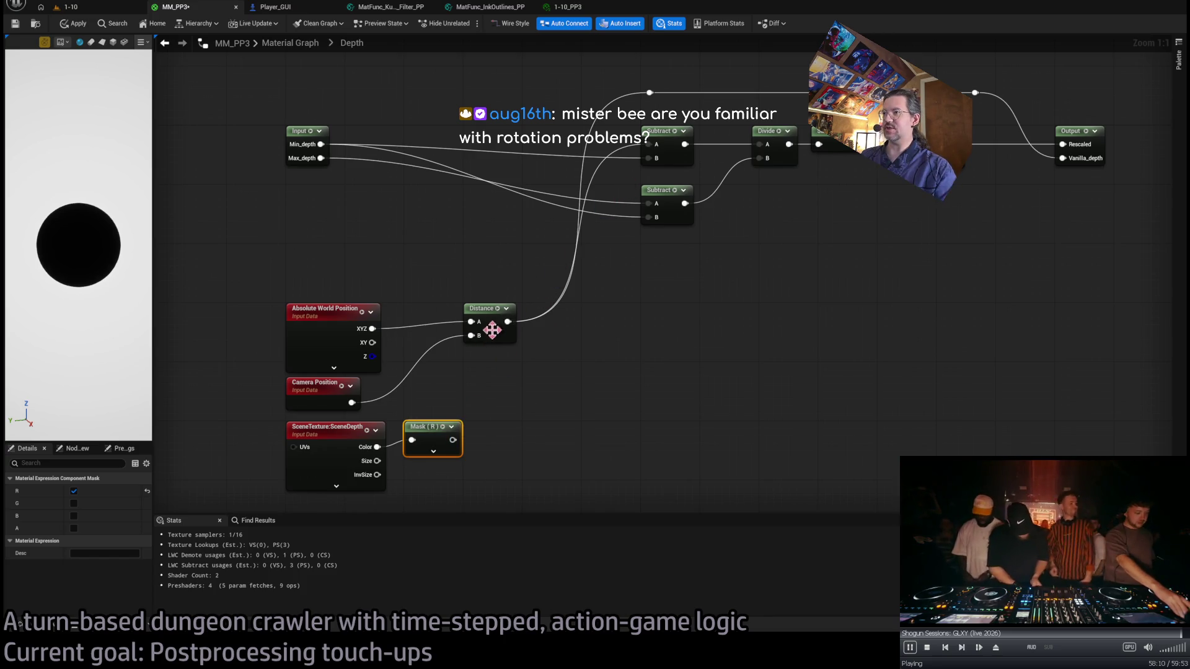
mouse_move(508, 321)
mouse_down()
mouse_move(477, 446)
mouse_move(453, 440)
mouse_up()
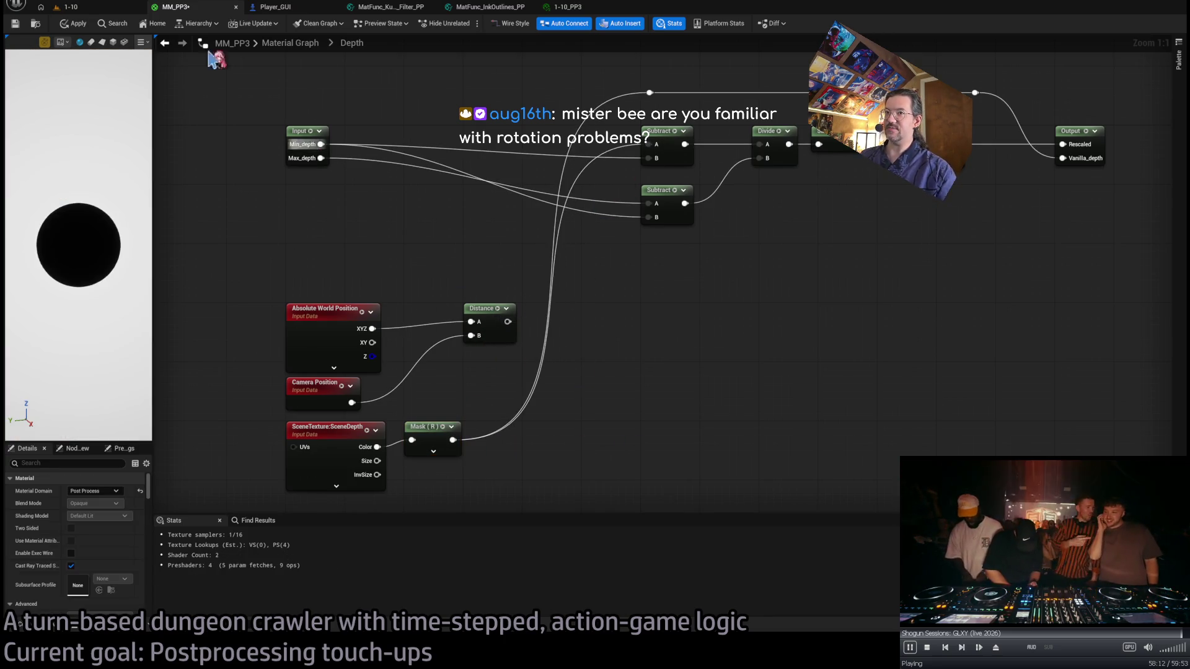
click(110, 8)
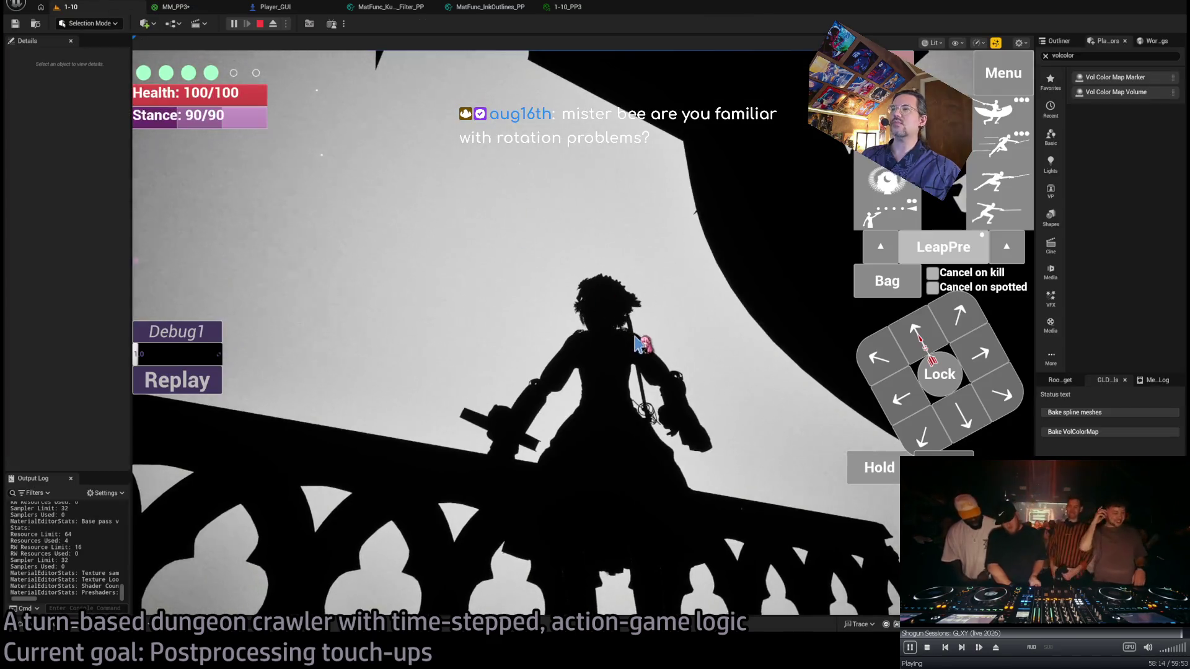
click(718, 359)
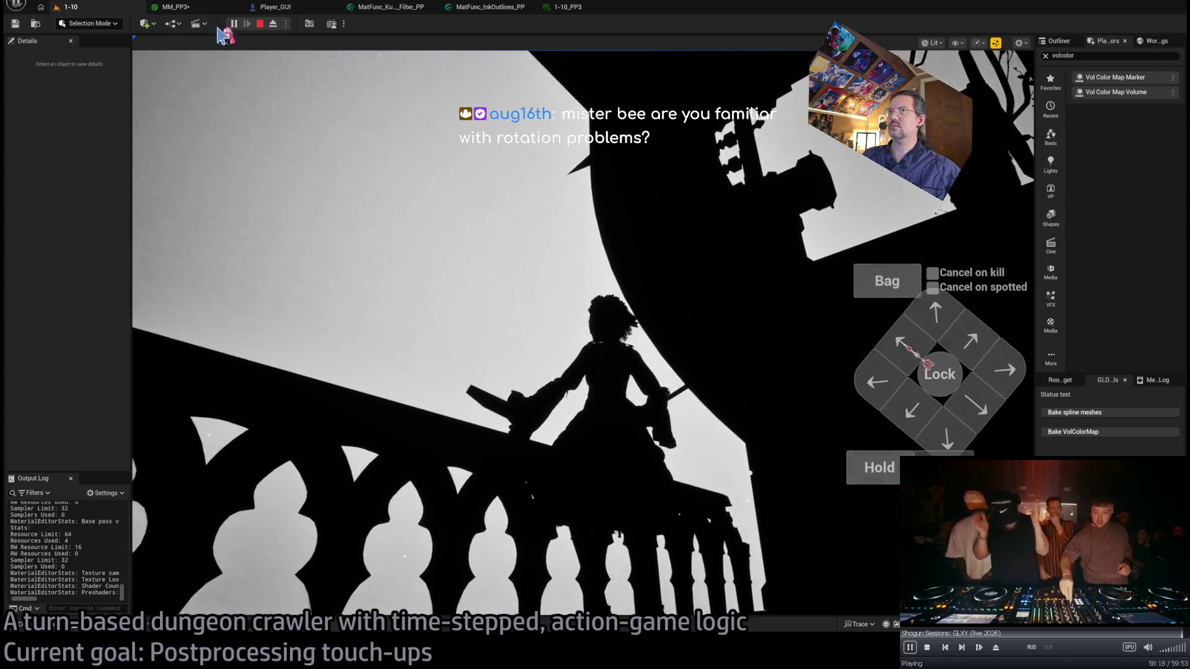
click(175, 7)
scroll(590, 344, down, 3)
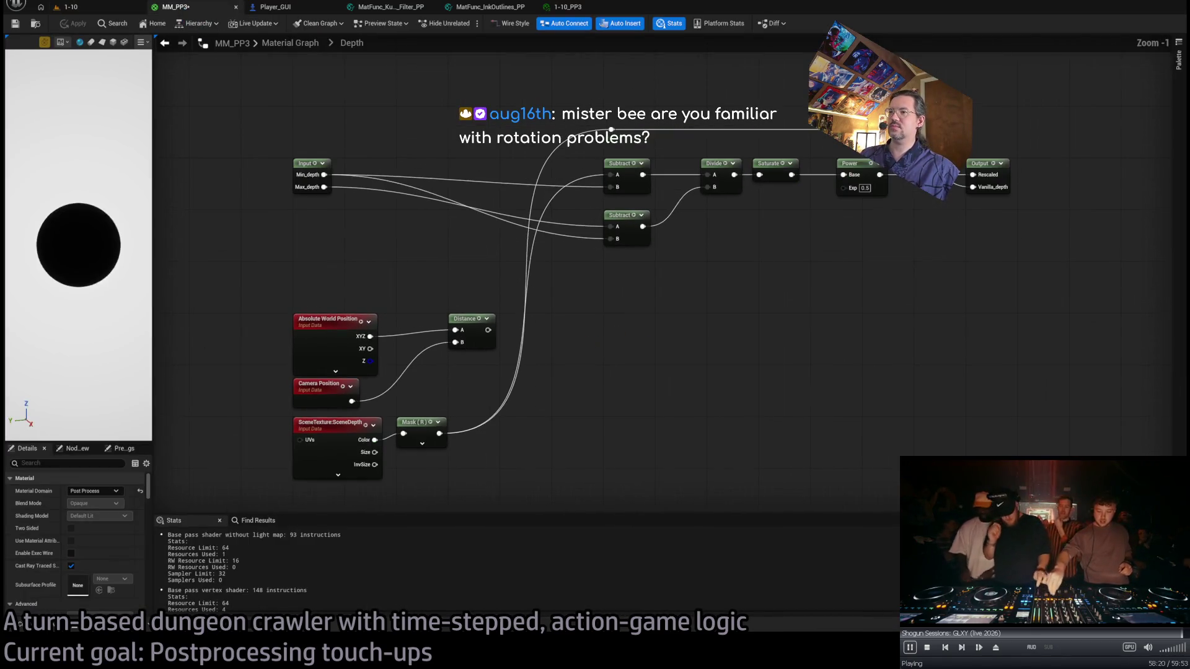
click(68, 7)
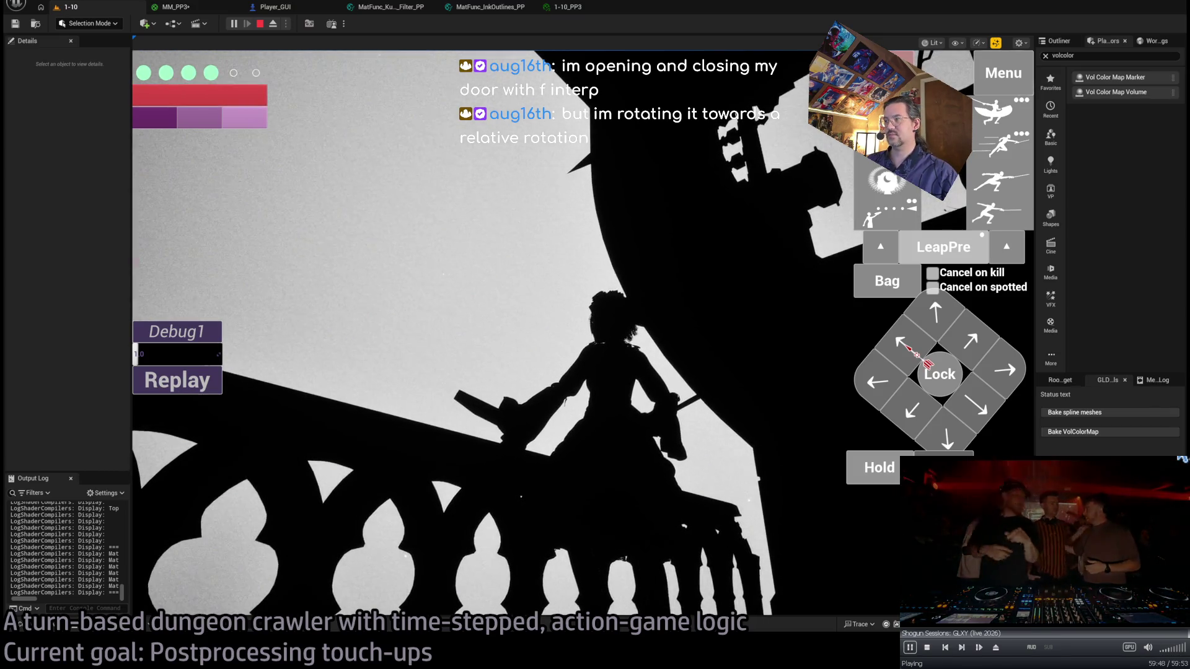
Open YouTube in a new tab, search 'machinedrum live', and open the Machinedrum with TINASHE video.
key(alt+Tab)
key(ctrl+t)
text(y)
key(Return)
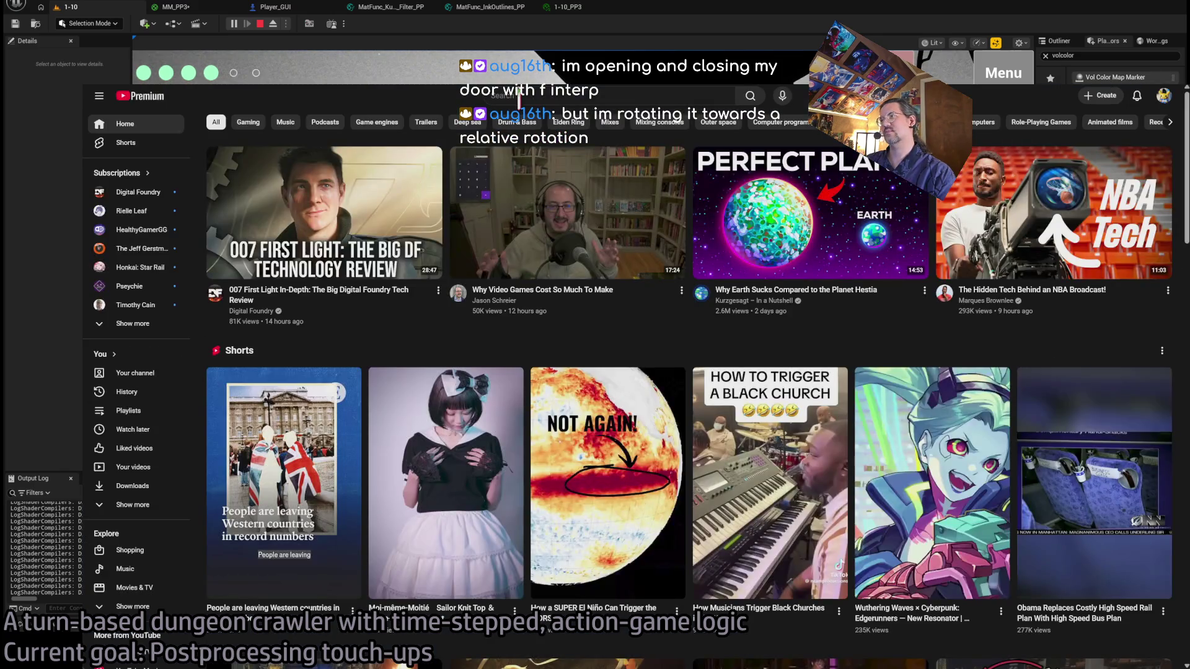
click(518, 96)
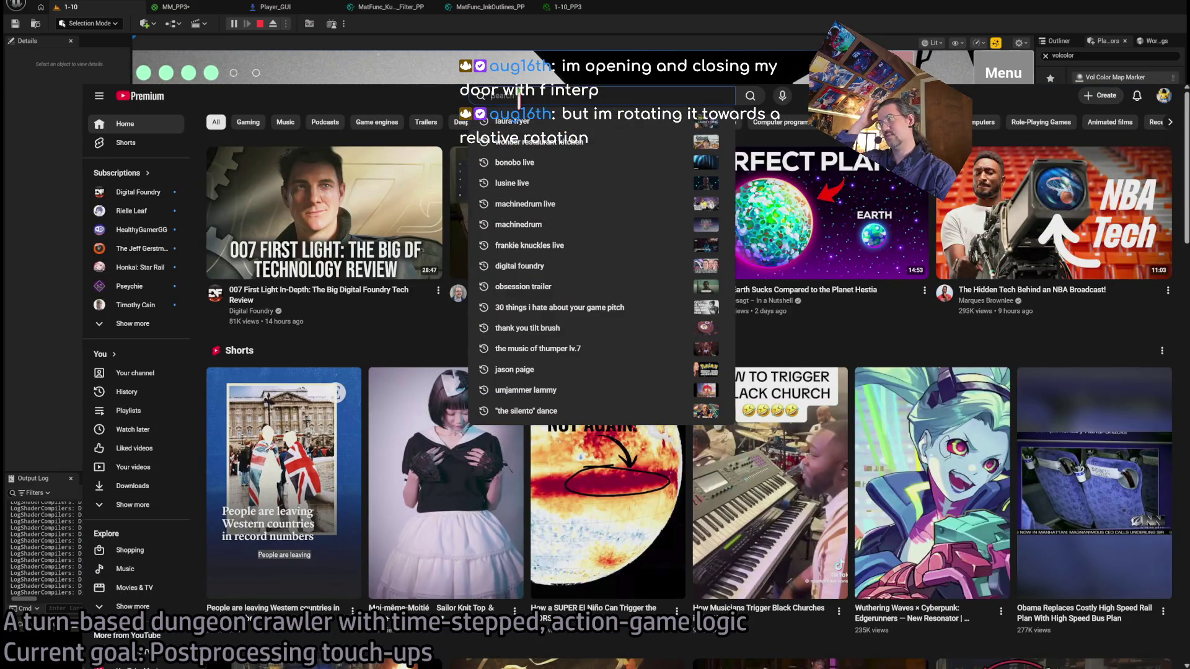
text(machinedrum)
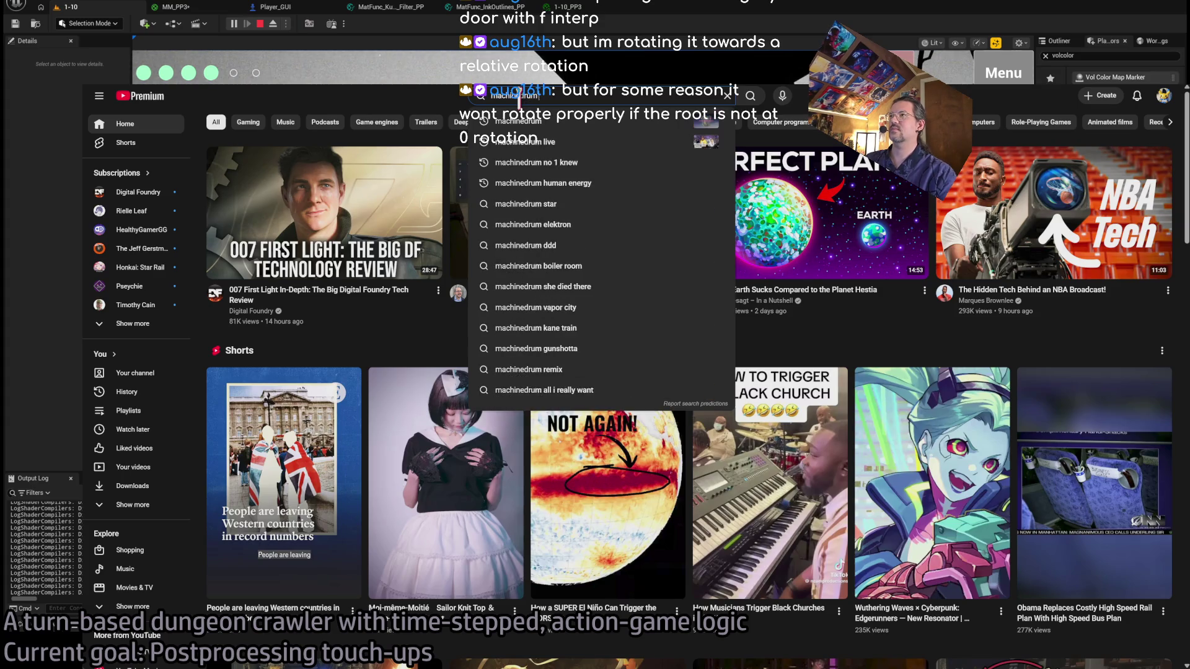
click(512, 137)
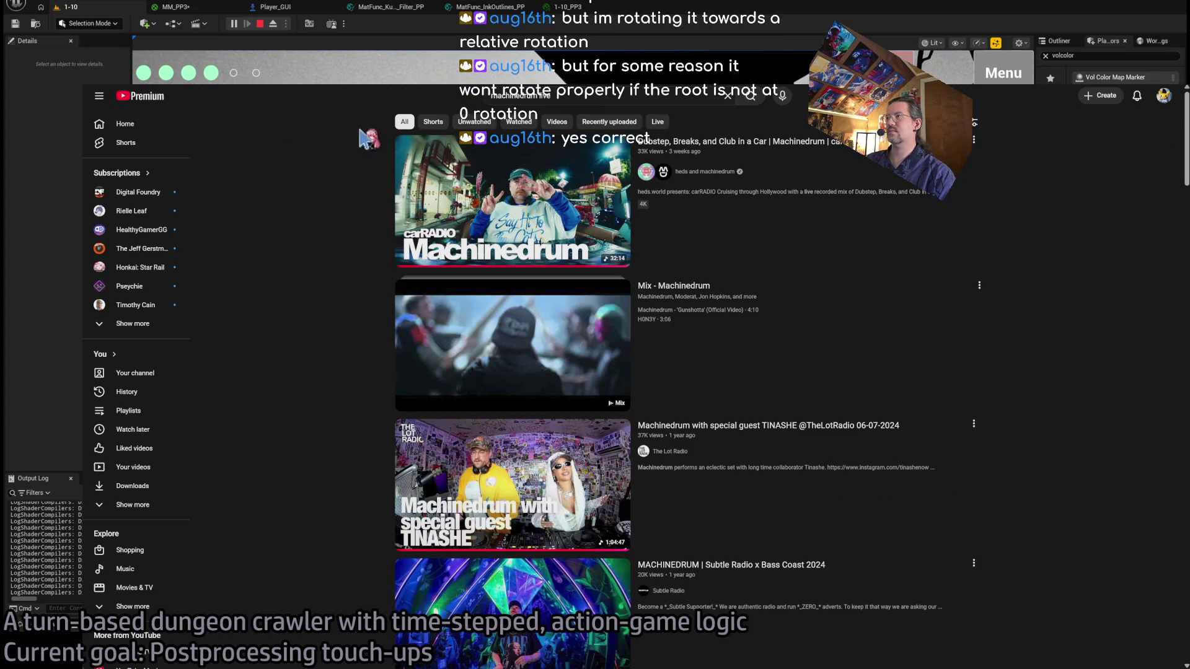
scroll(1113, 358, down, 2)
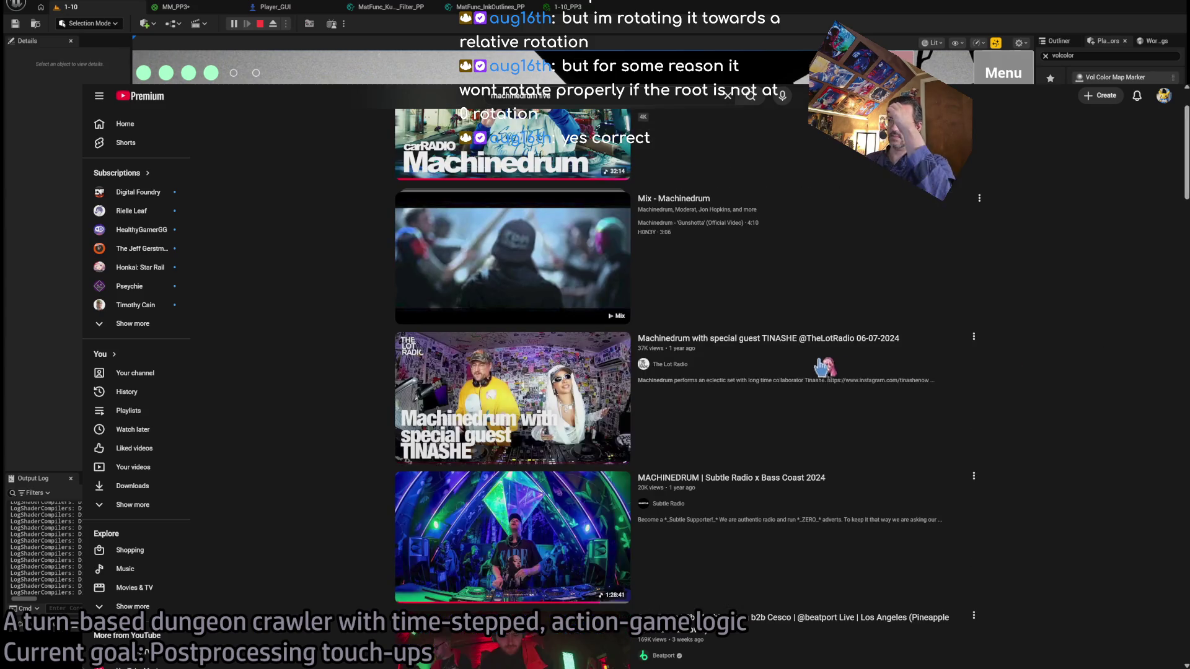
click(818, 371)
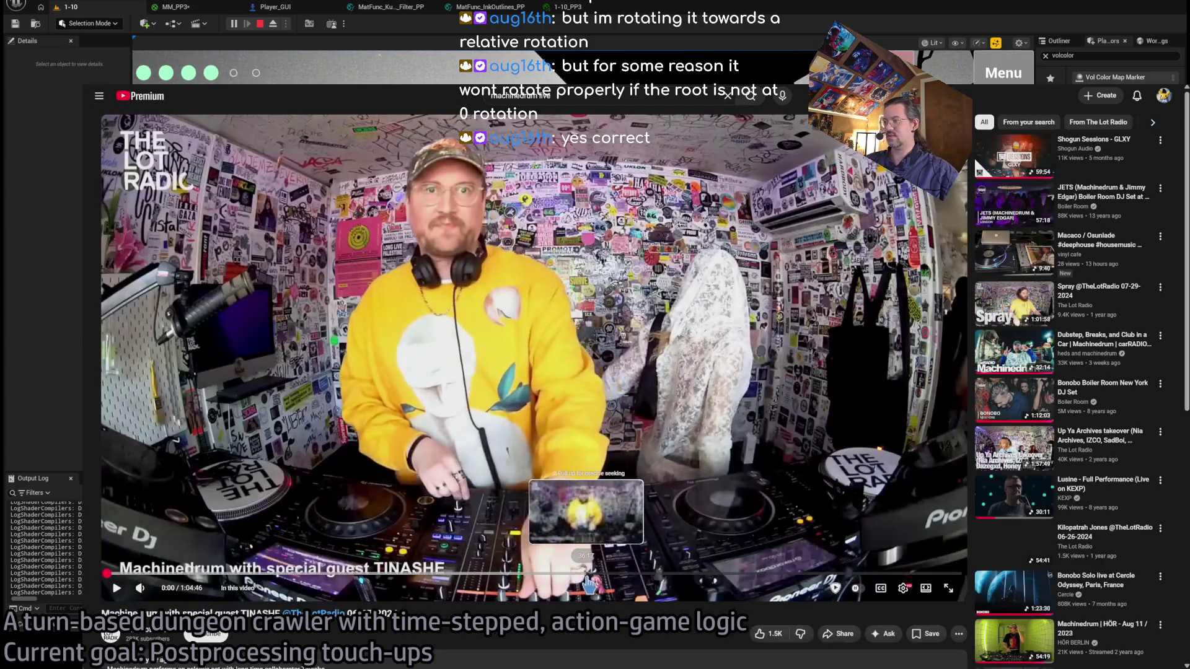
Play the set from 35:15 in theater mode, shrink the browser, and return to MM_PP3.
click(578, 574)
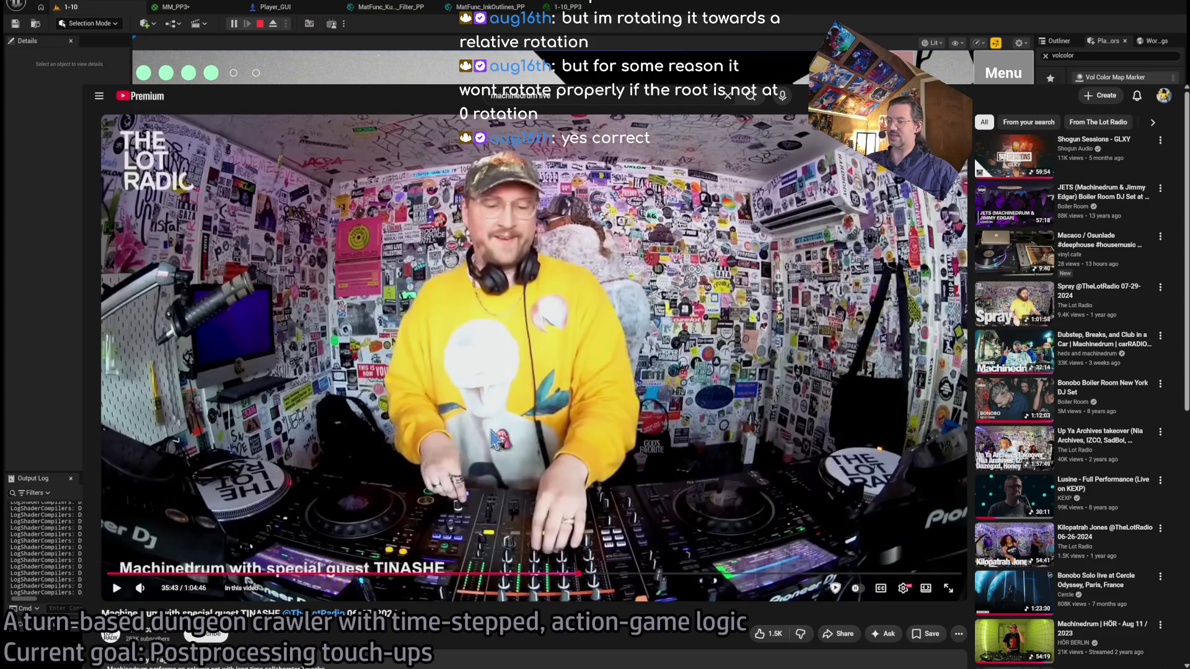
click(346, 468)
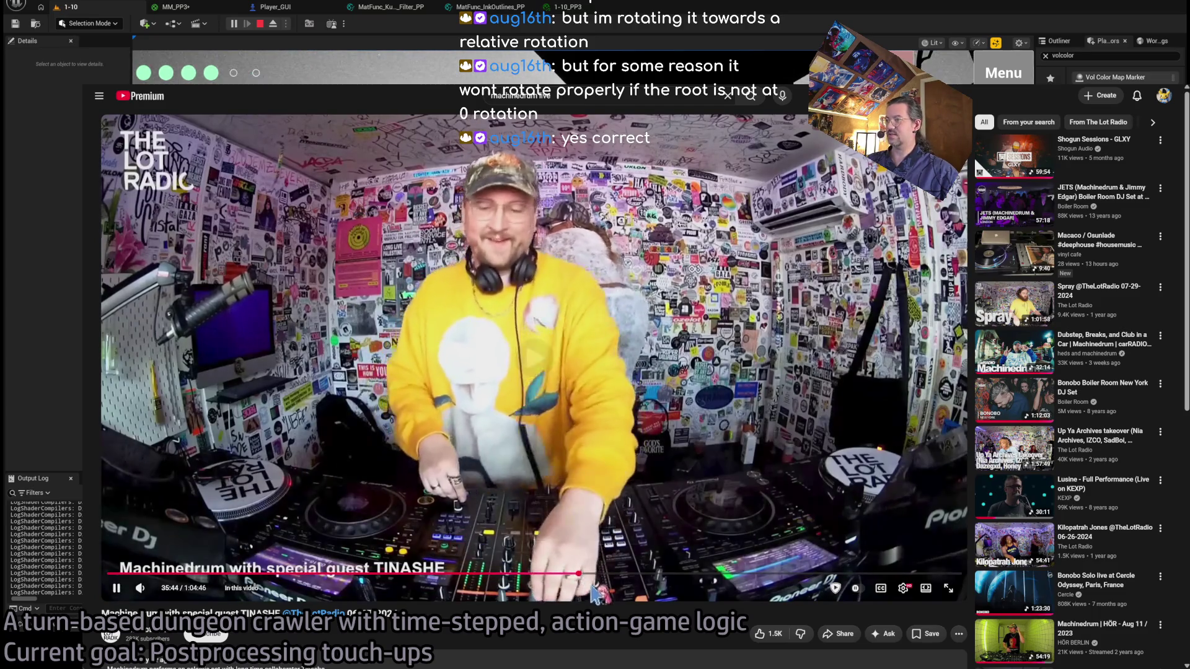
click(572, 575)
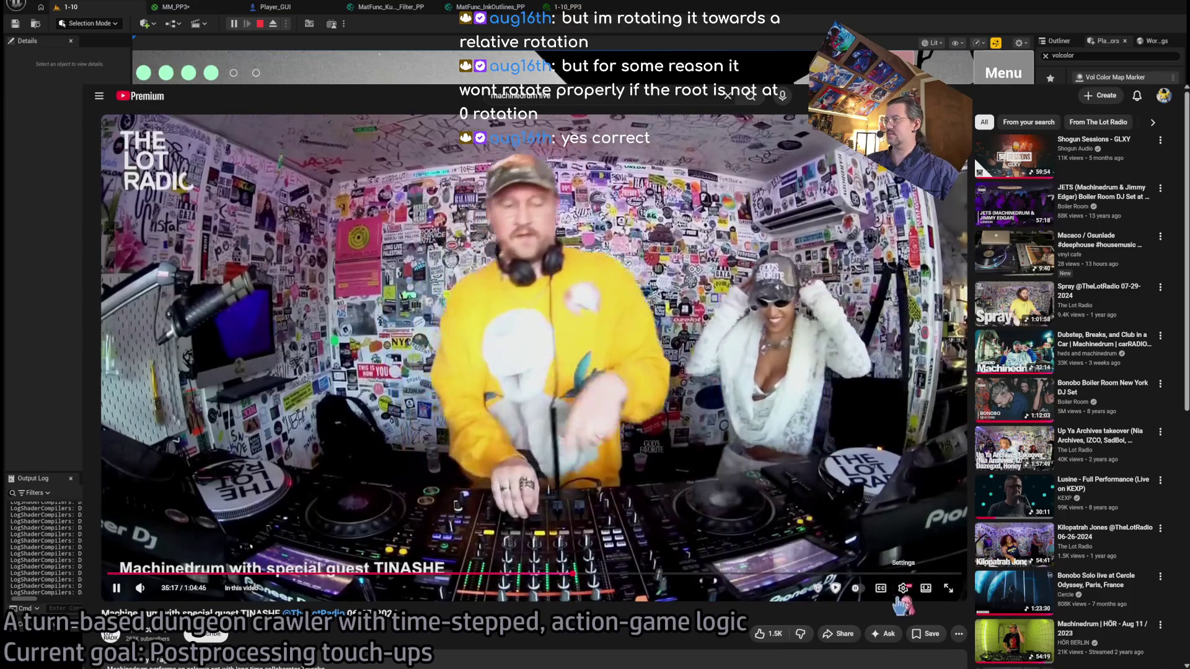
key(t)
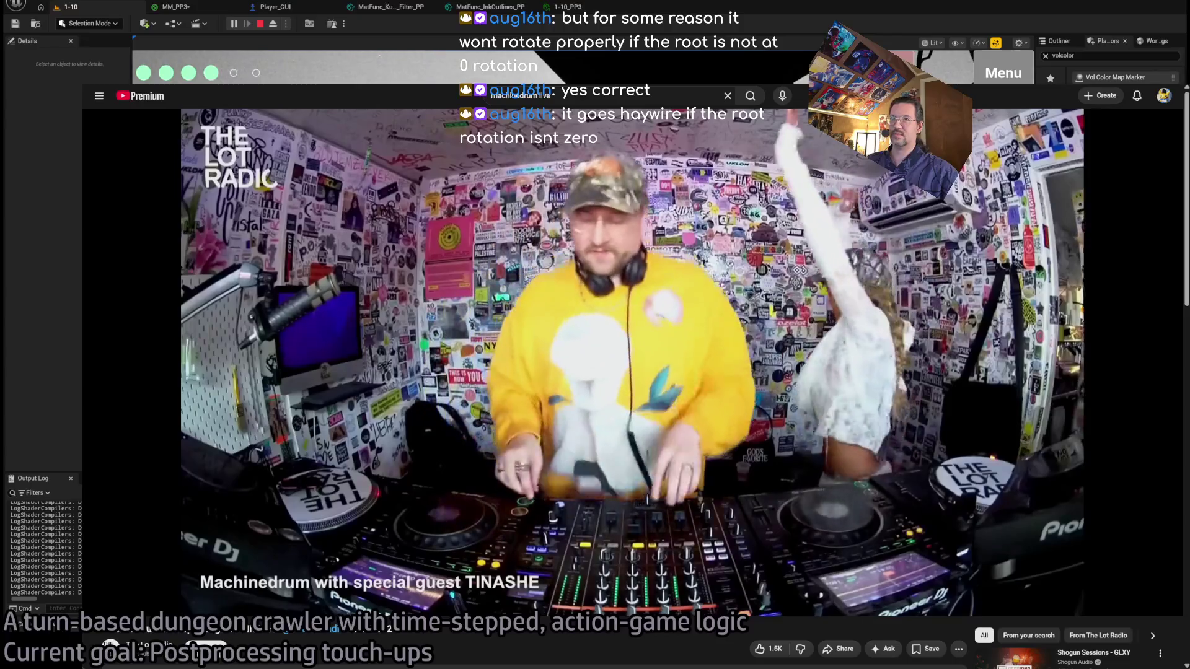
key(super+Down)
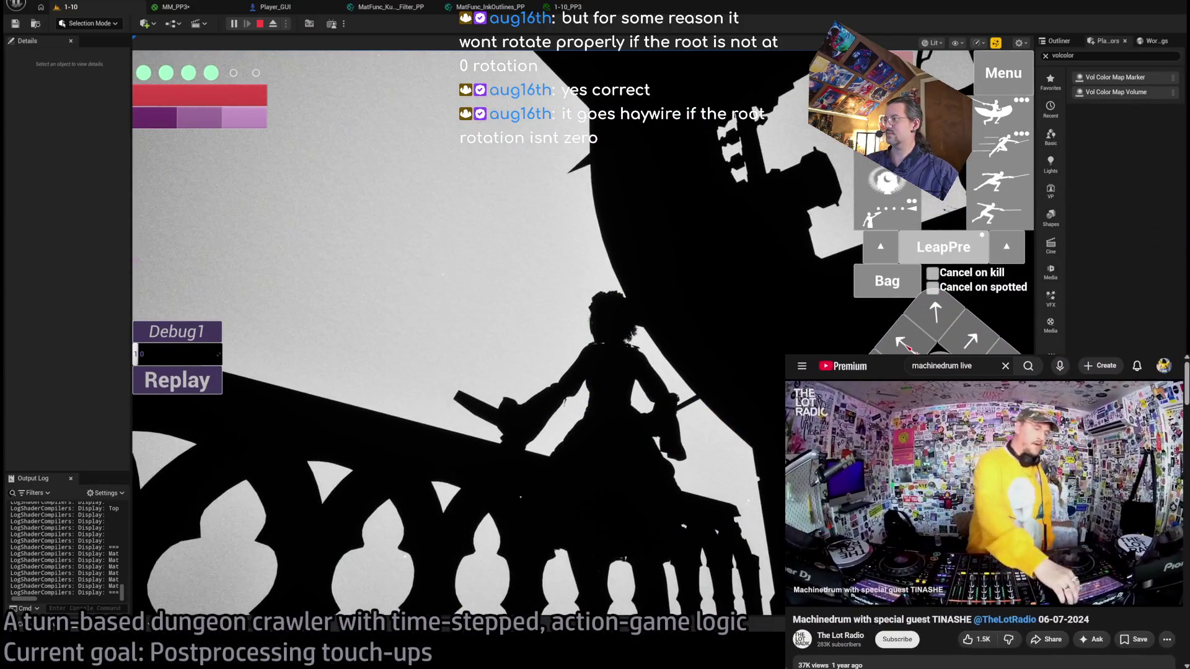
click(1005, 366)
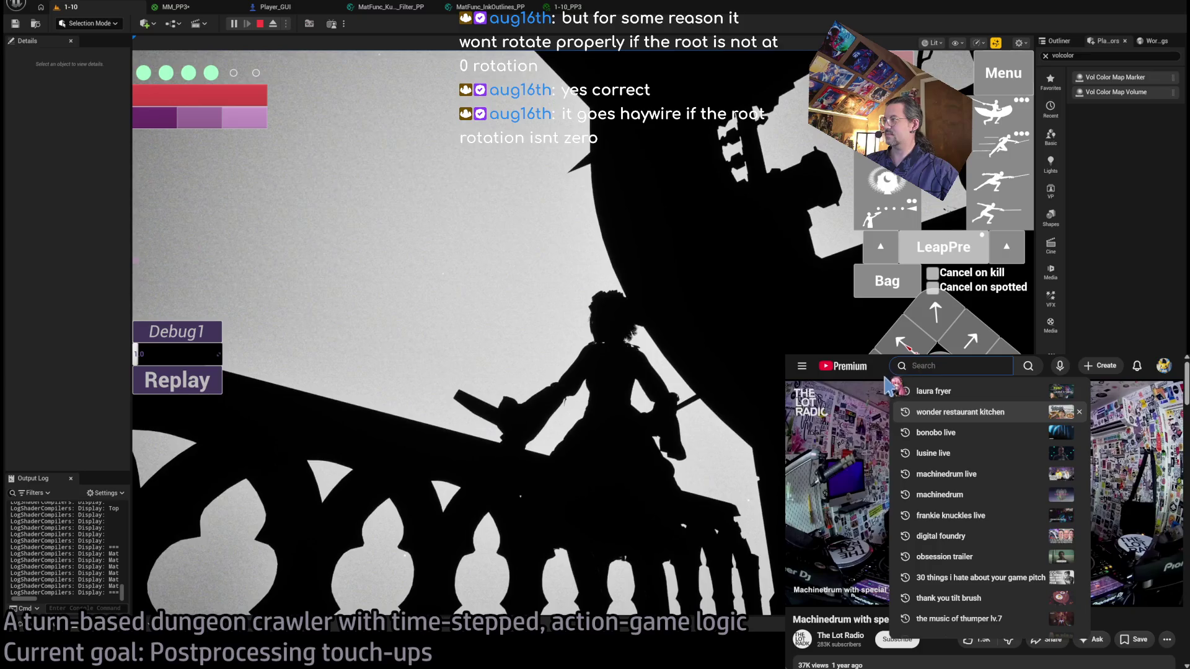
click(149, 146)
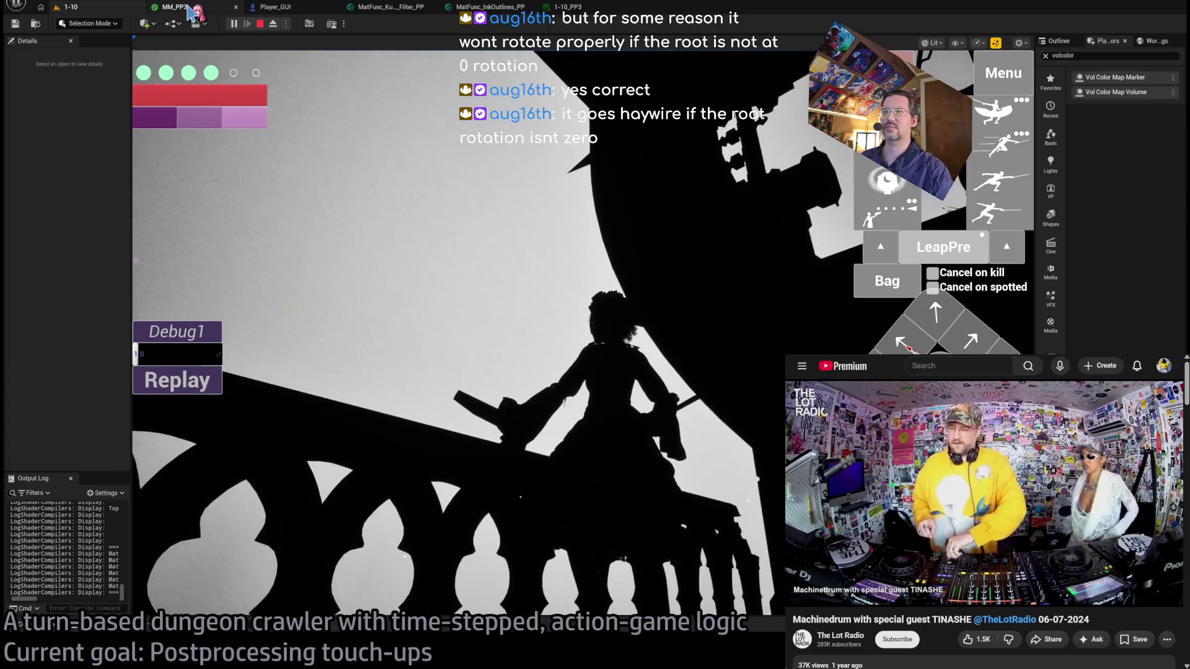
click(176, 7)
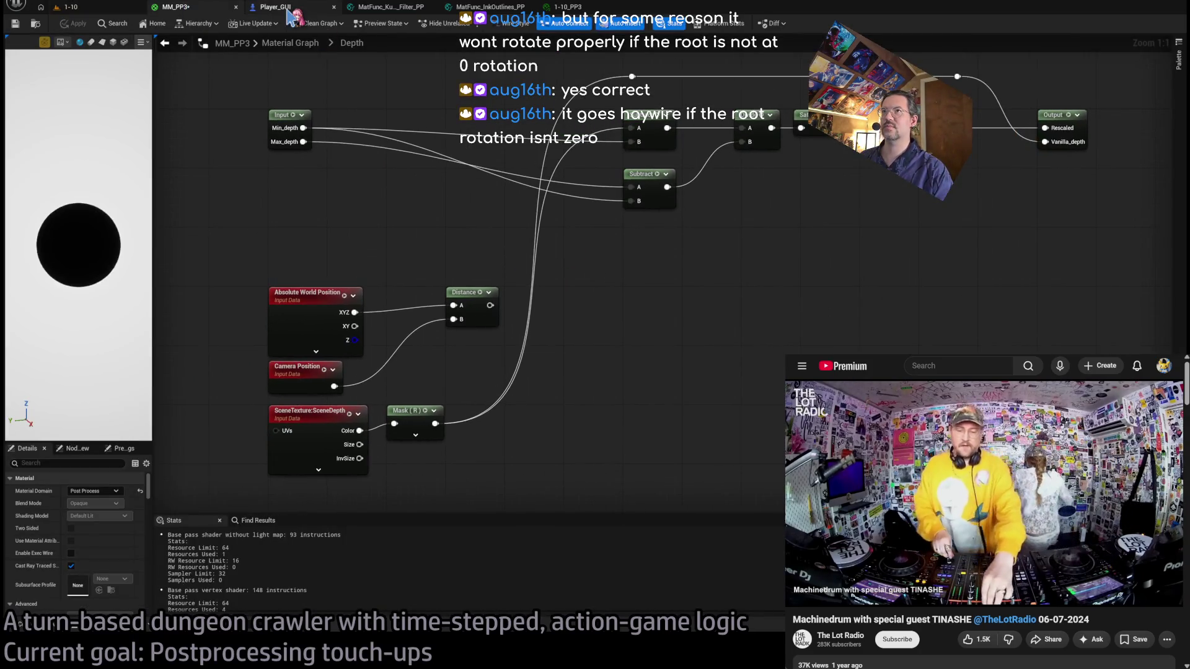
Switch to the Player_GUI blueprint, stop the simulation, and pan its function graph to empty canvas.
click(272, 7)
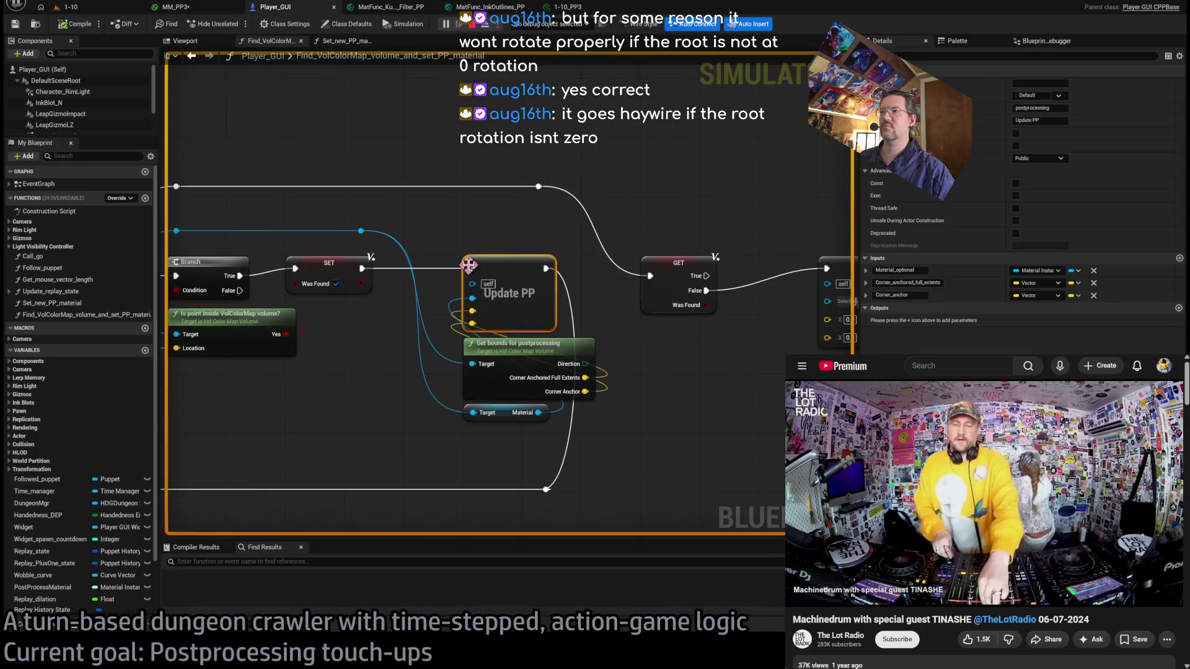
click(476, 27)
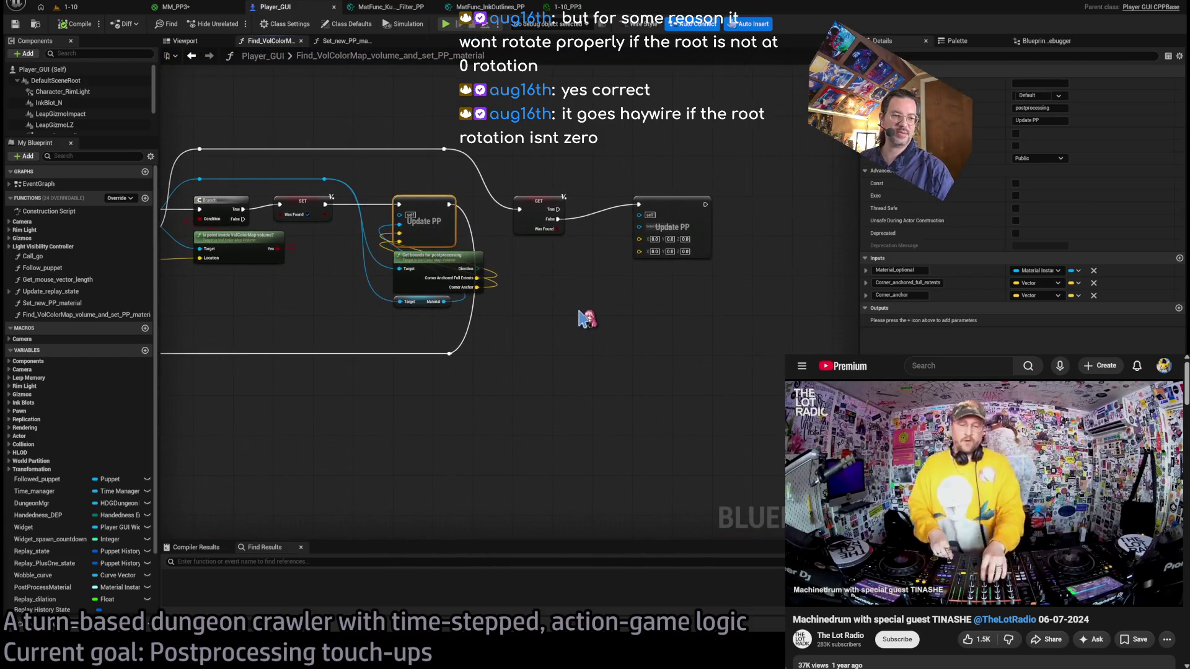
click(599, 359)
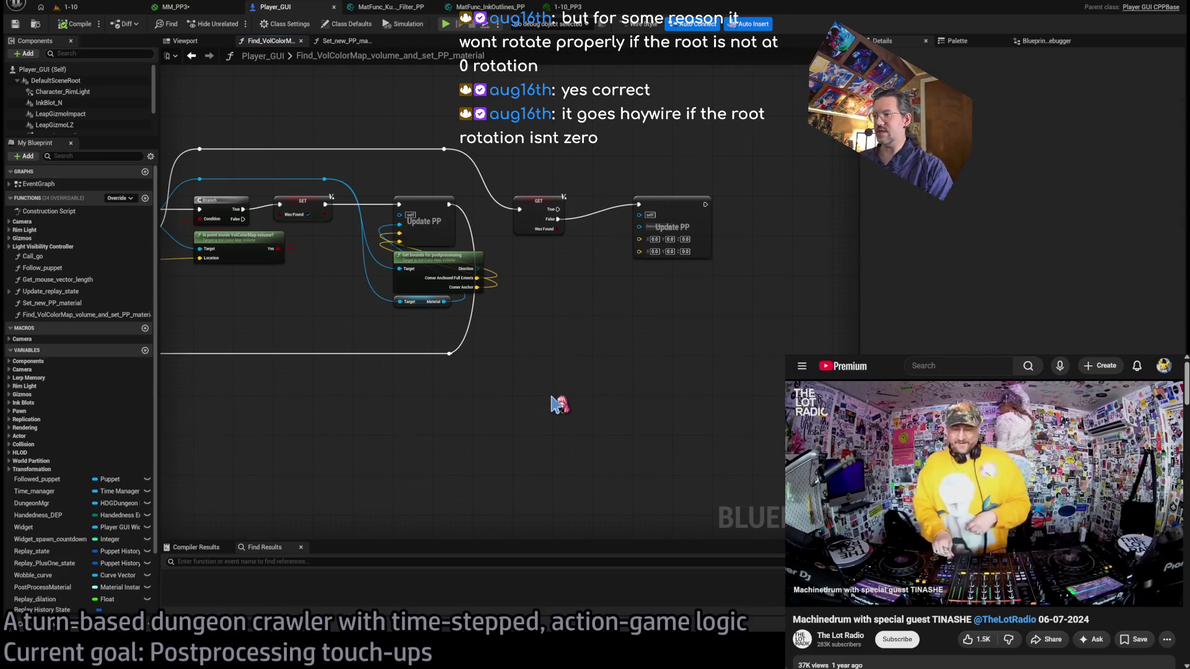
drag(542, 350, 539, 340)
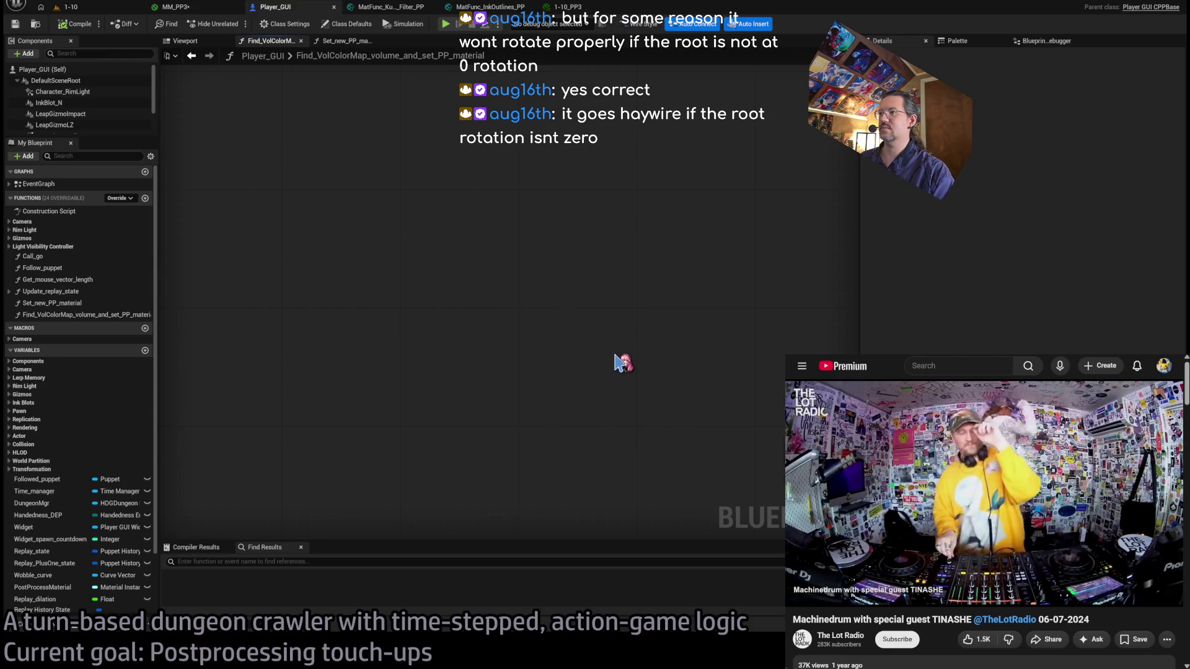
Paste an RInterp To node into the graph and position it up-left.
key(ctrl+v)
drag(611, 308, 485, 205)
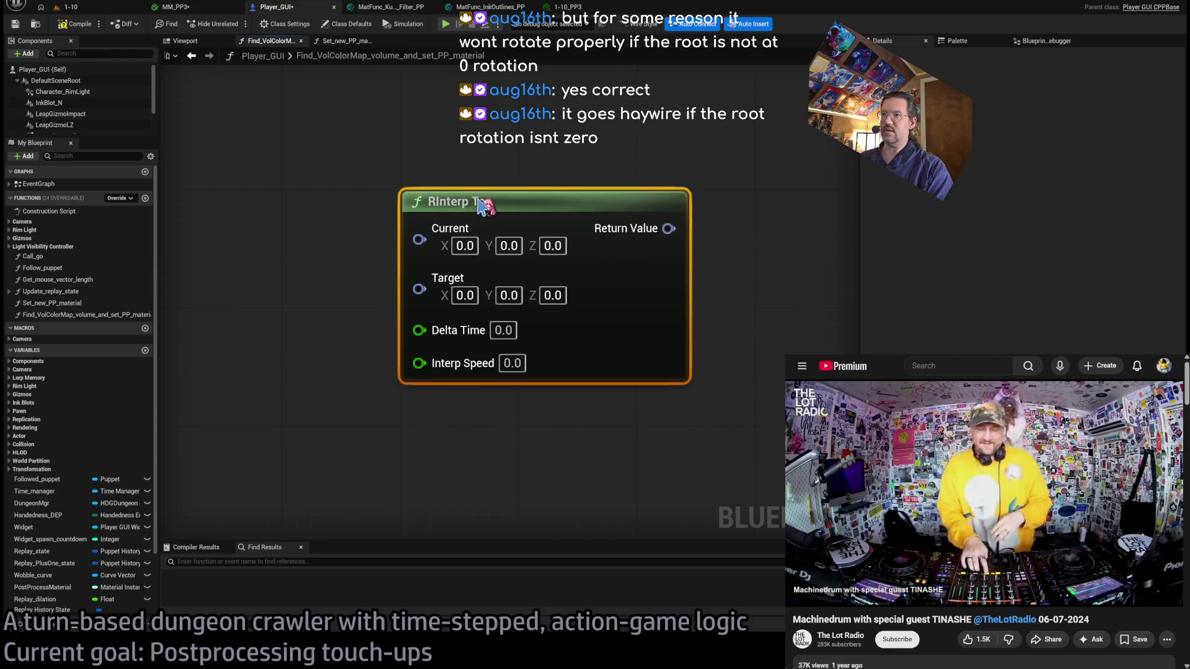
click(340, 338)
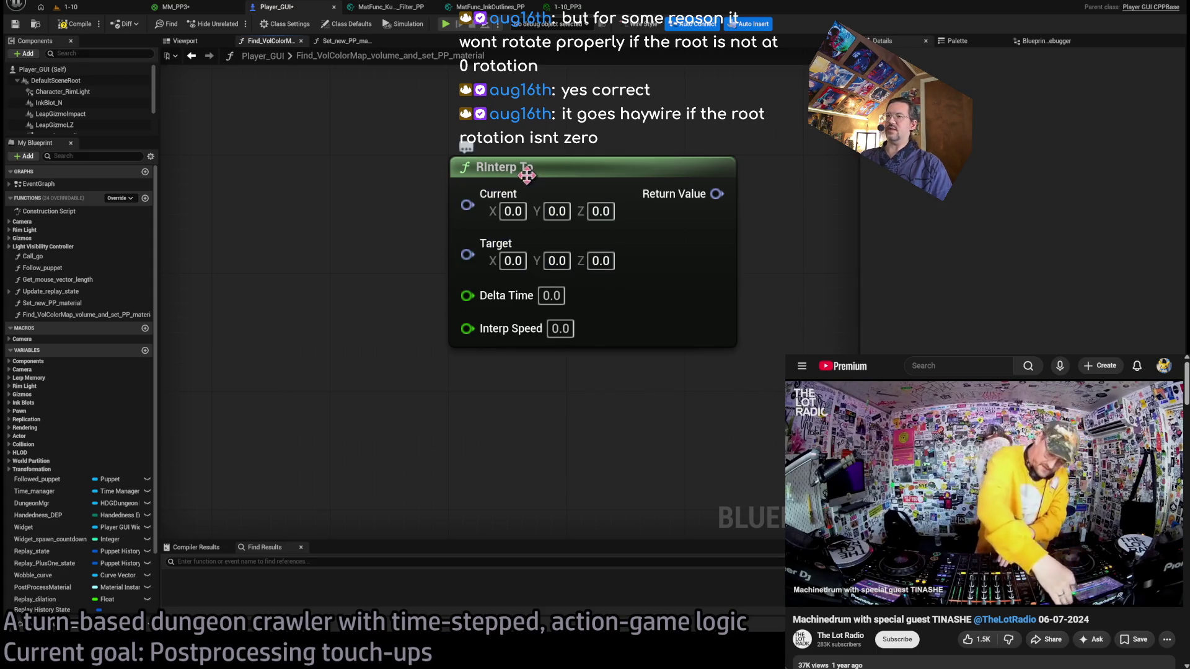
click(544, 167)
scroll(422, 296, down, 1)
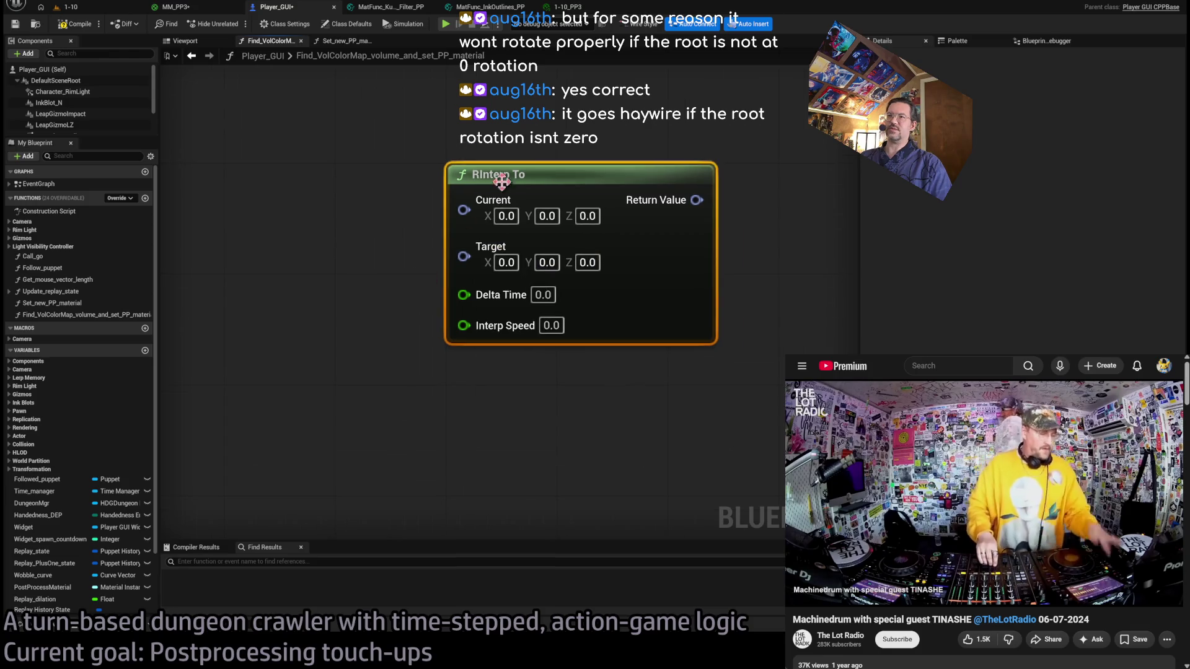
mouse_move(520, 180)
mouse_down()
mouse_move(520, 276)
mouse_move(542, 208)
mouse_move(504, 223)
mouse_up()
drag(388, 430, 412, 406)
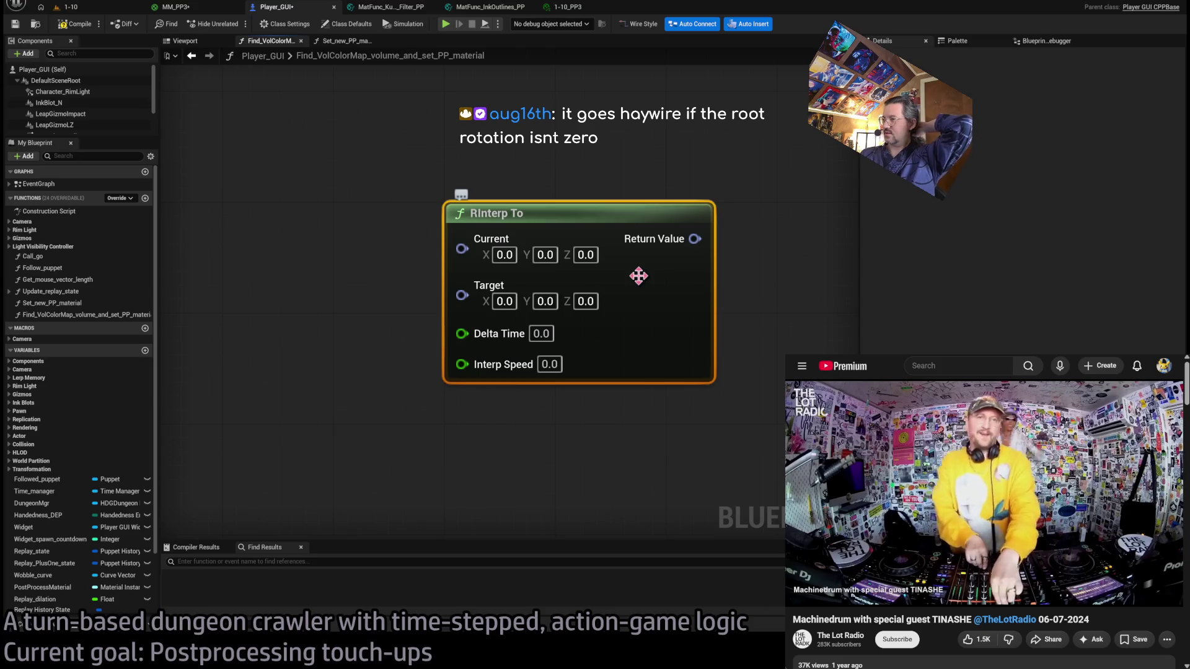
click(587, 164)
click(562, 212)
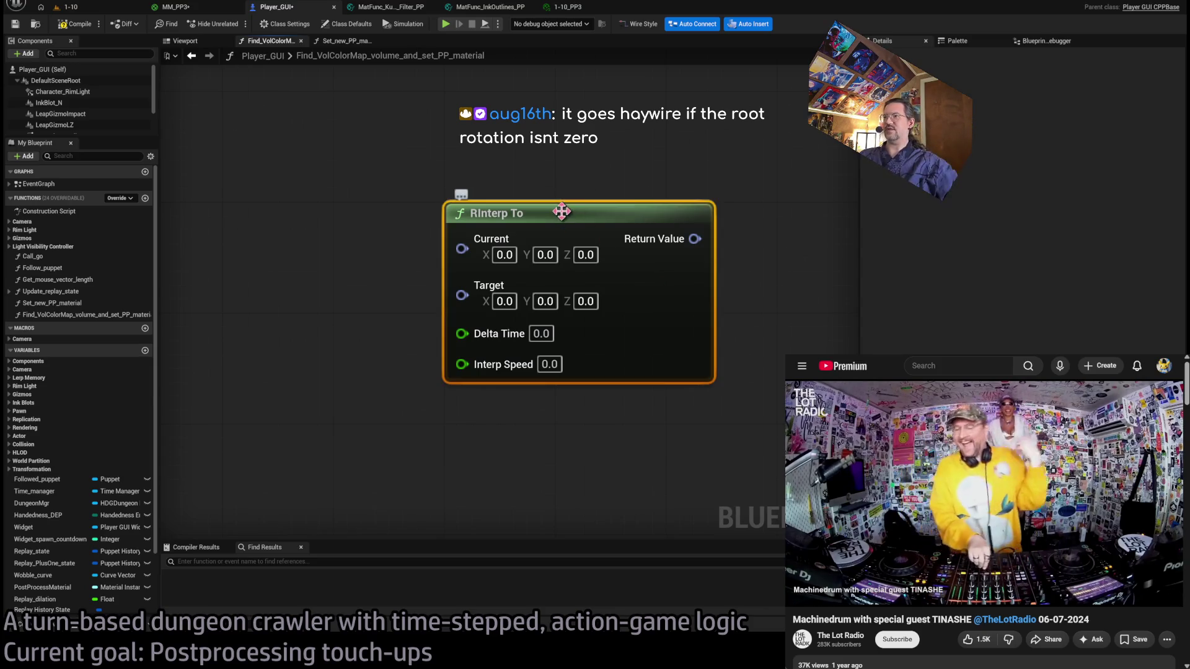
Compare the RInterp To node against the VolColorMap_Volume.cpp code in Rider.
key(alt+Tab)
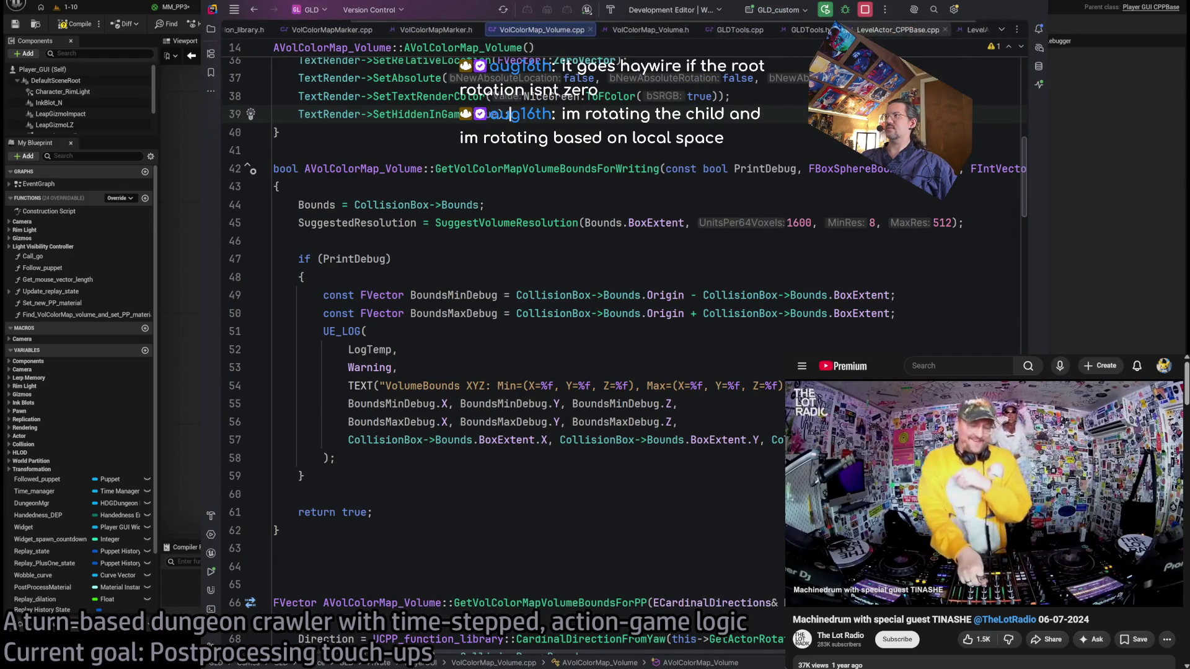
key(alt+Tab)
click(393, 363)
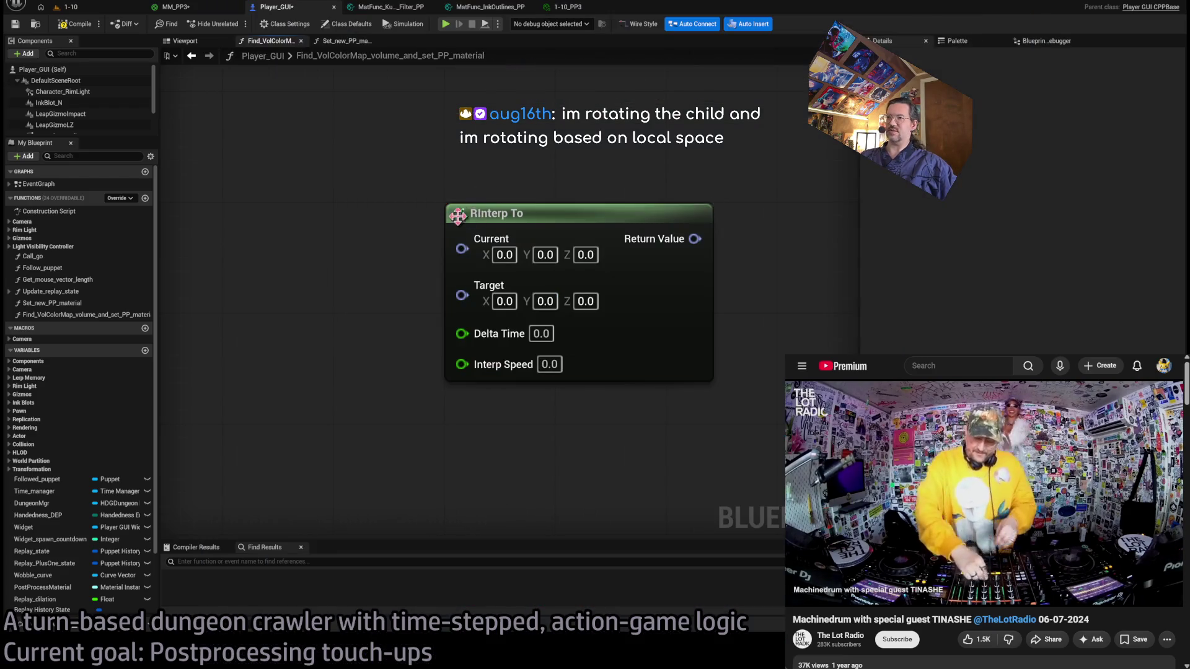
key(alt+Tab)
key(alt+Tab)
click(543, 216)
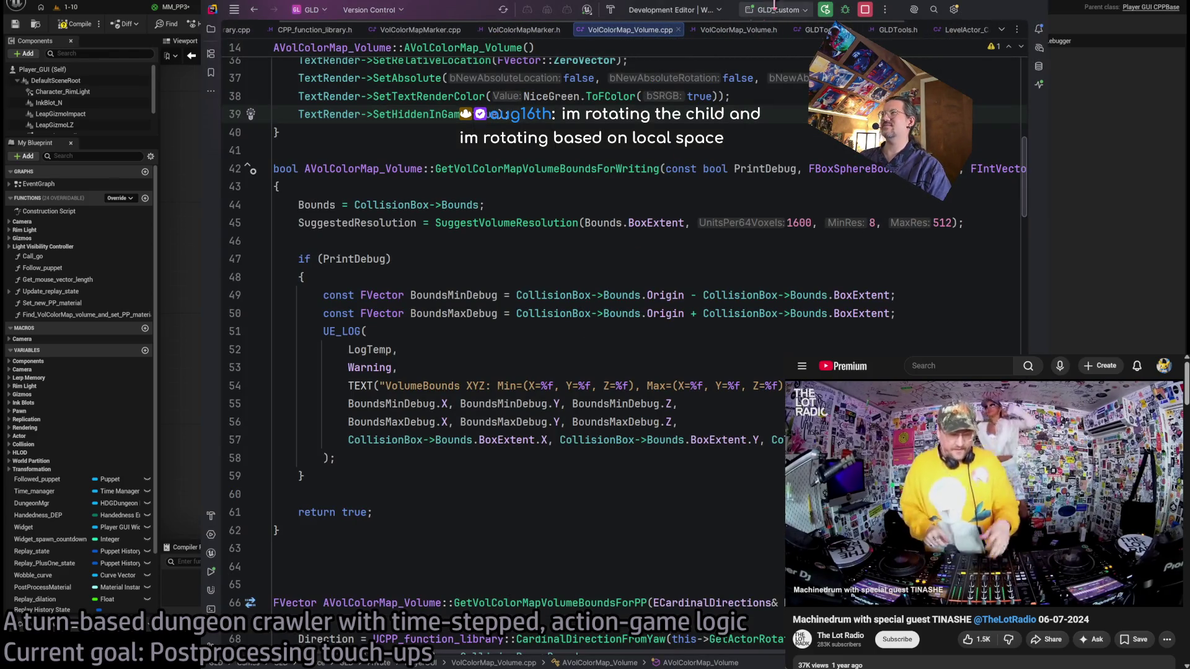
key(alt+Tab)
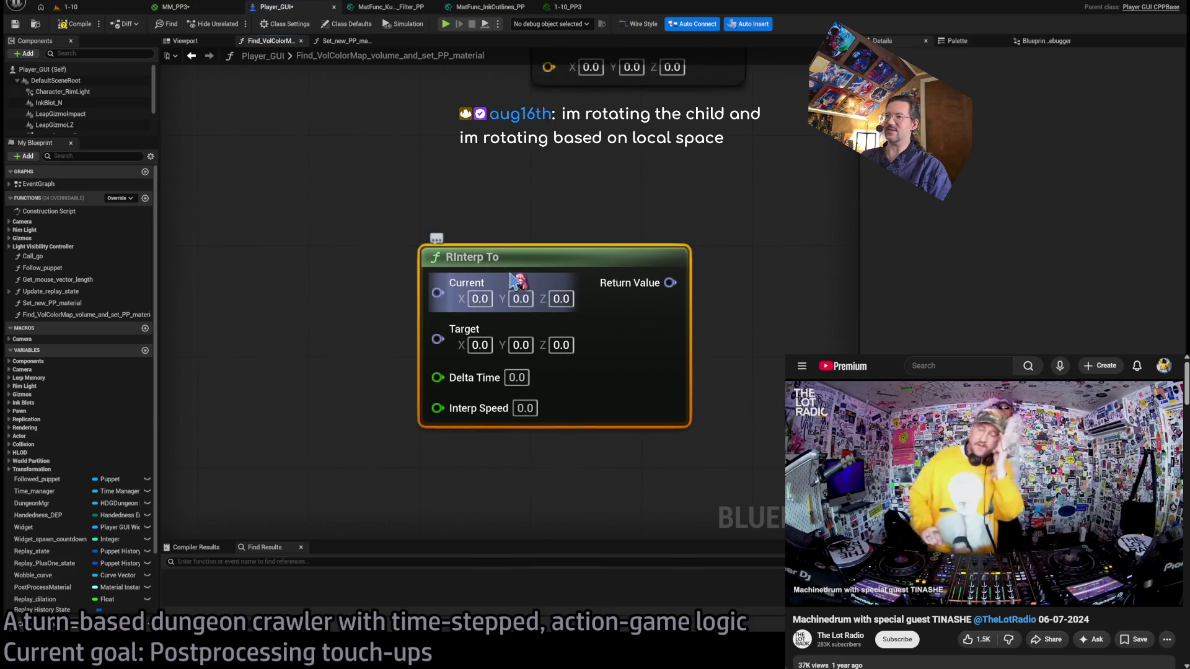
scroll(503, 260, up, 1)
click(619, 205)
click(502, 256)
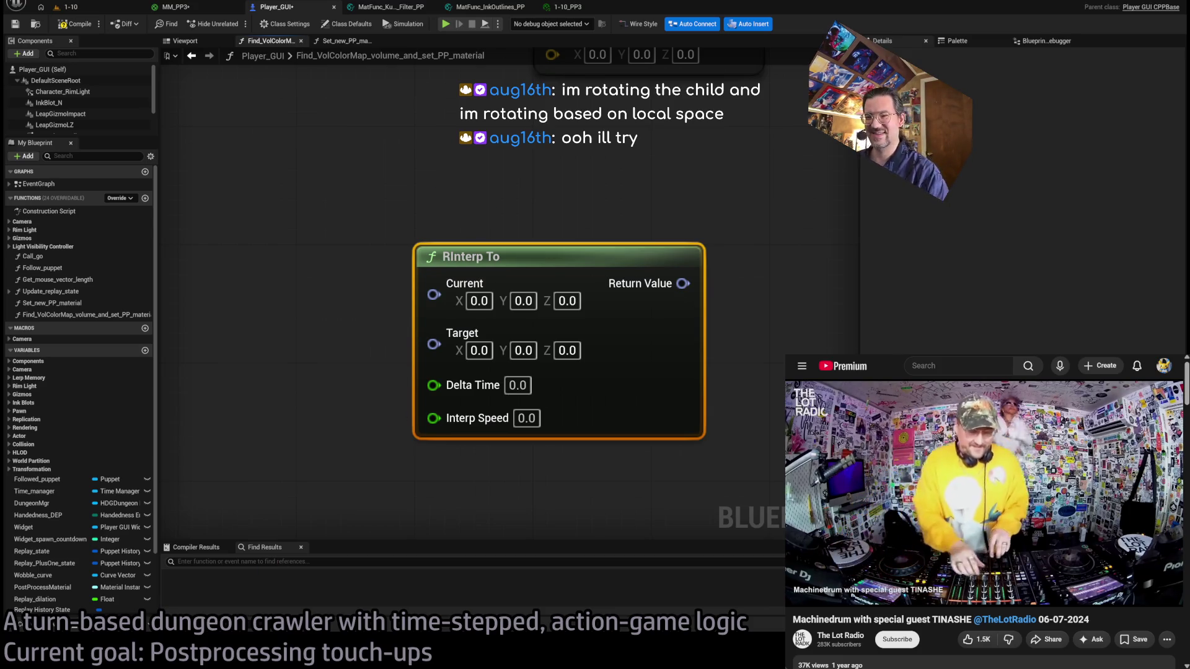
Pan the function graph and try box-selecting the RInterp To node.
key(alt+Tab)
key(alt+Tab)
mouse_move(303, 351)
mouse_down()
mouse_move(531, 273)
mouse_move(420, 286)
mouse_up()
drag(409, 181, 658, 383)
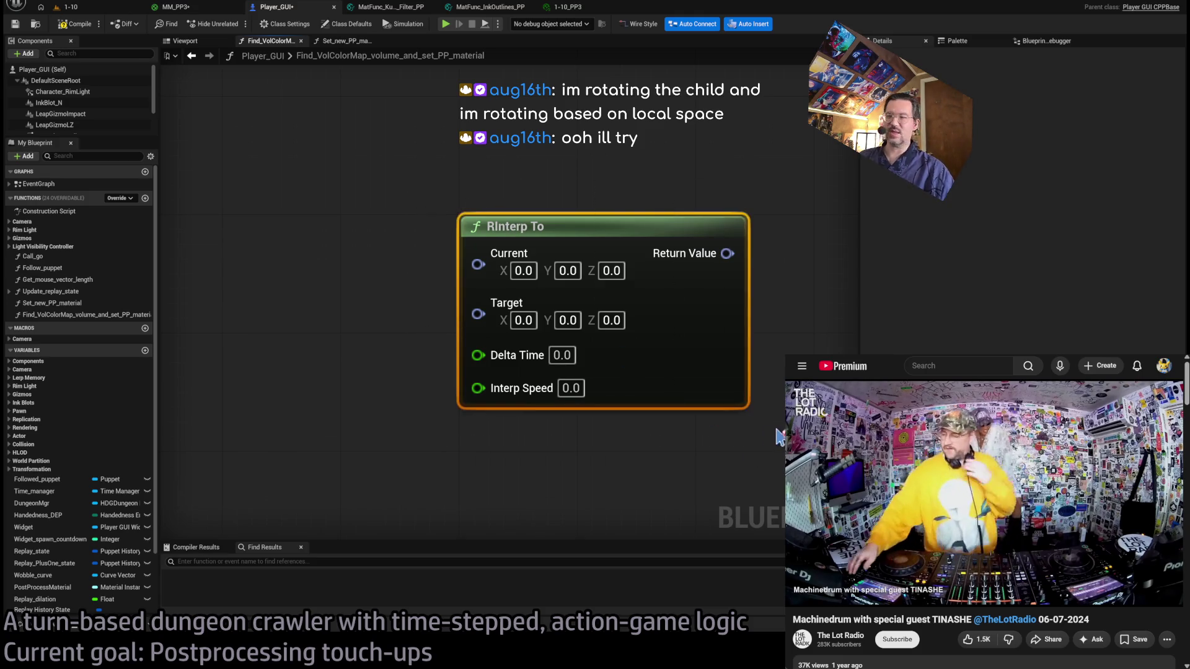
click(780, 437)
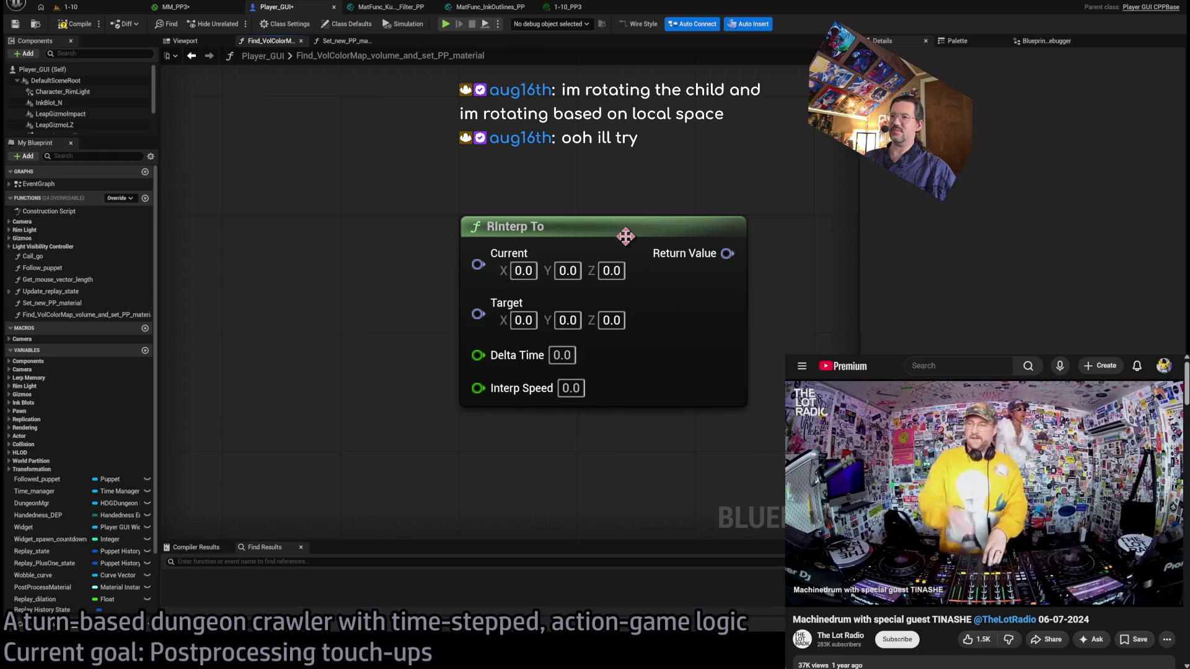
click(539, 223)
click(401, 187)
mouse_move(401, 188)
mouse_down()
mouse_move(782, 480)
mouse_move(667, 425)
mouse_up()
click(494, 447)
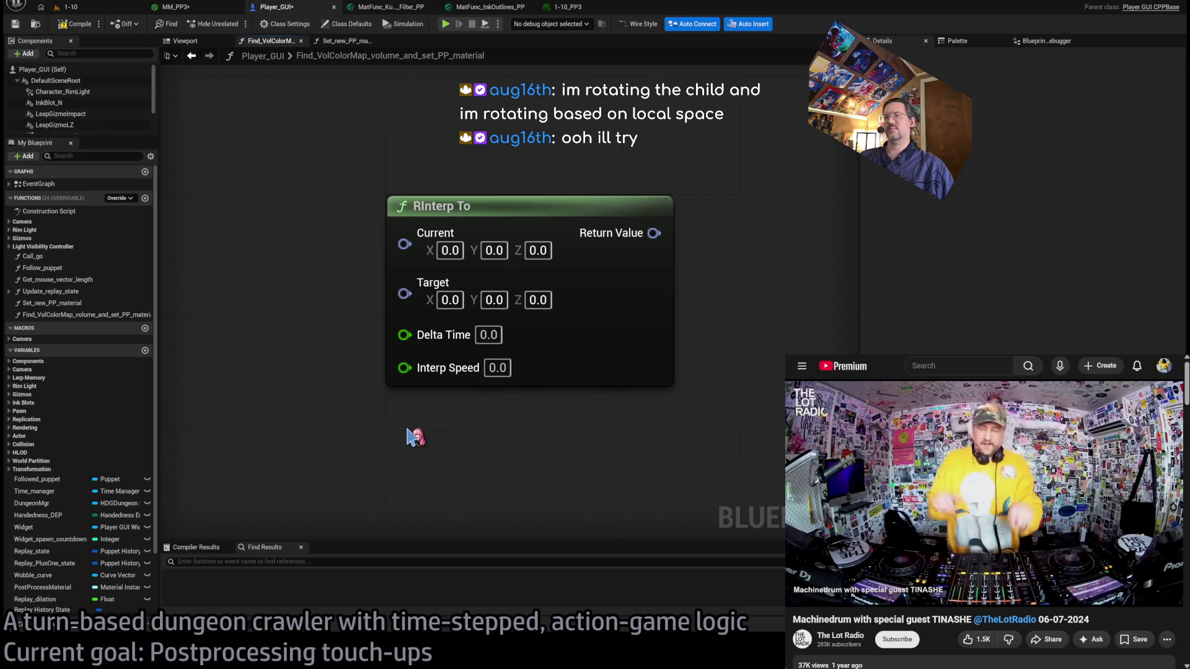
Set RInterp To's Target Z to -90, then undo it back to 0.0.
mouse_move(465, 266)
mouse_down()
mouse_move(492, 274)
mouse_move(445, 272)
mouse_move(332, 315)
mouse_move(288, 228)
mouse_up()
click(623, 303)
text(-90)
key(Return)
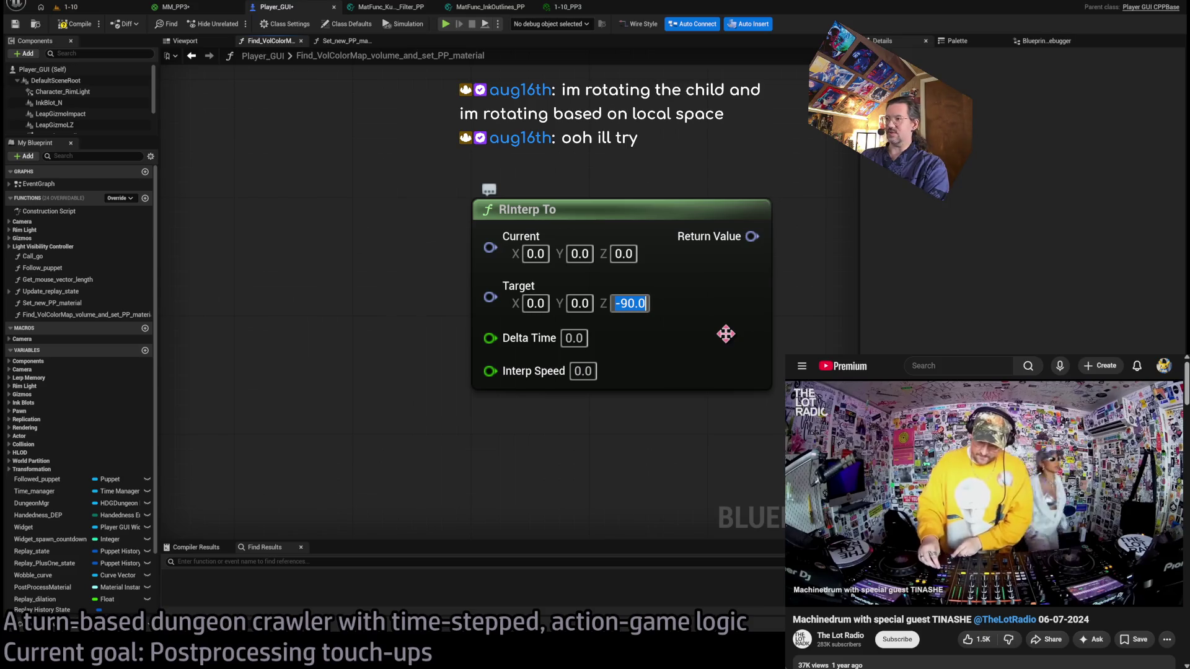
key(ctrl+z)
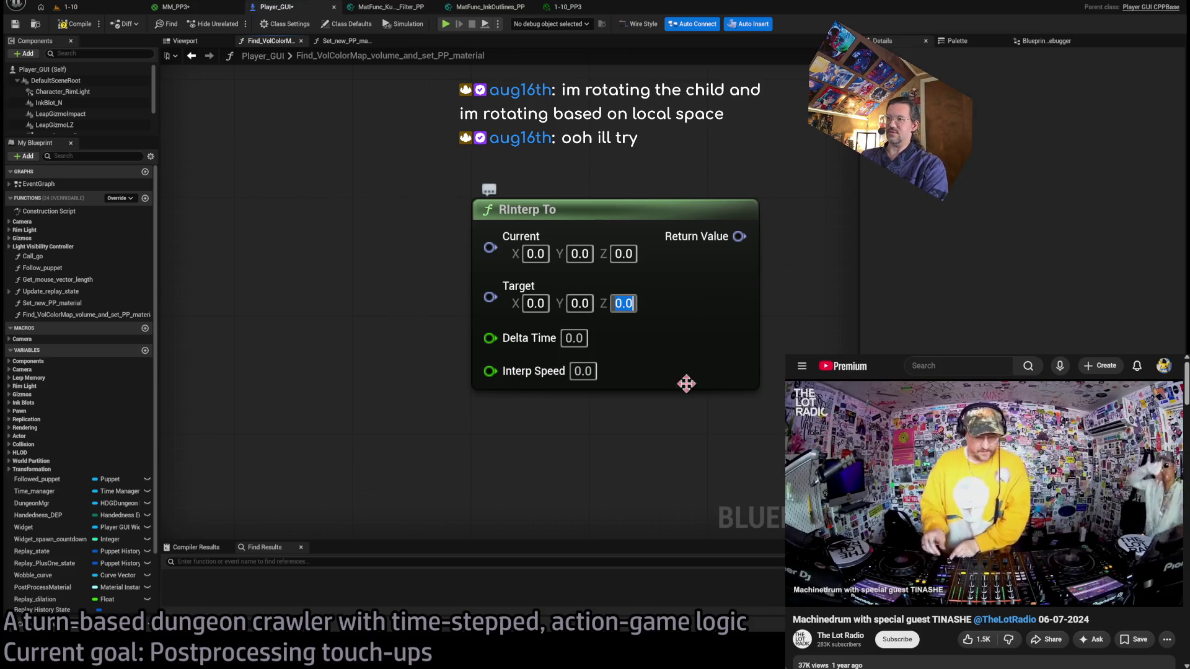
Marquee-select the RInterp To node and delete it.
scroll(553, 431, down, 4)
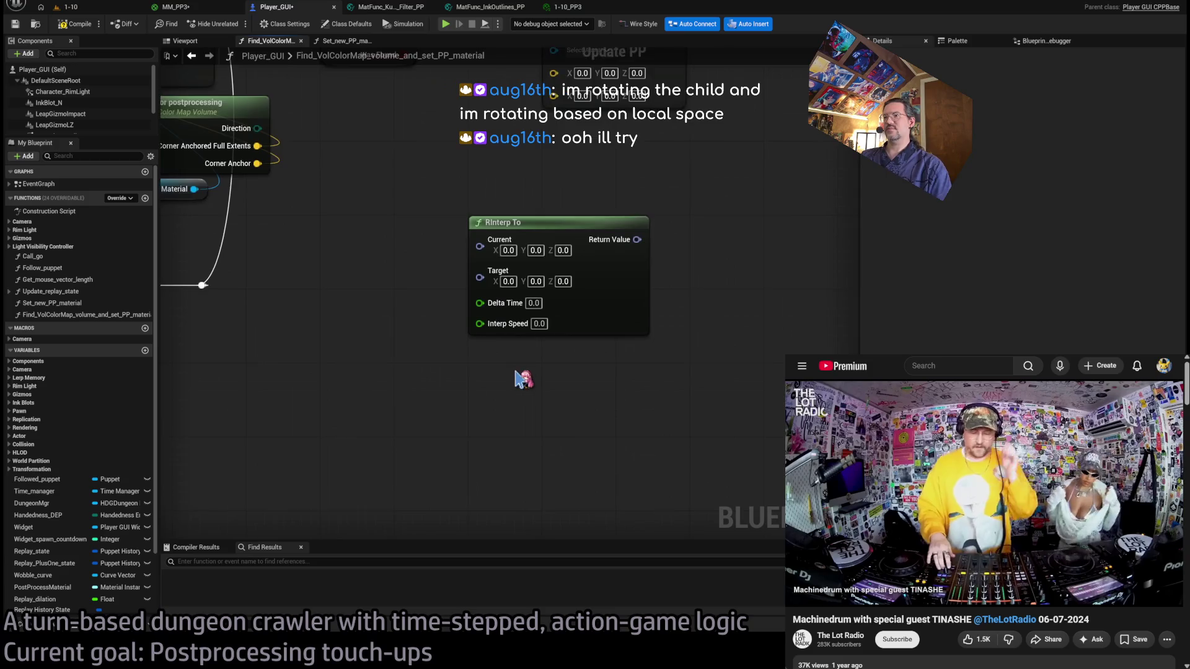
scroll(520, 382, up, 3)
scroll(524, 384, up, 1)
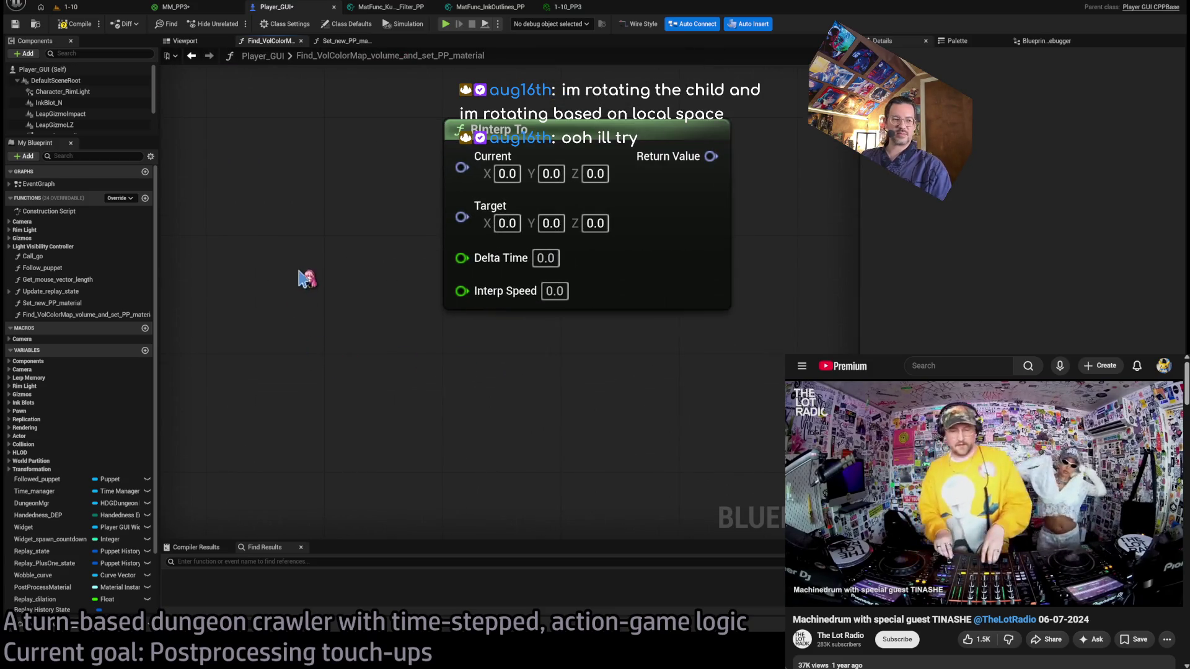
drag(348, 261, 587, 412)
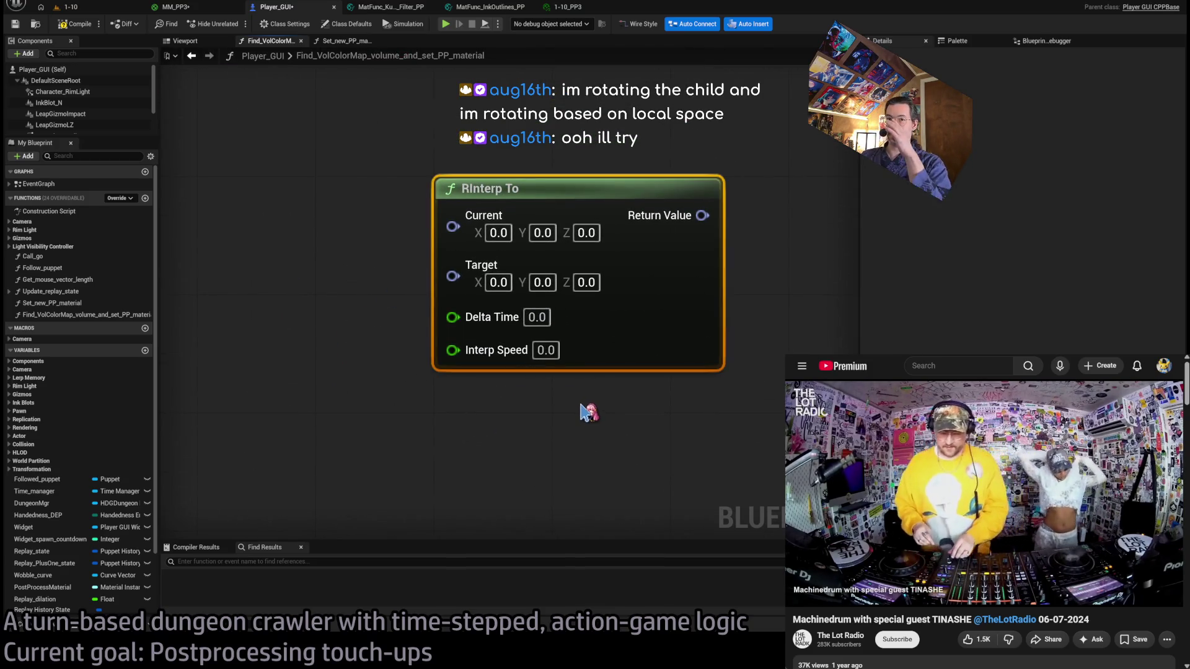
key(Delete)
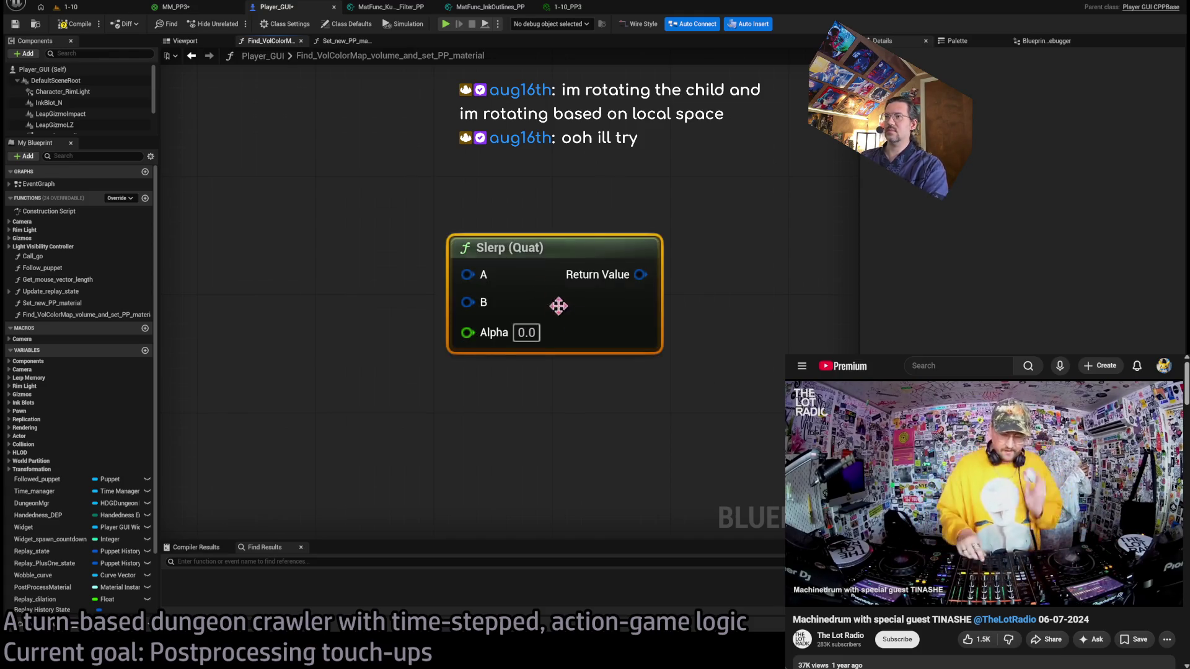
Paste a Slerp (Quat) node, delete it, and frame the function's existing nodes.
key(ctrl+v)
mouse_move(545, 267)
mouse_down()
mouse_move(551, 210)
mouse_move(532, 211)
mouse_up()
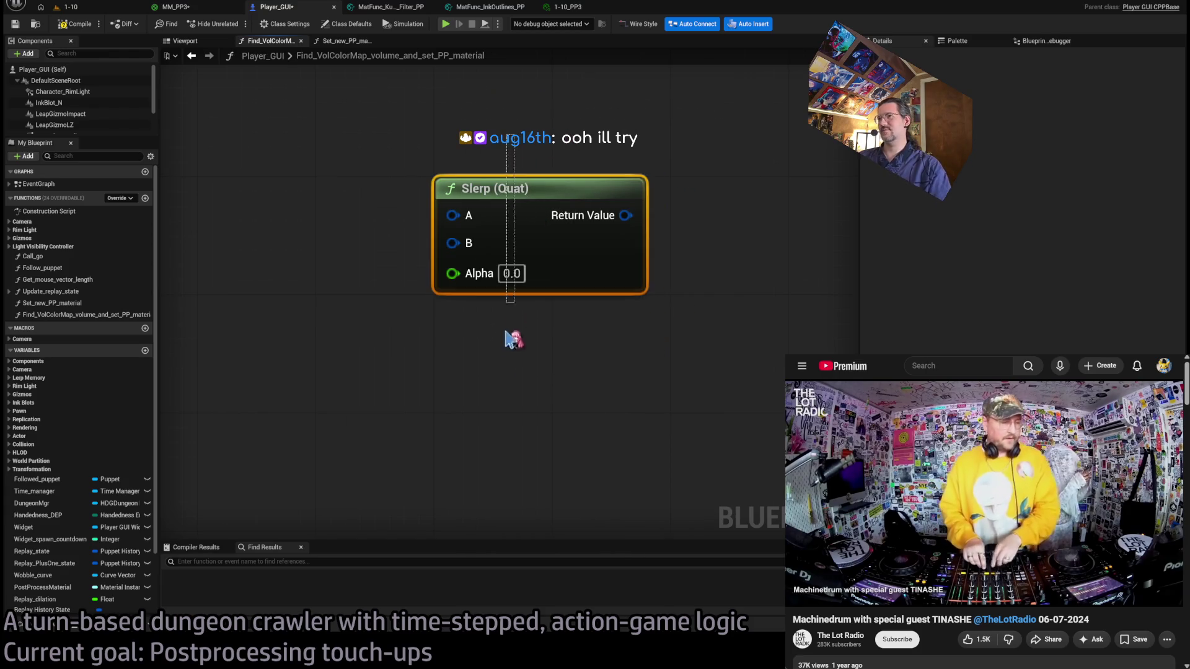
key(Delete)
key(ctrl+z)
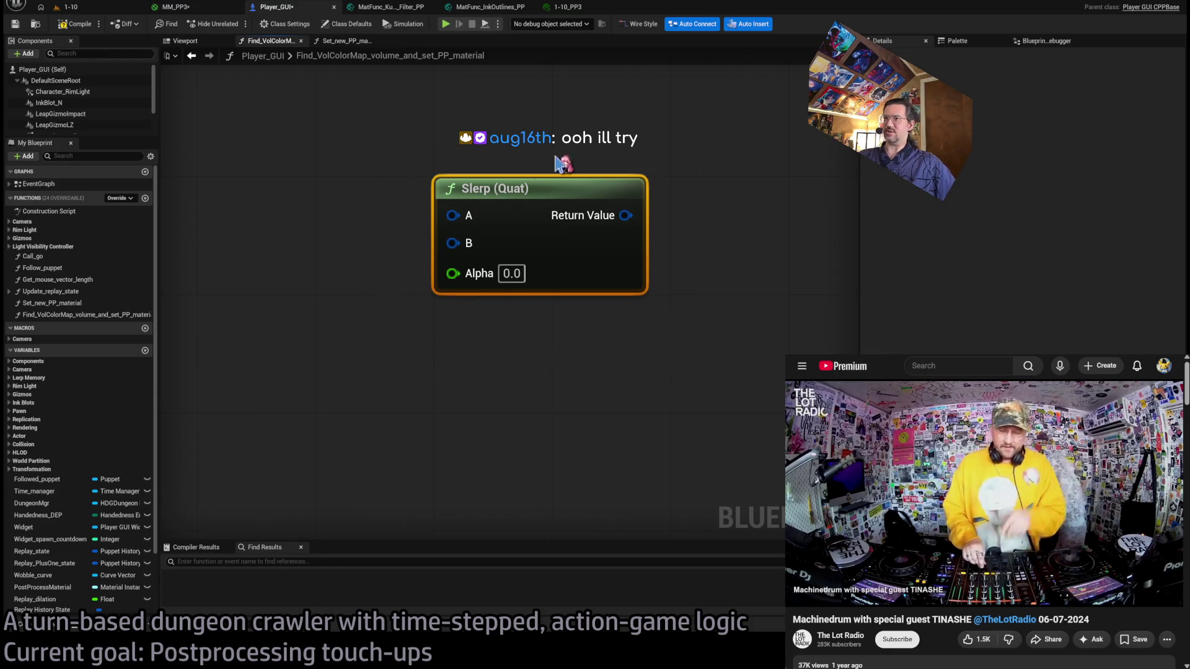
mouse_move(675, 396)
mouse_down()
mouse_move(409, 156)
mouse_move(696, 358)
mouse_up()
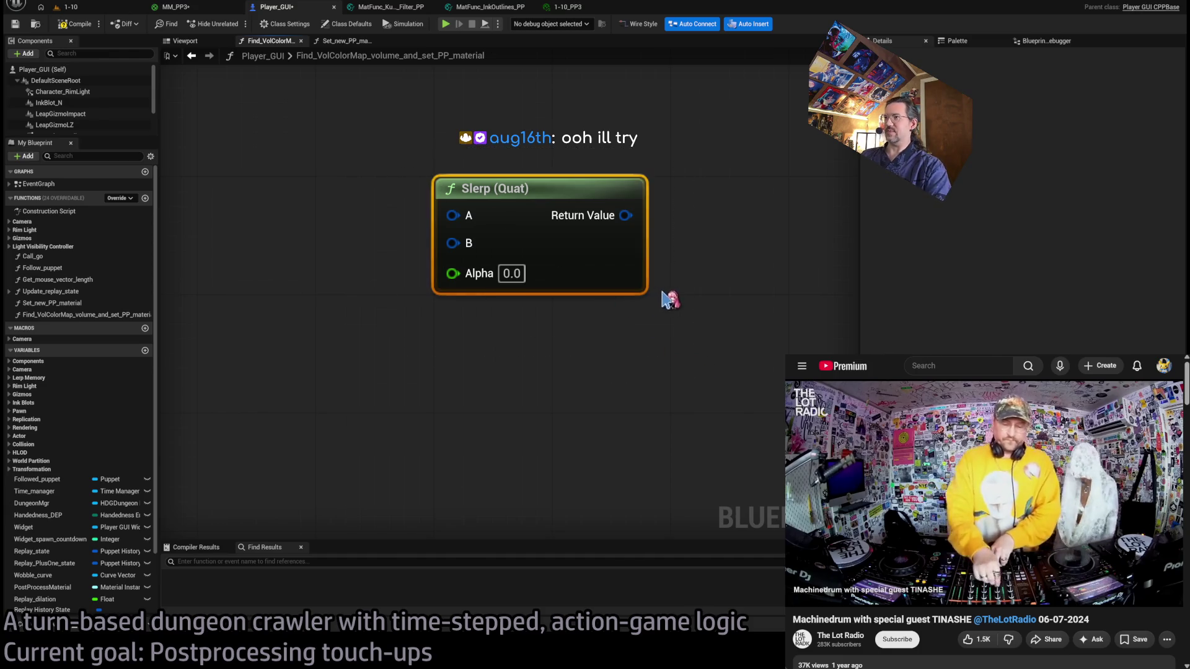
key(Delete)
key(Home)
scroll(613, 344, up, 3)
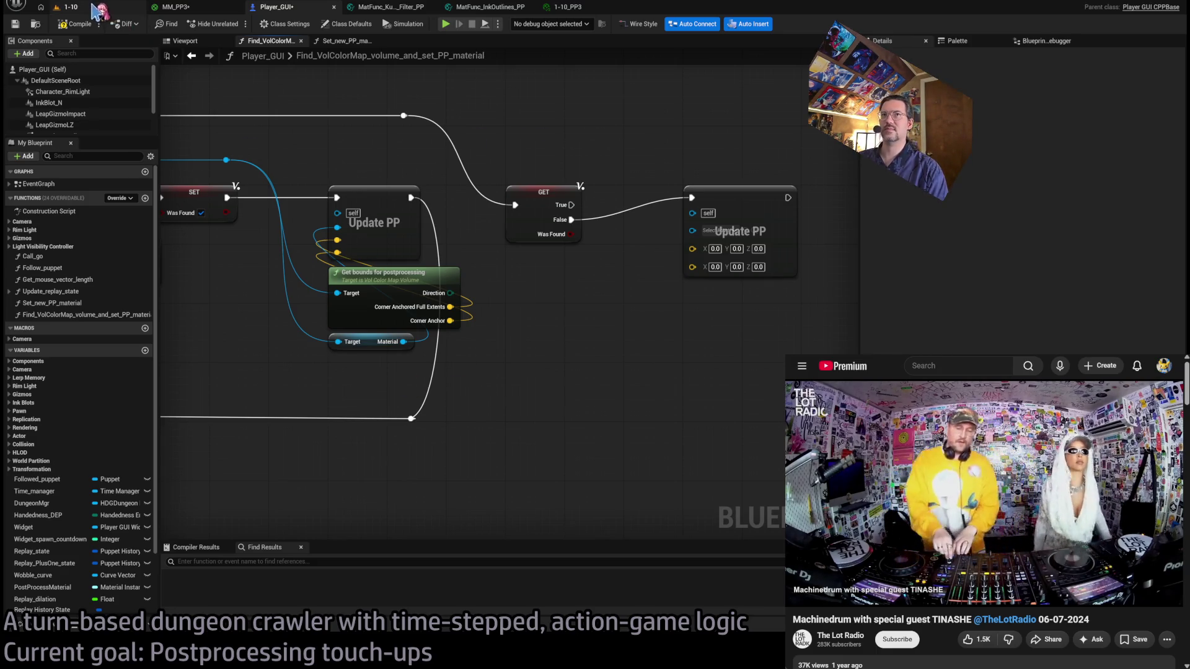
Compile Player_GUI and save all modified assets including MM_PP3, then return to the 1-10 level.
click(71, 26)
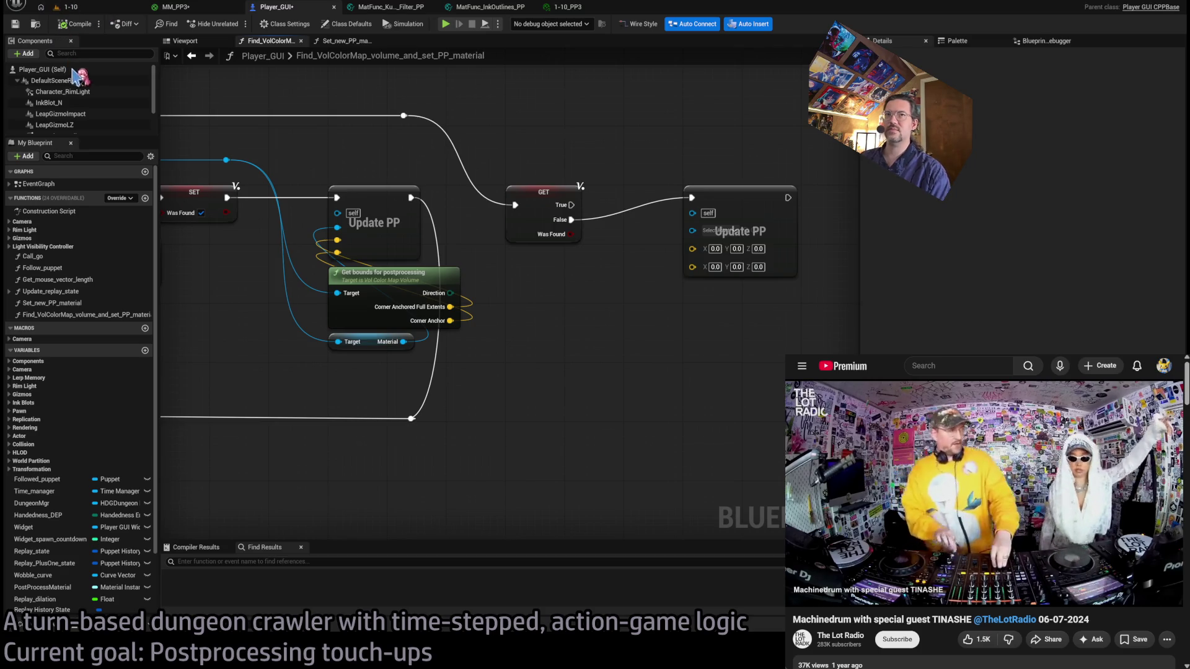
key(ctrl+shift+s)
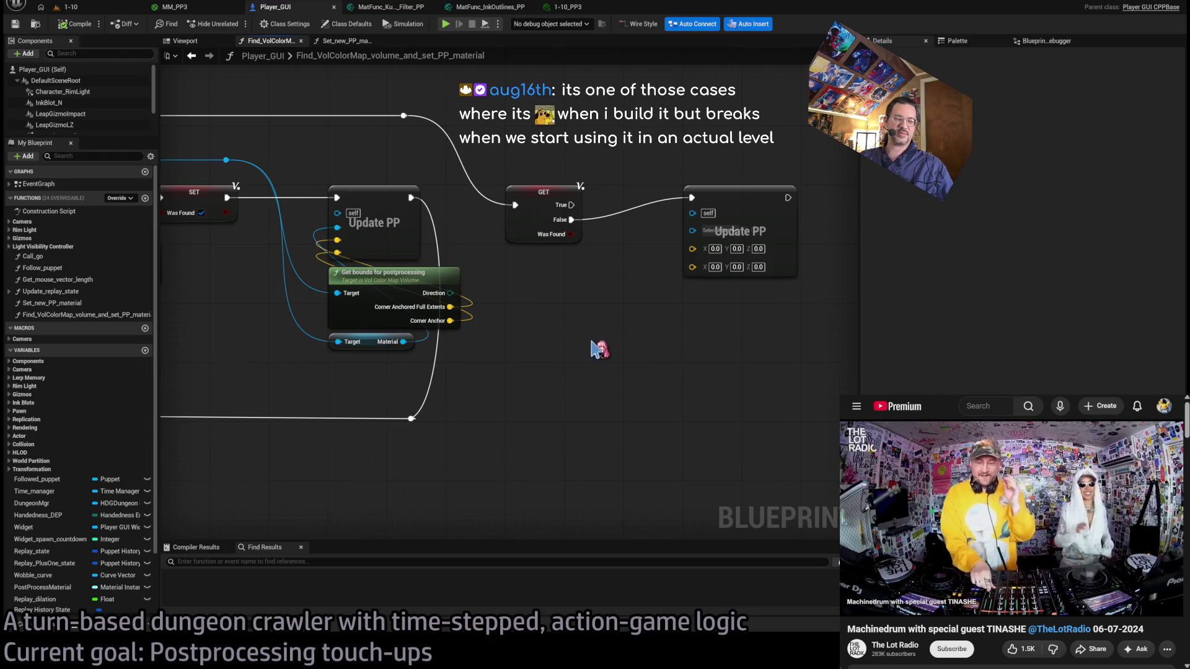
drag(590, 340, 548, 388)
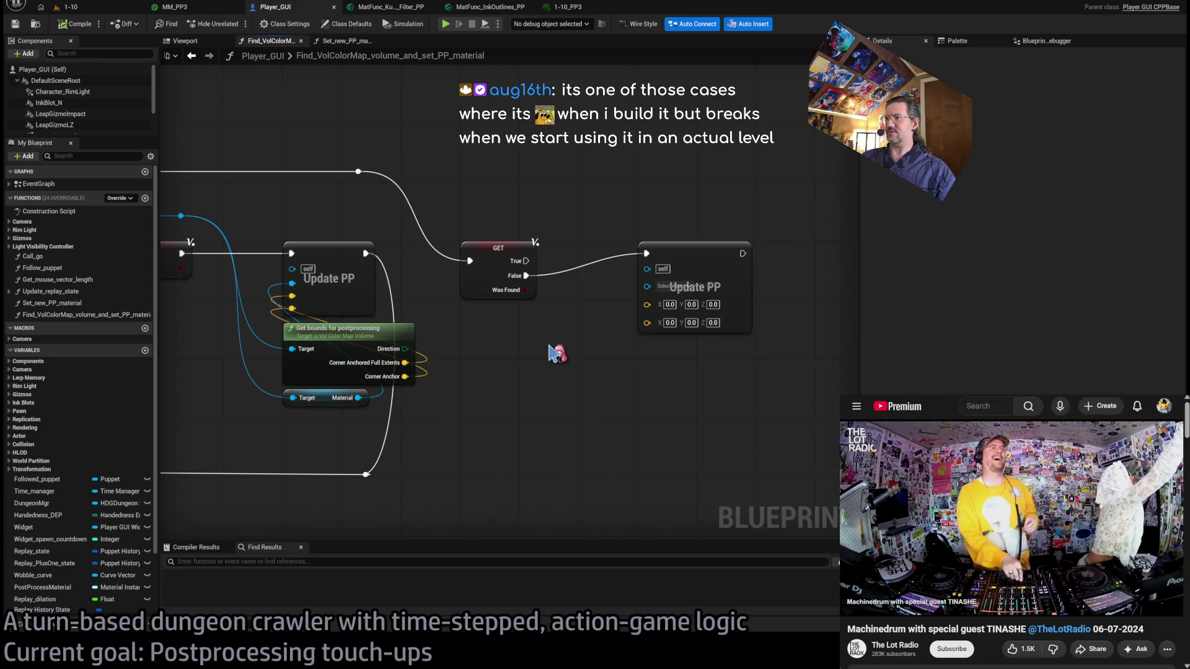
drag(613, 211, 560, 196)
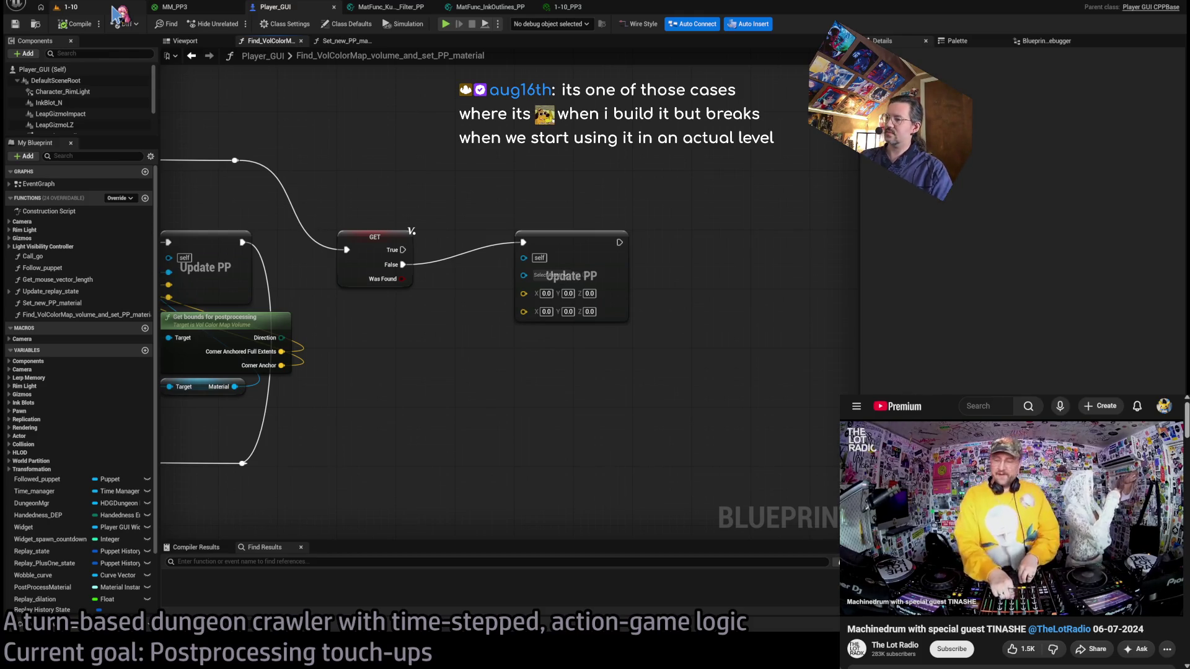
click(112, 9)
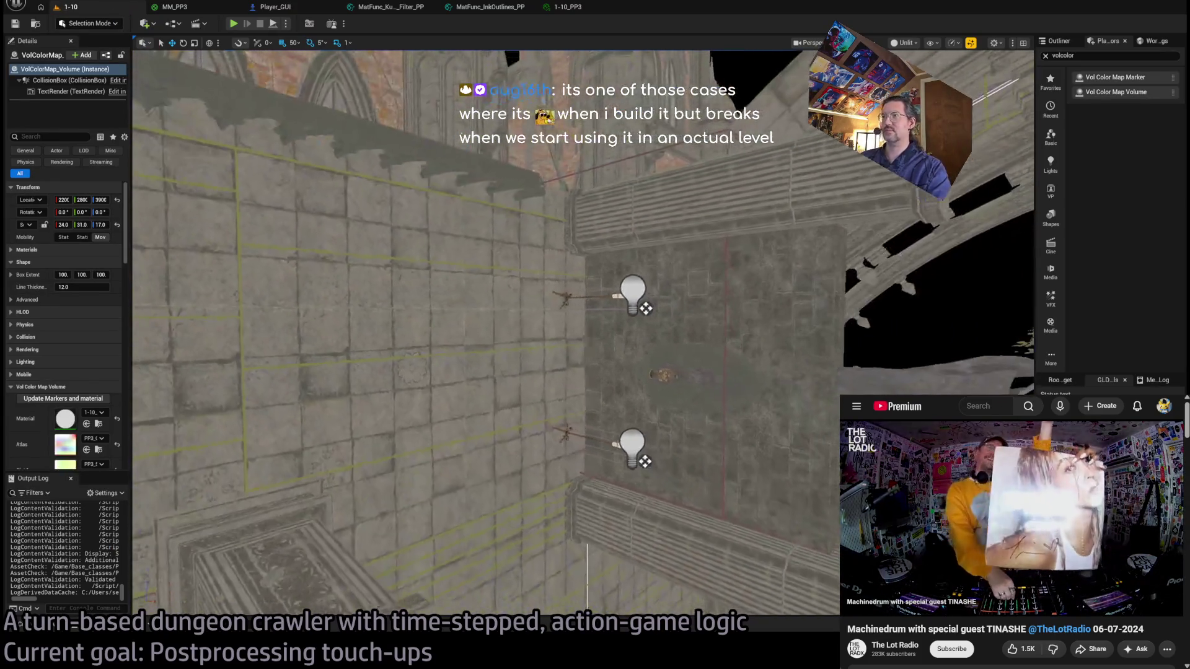
Glance at the MM_PP3 graph, then run level 1-10 in Play-in-Editor with Alt+P.
drag(542, 204, 543, 204)
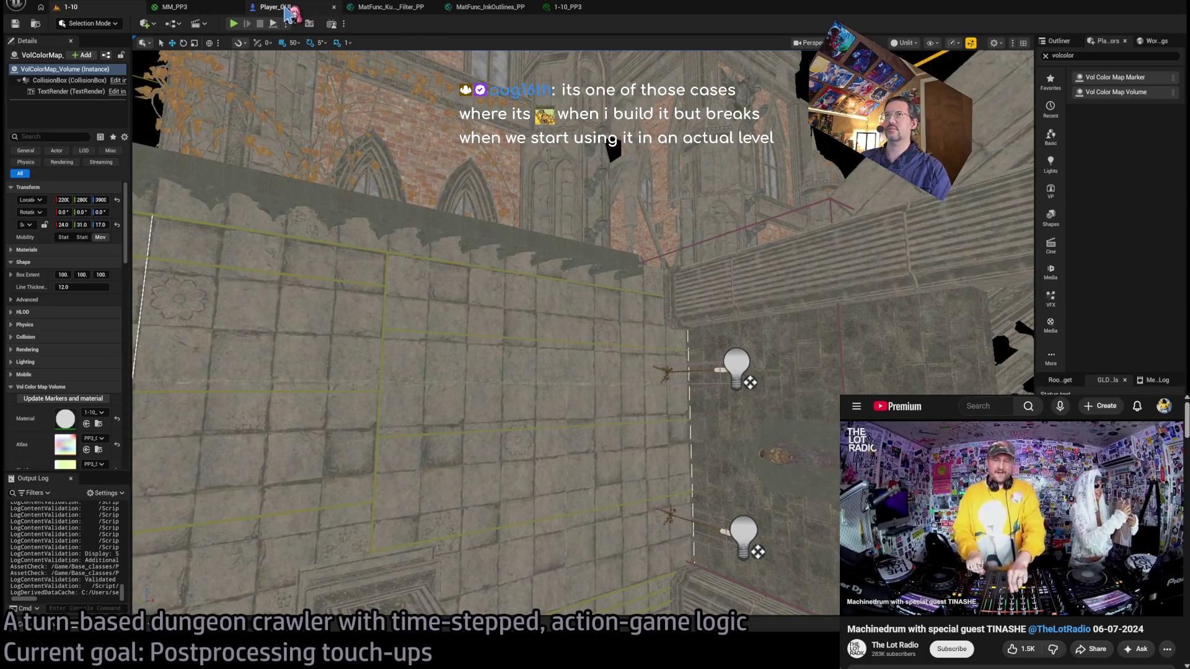
click(207, 11)
scroll(443, 265, down, 1)
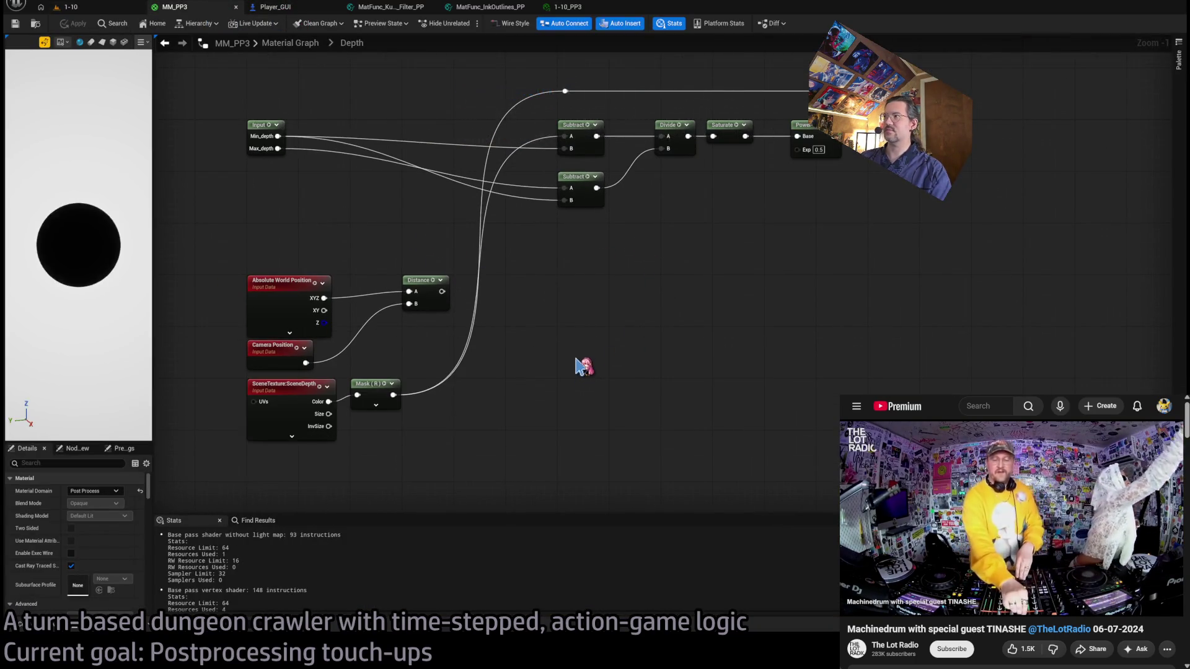
click(69, 7)
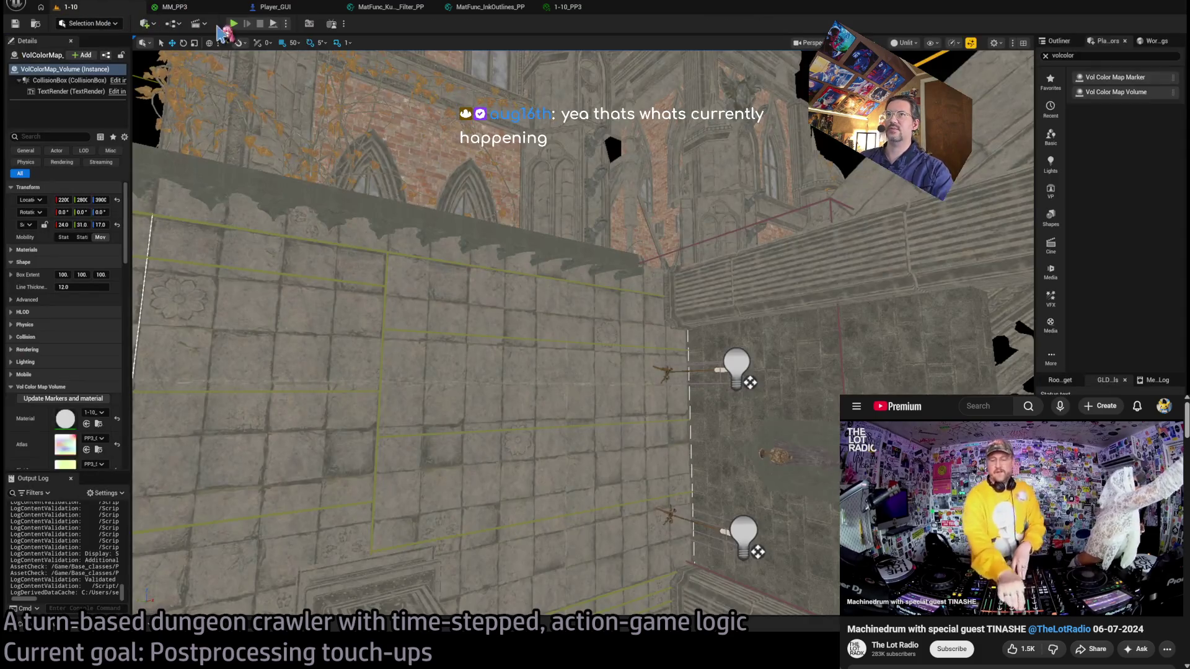
key(alt+p)
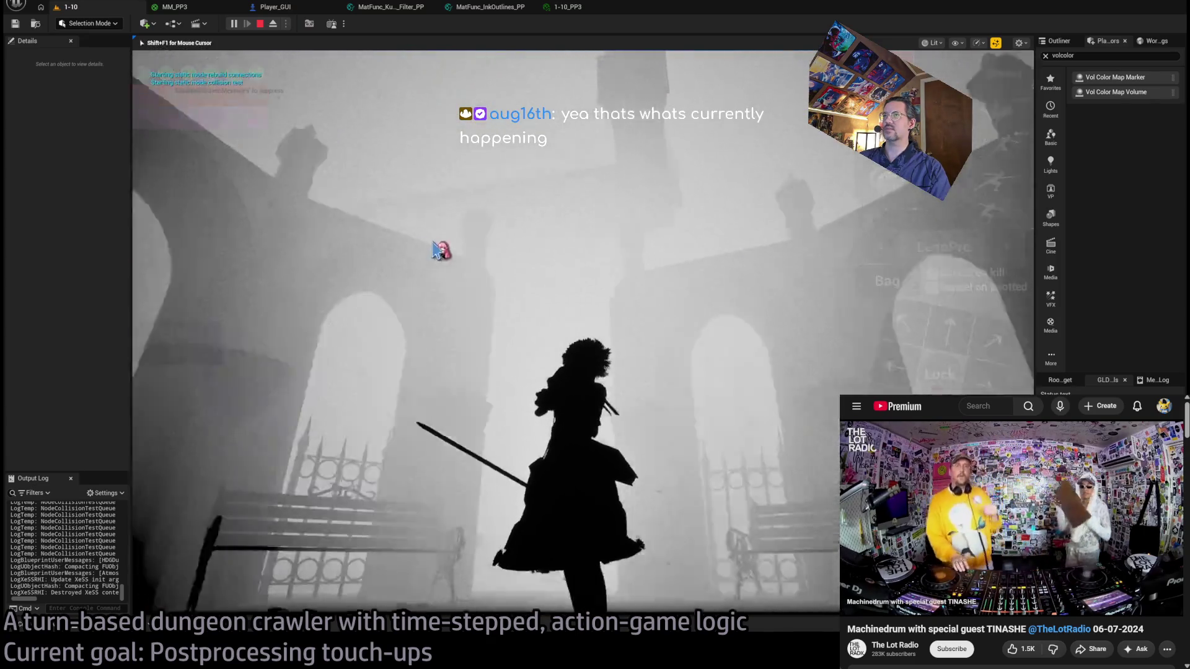
Wire the top node's output into Emissive Color and run a couple of game actions.
click(185, 14)
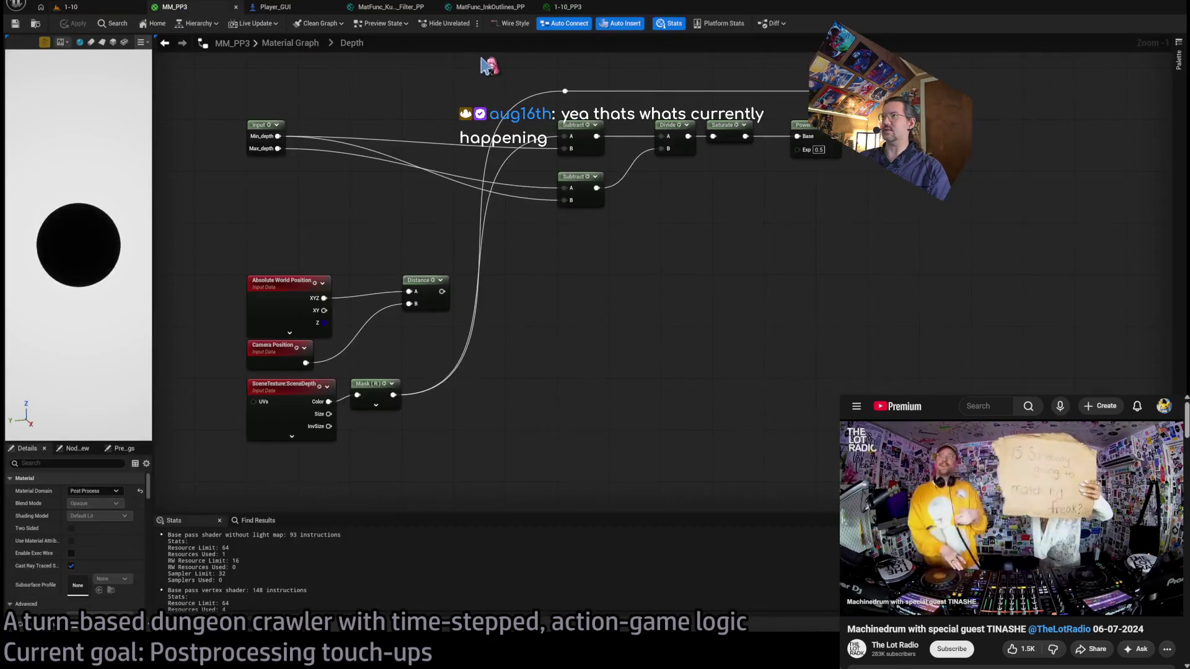
scroll(338, 58, down, 4)
scroll(938, 207, up, 3)
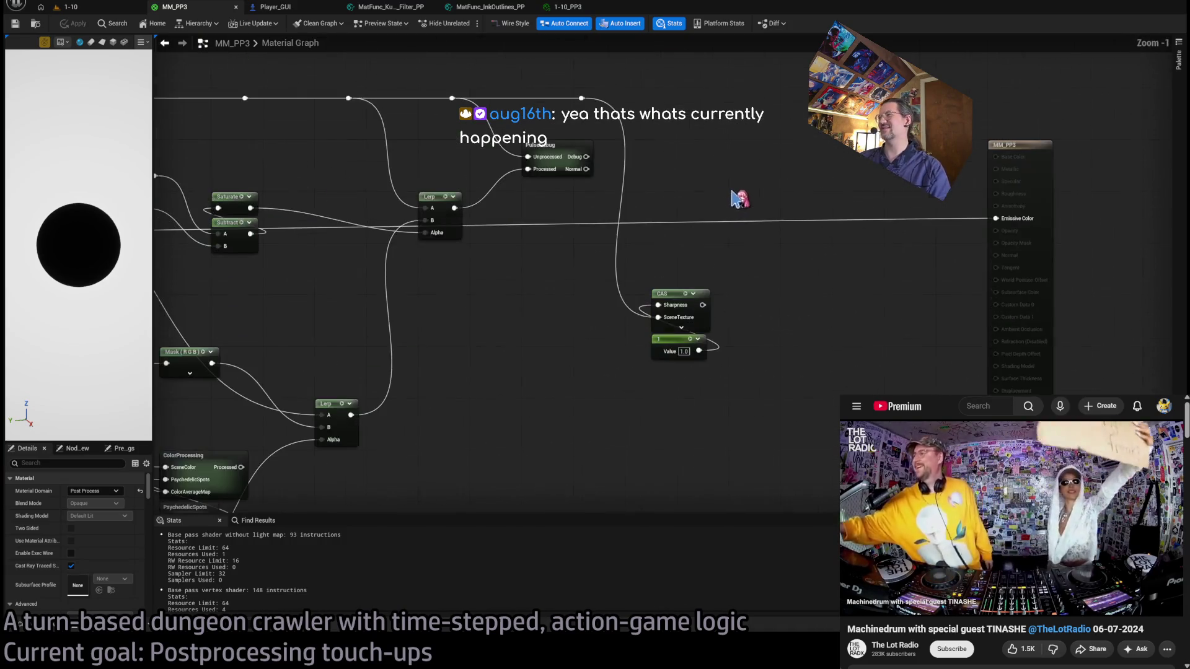
drag(948, 203, 996, 219)
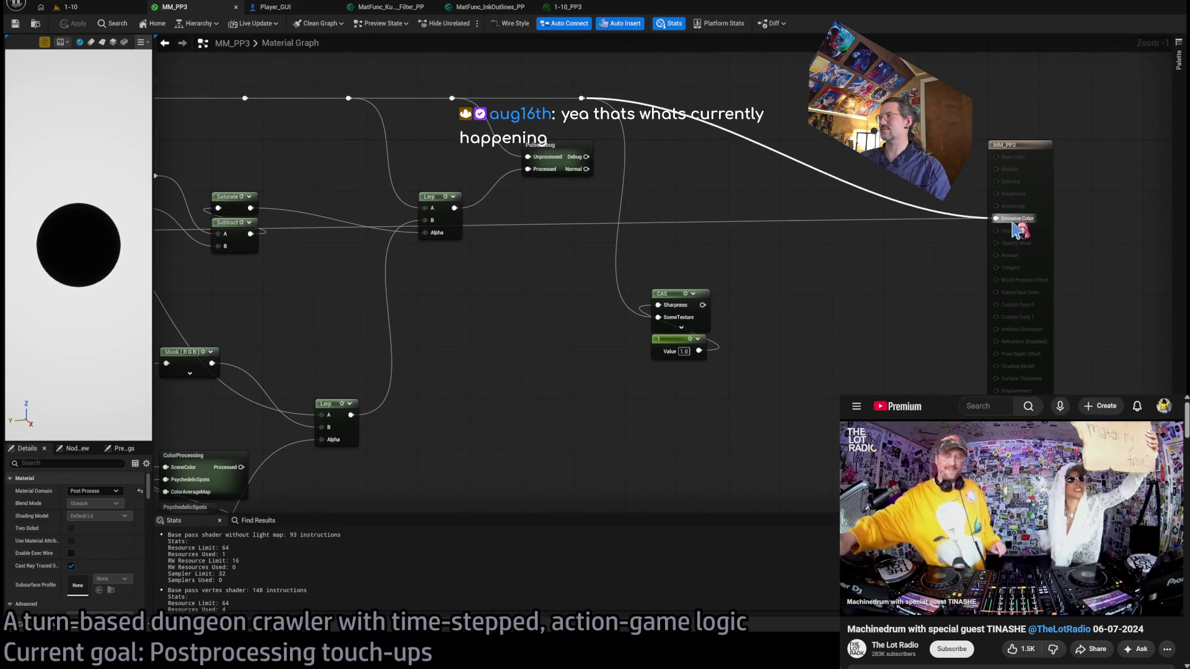
click(92, 10)
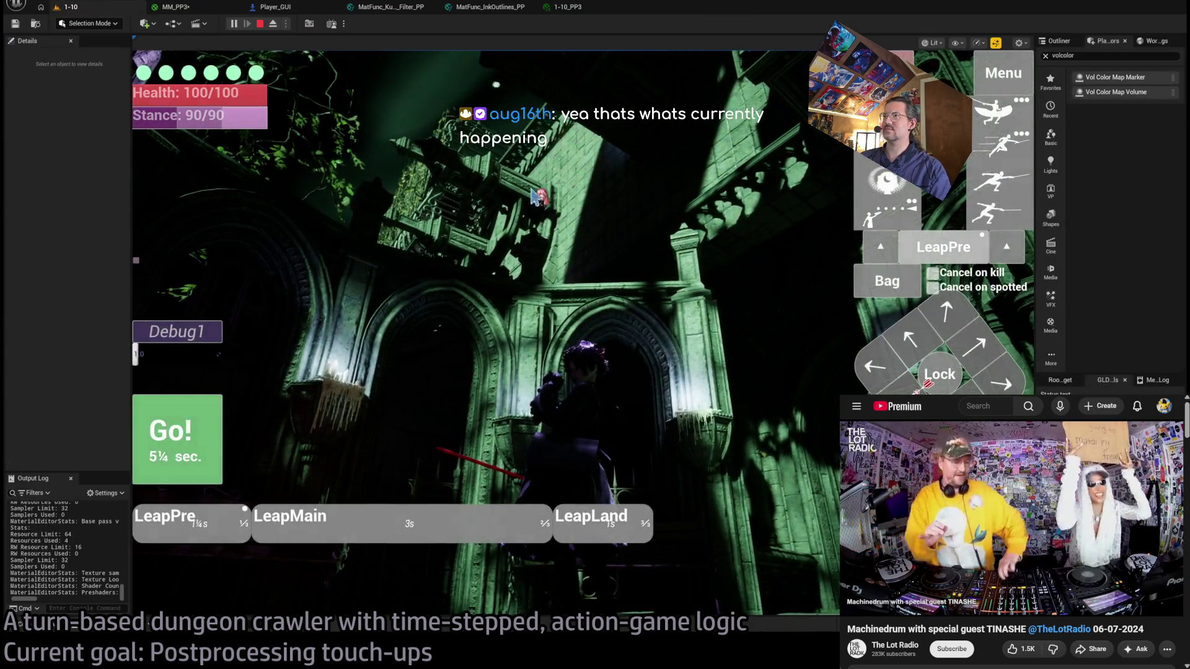
click(188, 436)
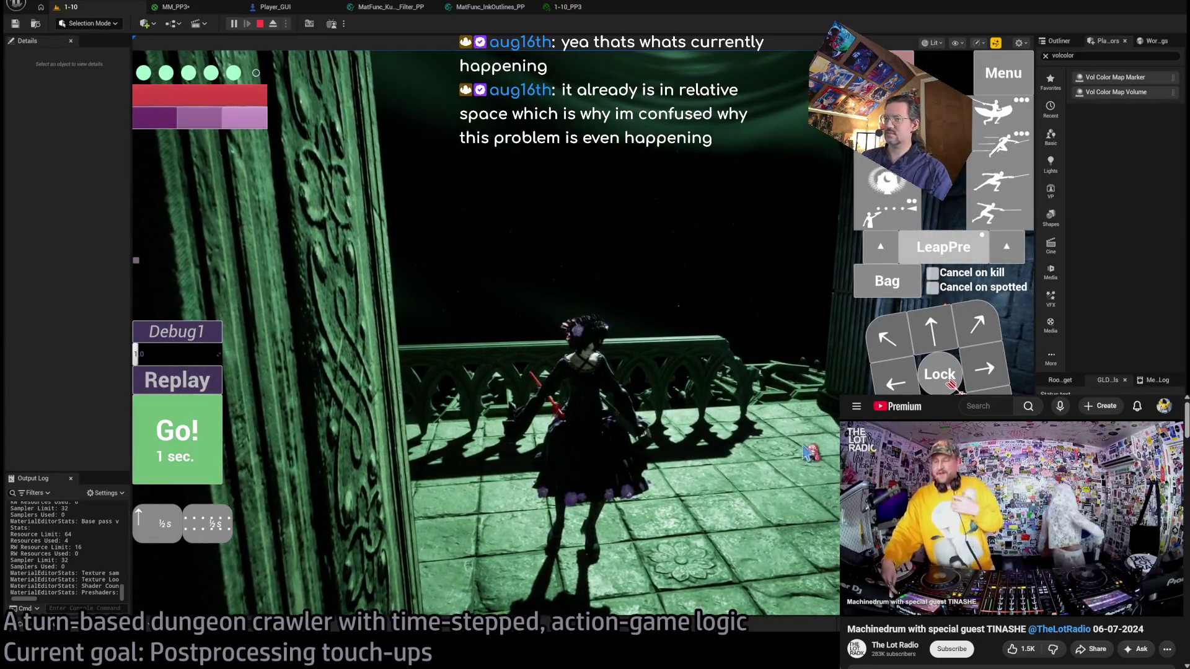
click(212, 412)
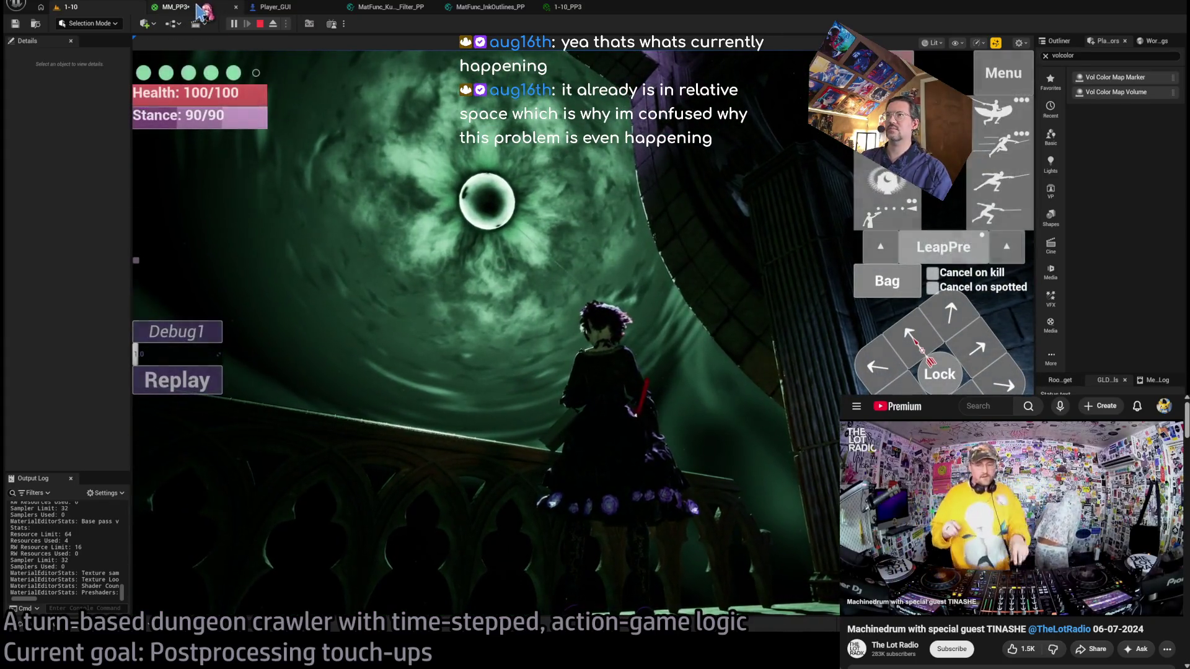
Connect the Depth node's Rescaled output to Emissive Color, apply, and check it in-game.
key(ctrl+Tab)
scroll(704, 273, down, 4)
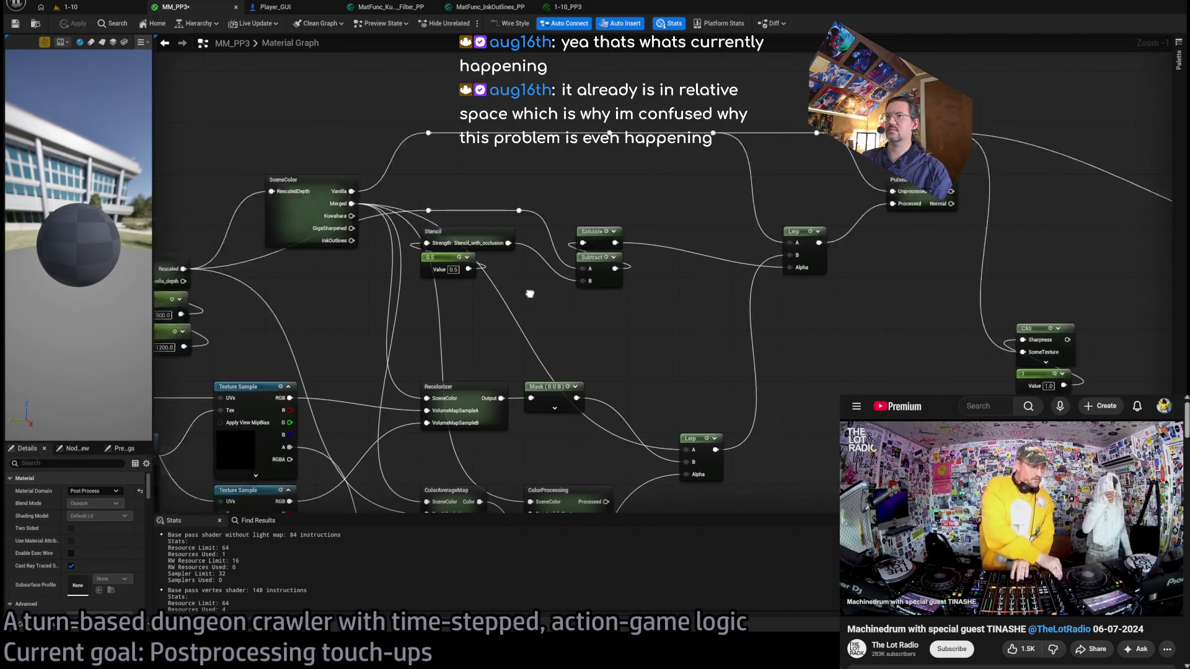
scroll(372, 285, up, 3)
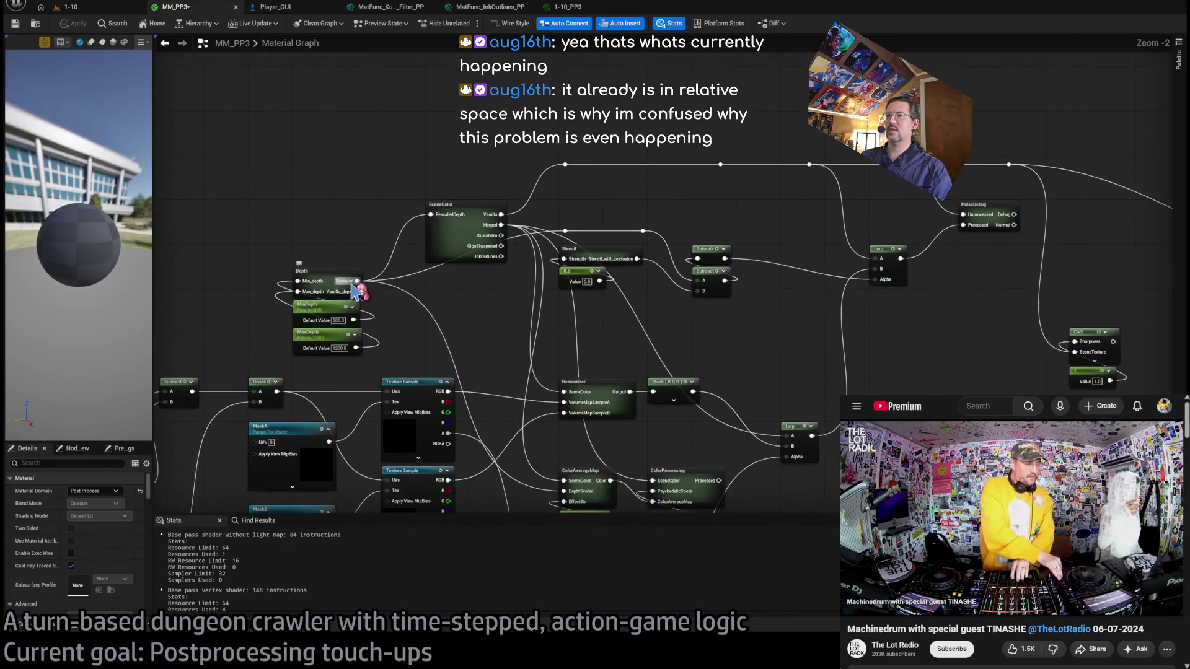
drag(878, 231, 718, 201)
mouse_move(205, 285)
mouse_down()
mouse_move(1171, 273)
mouse_move(1060, 271)
mouse_up()
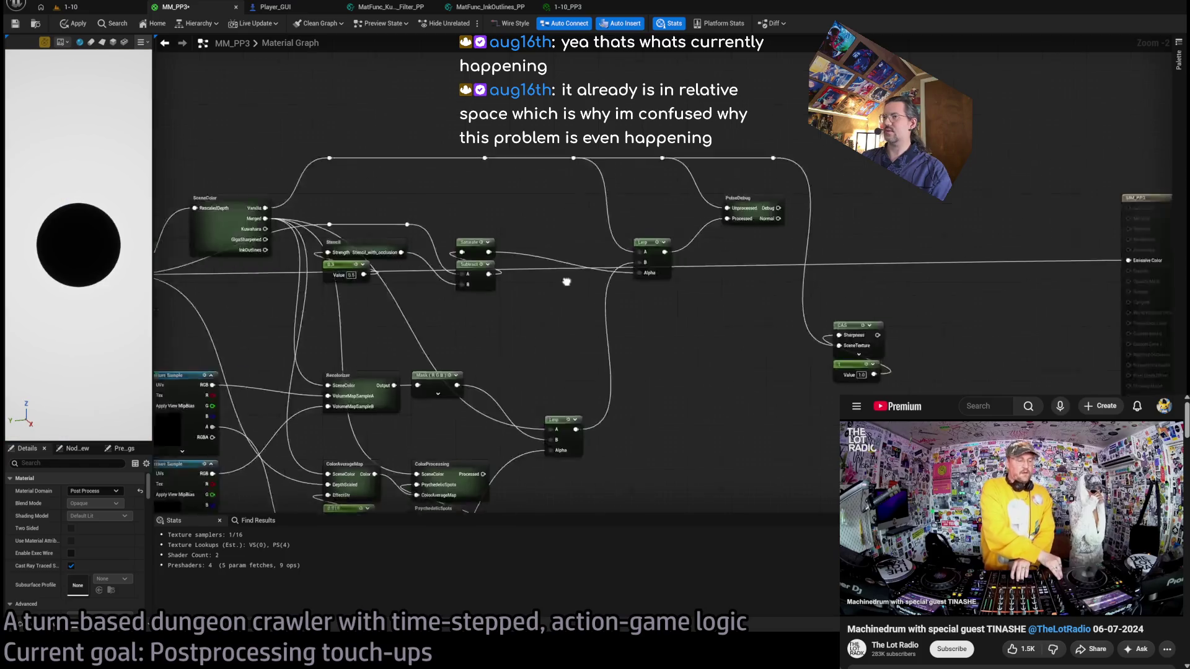
click(75, 23)
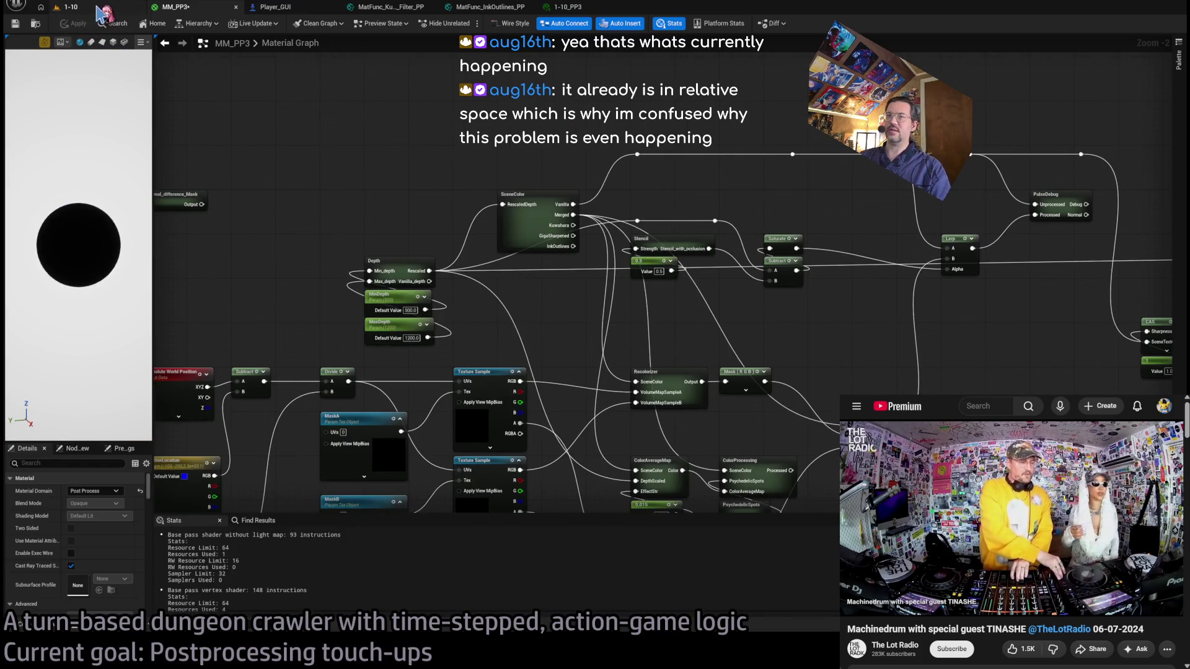
click(97, 9)
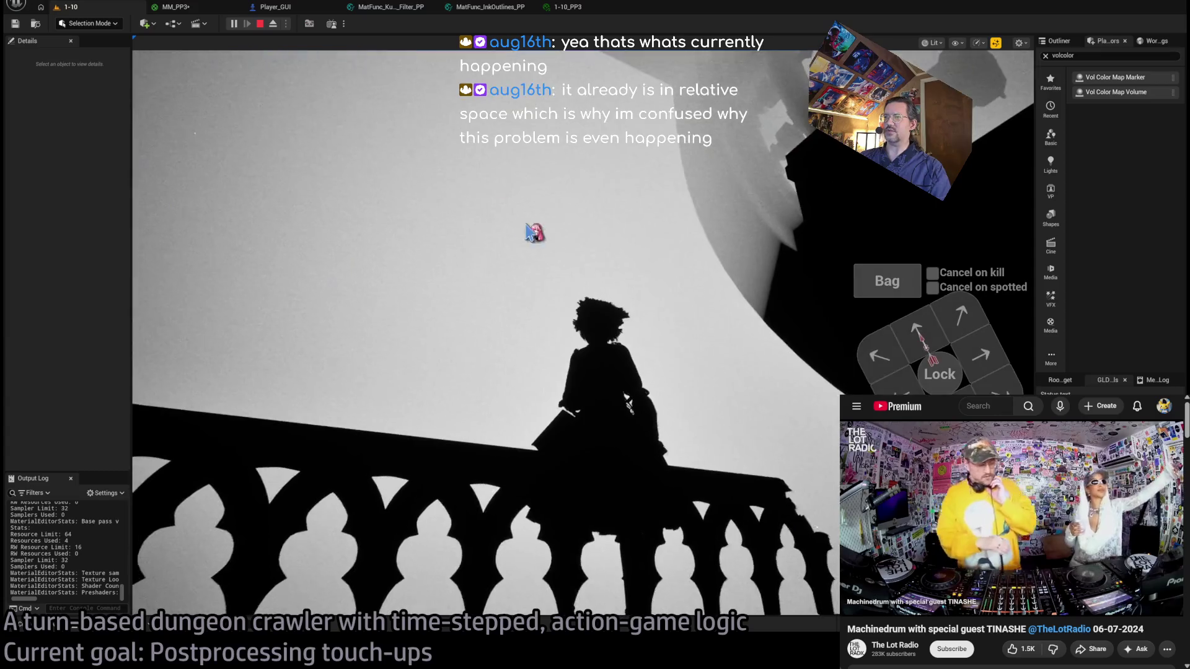
click(175, 7)
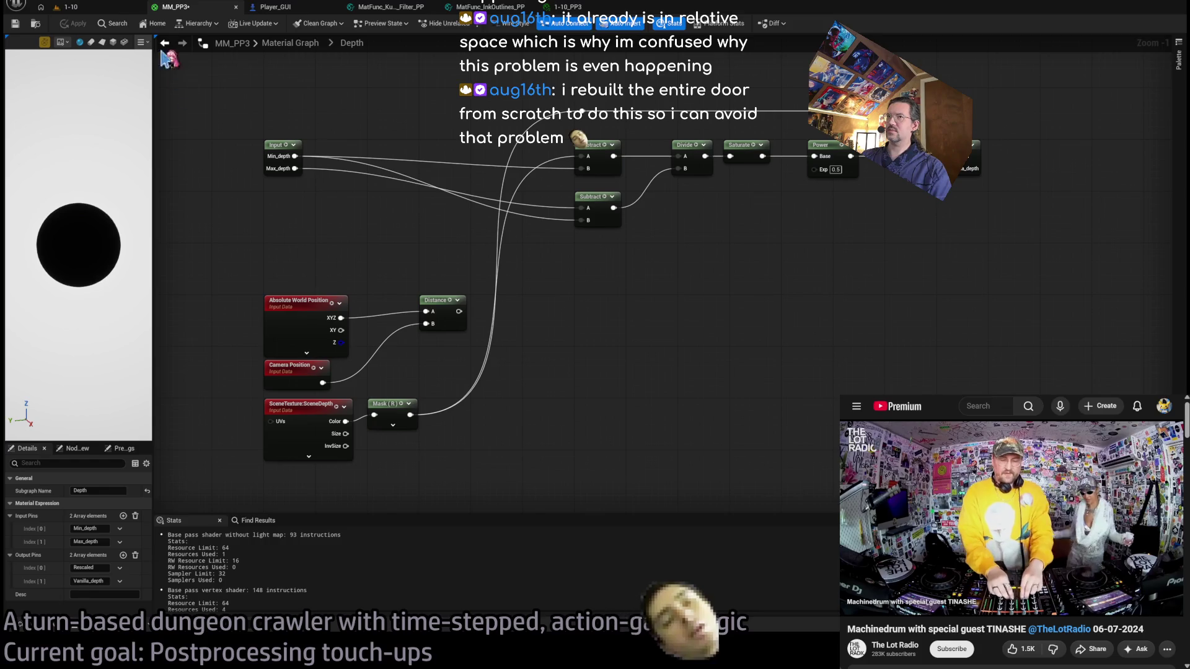
Flip between the level, Player_GUI and MM_PP3 tabs, panning the Depth graph slightly.
click(140, 9)
click(273, 7)
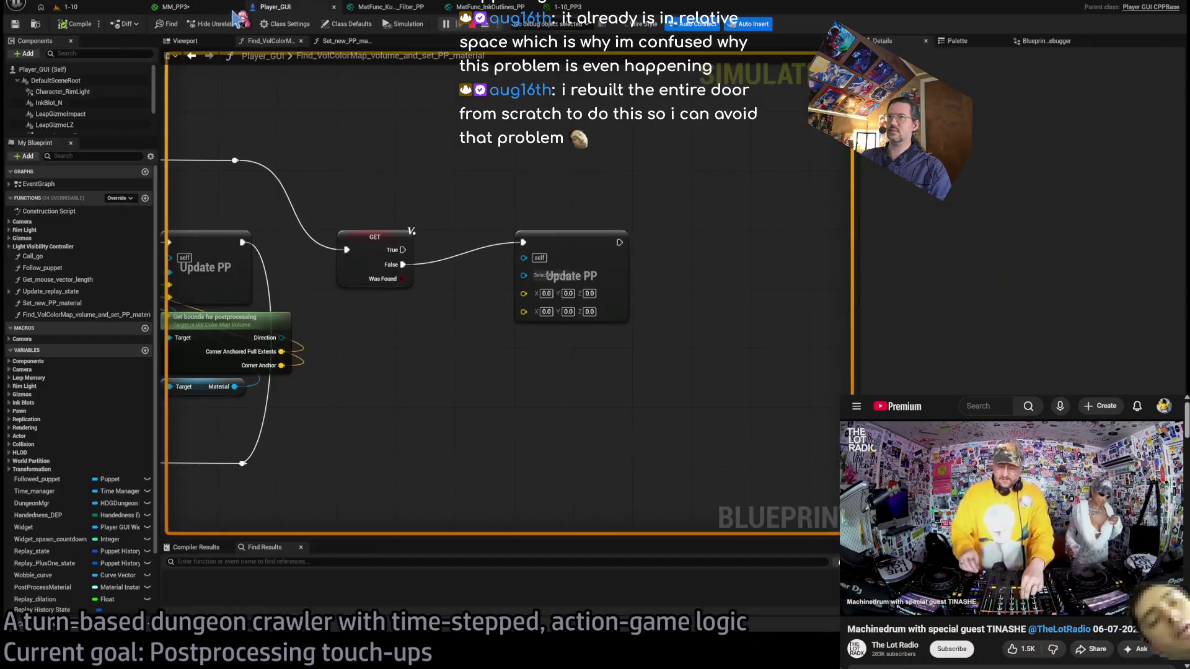
click(177, 6)
click(272, 7)
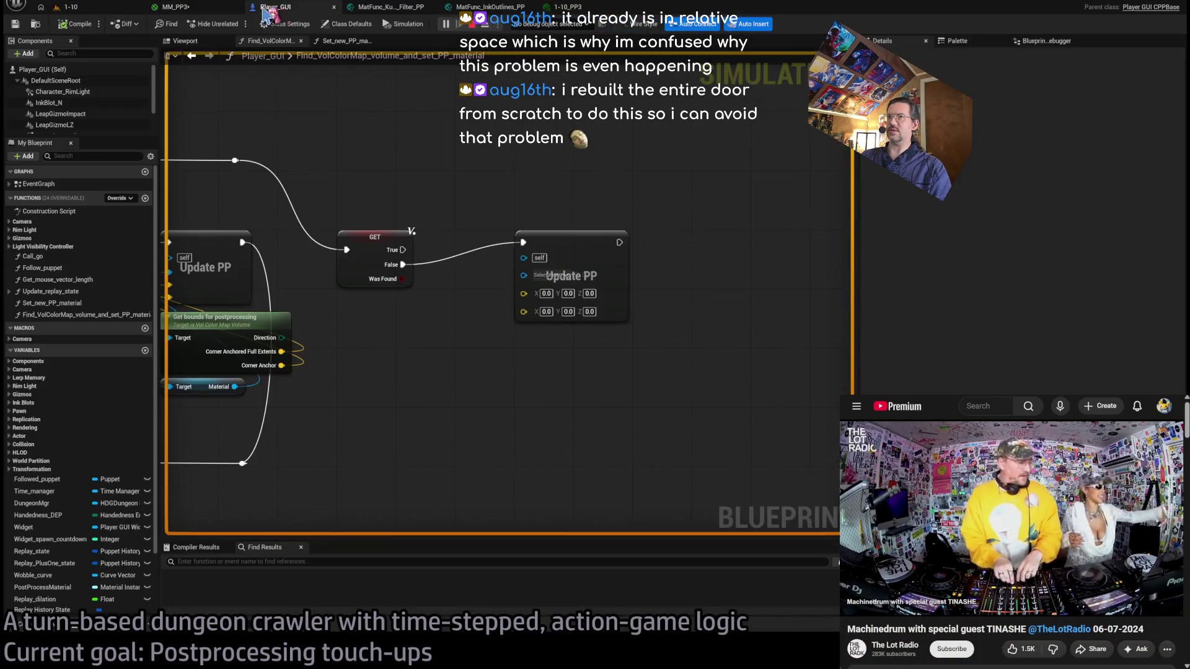
click(189, 7)
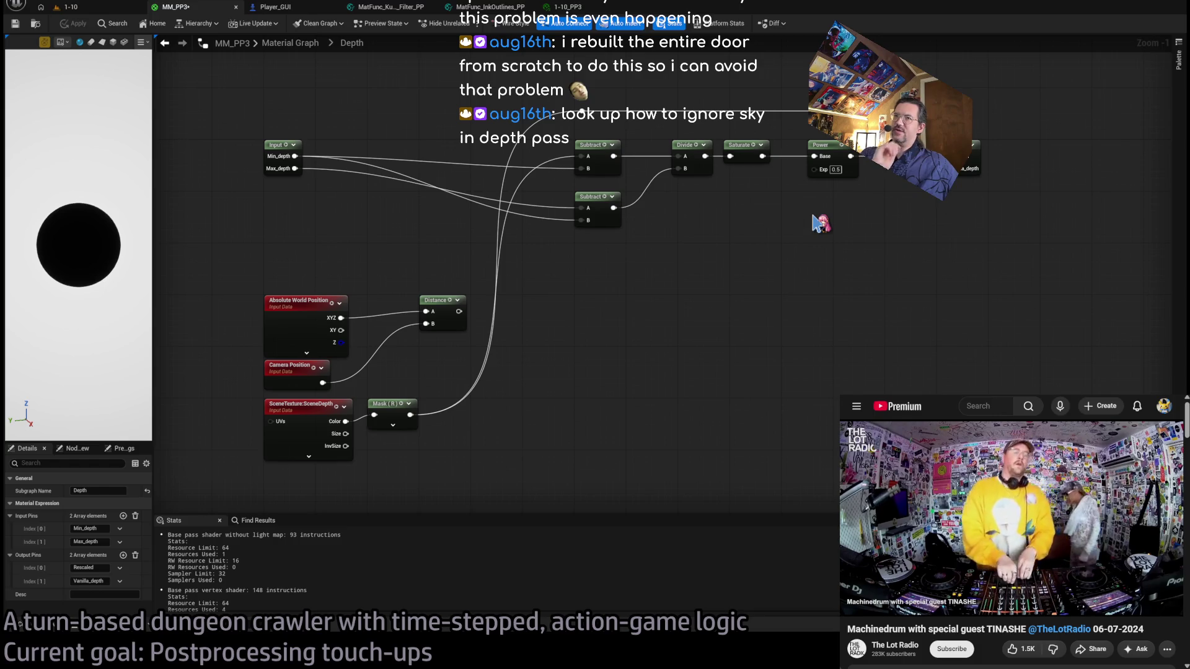
mouse_move(684, 313)
mouse_down()
mouse_move(653, 299)
mouse_move(730, 302)
mouse_up()
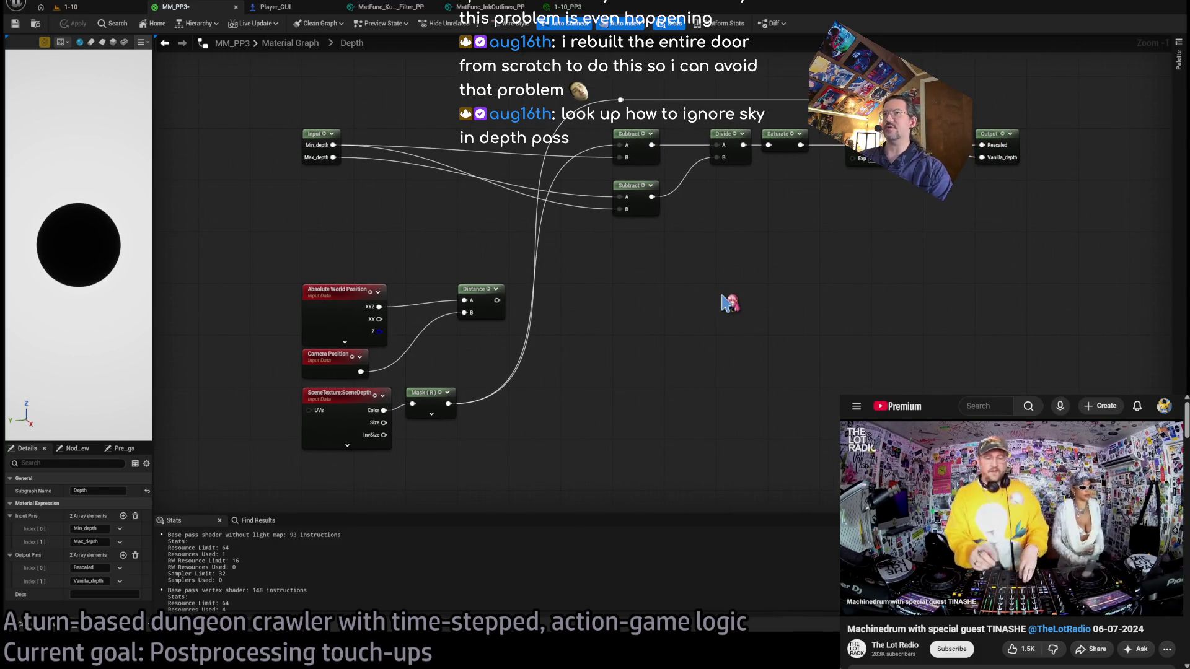
Leave the VolColorMap function graph and open Player_GUI's EventGraph.
click(304, 7)
scroll(506, 189, down, 5)
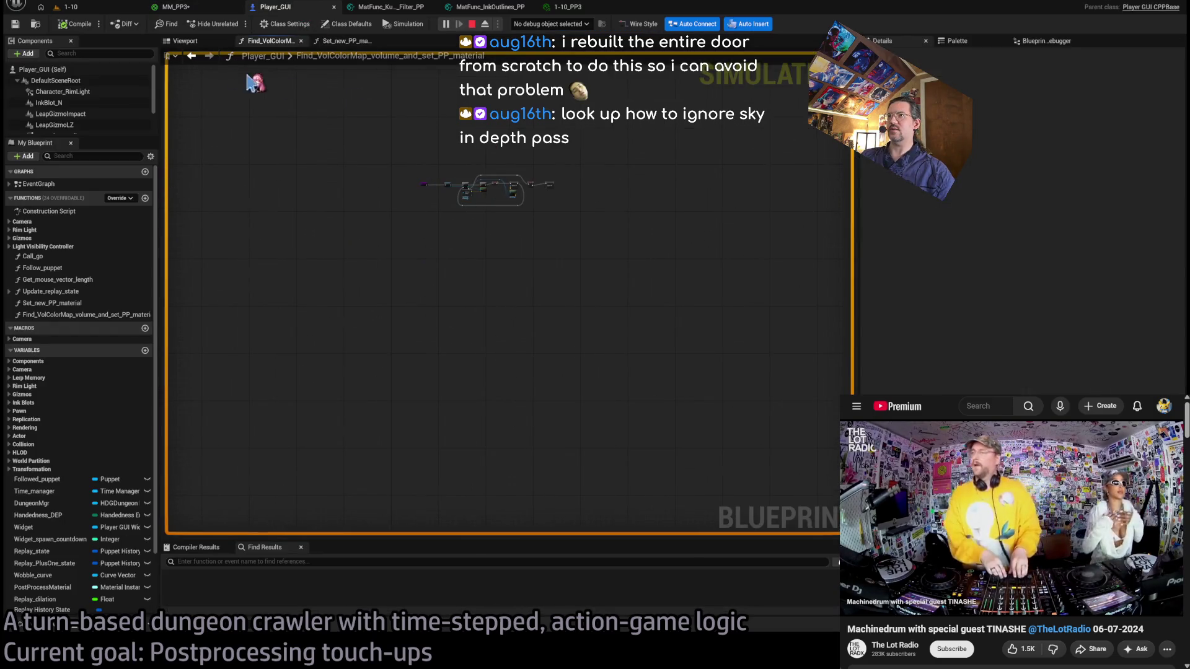
click(217, 40)
double_click(38, 184)
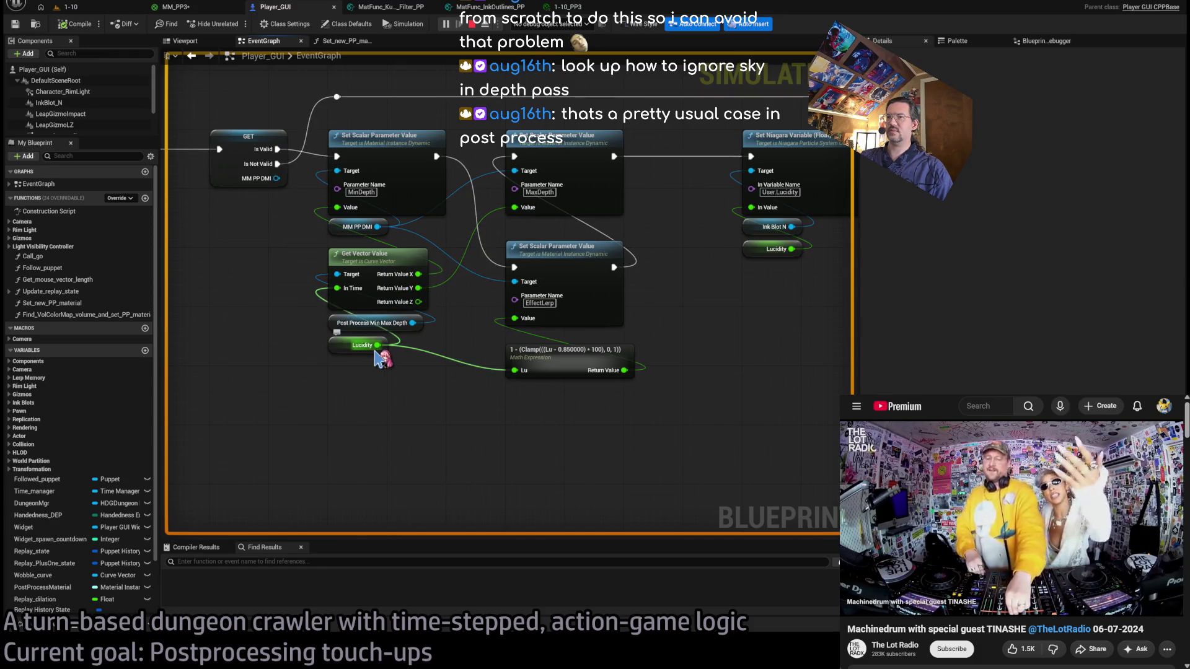
Open the PP2_MinMaxDepth curve from the Post Process Min Max Depth variable, then return to the level.
click(338, 323)
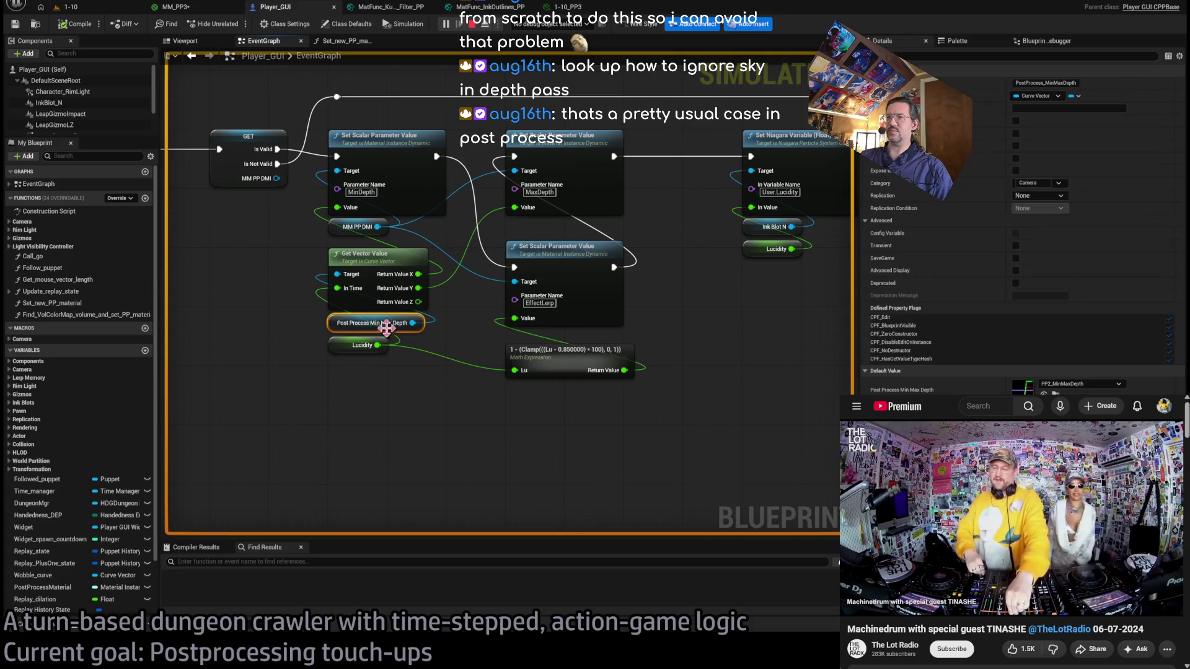
double_click(1023, 385)
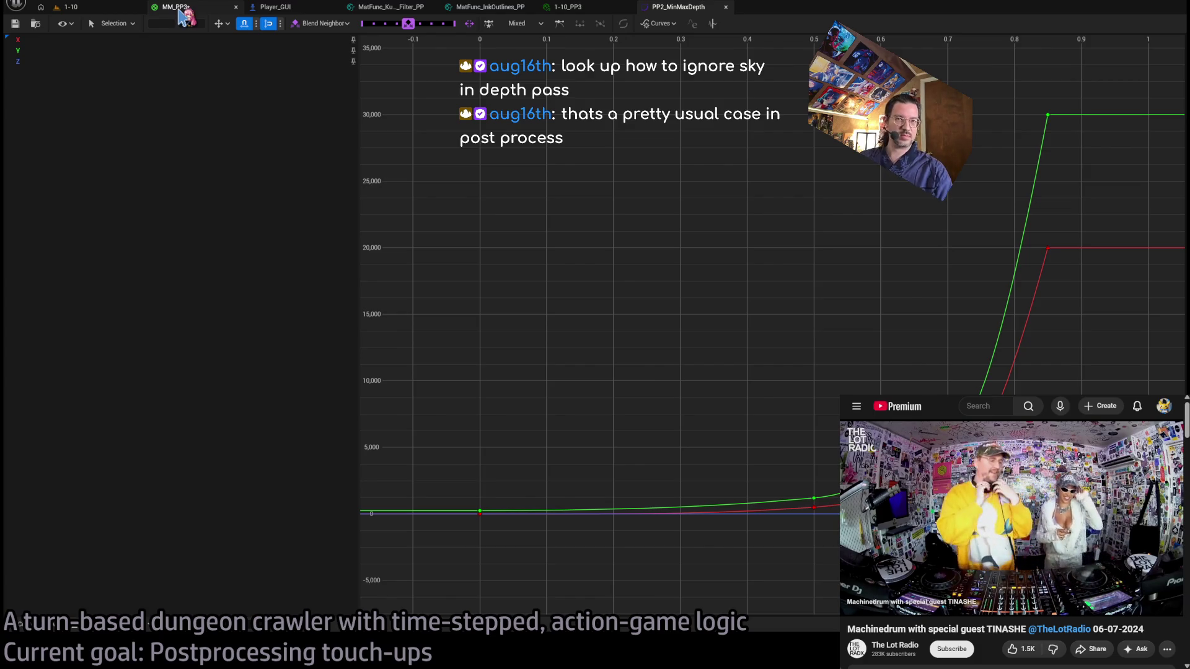
click(178, 9)
click(290, 8)
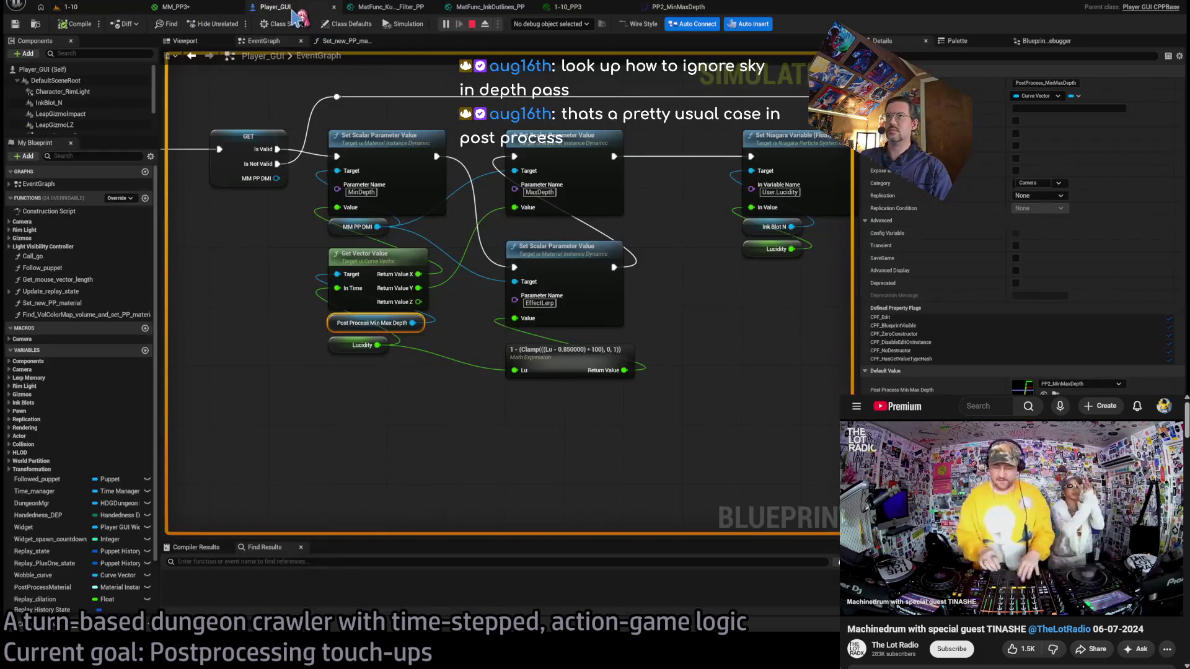
click(178, 7)
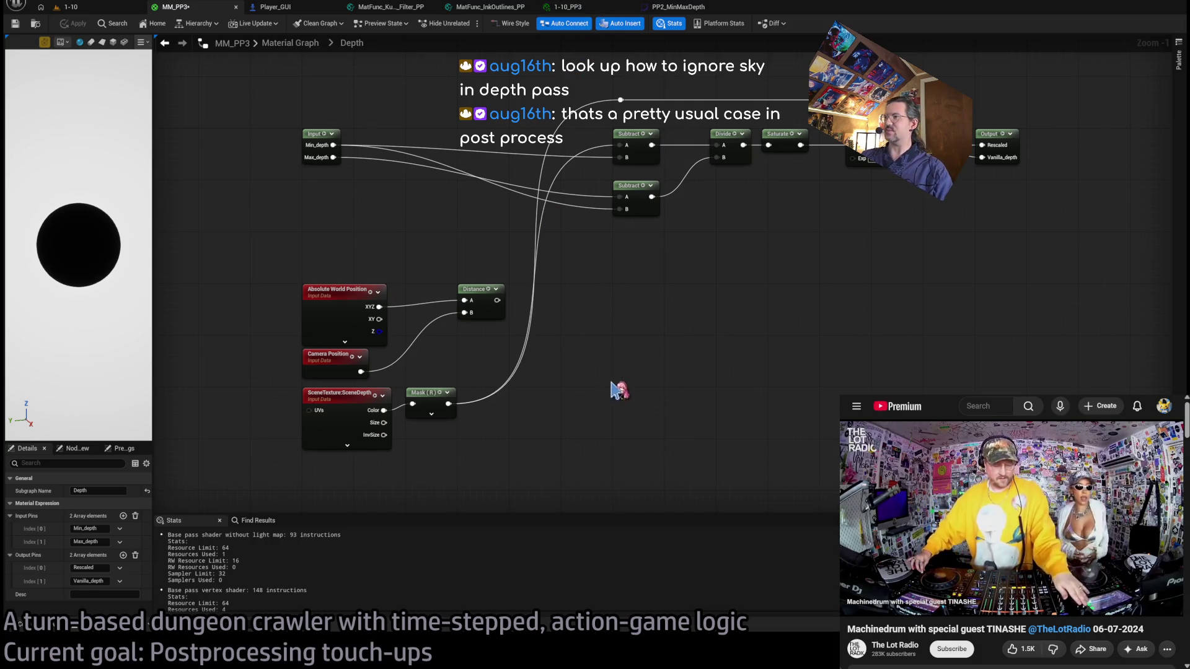
click(97, 7)
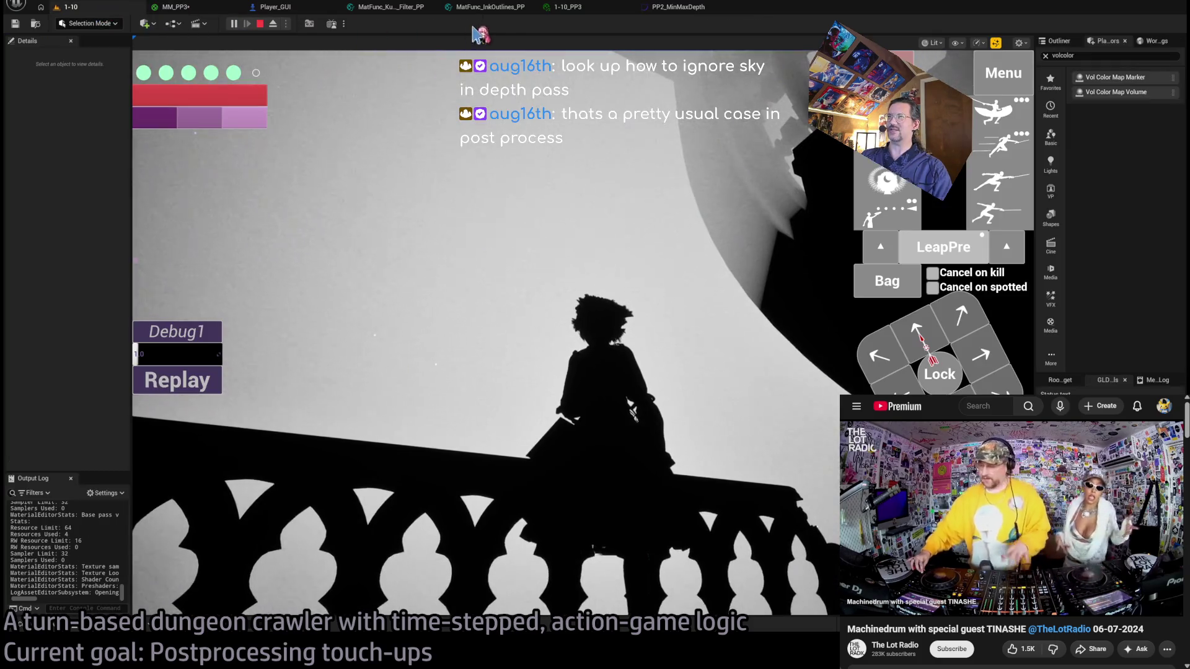
Look over the ink outlines, Kuwahara and Player_GUI tabs, then return to MM_PP3's Depth graph.
click(490, 7)
click(390, 7)
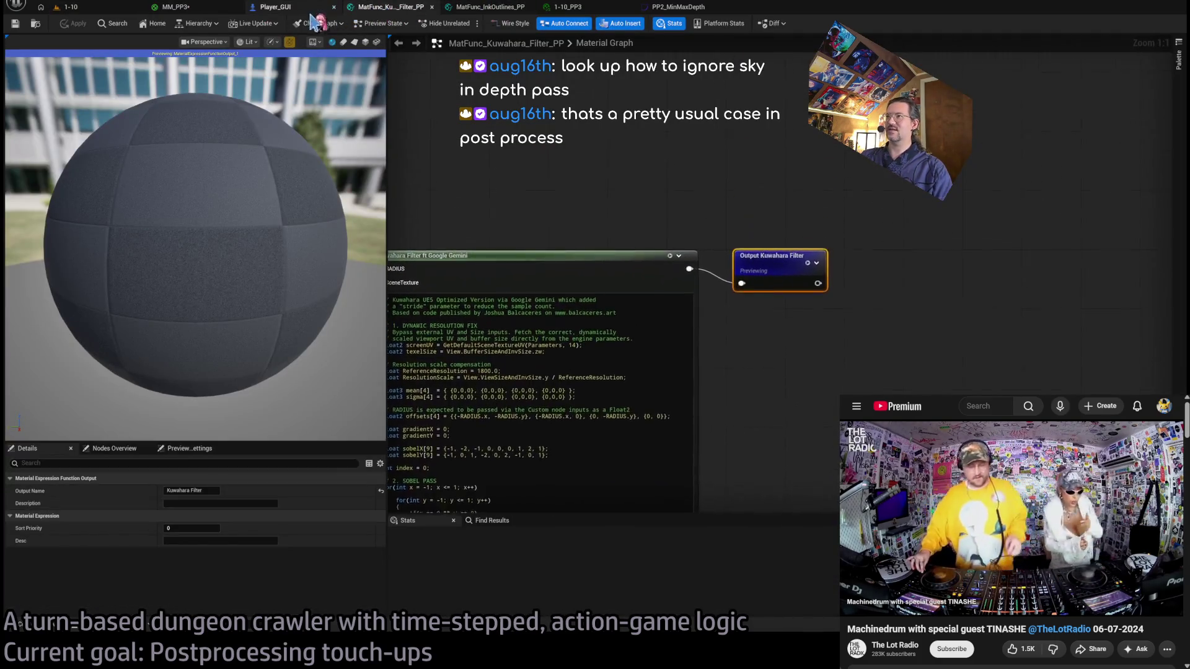
click(273, 7)
click(177, 8)
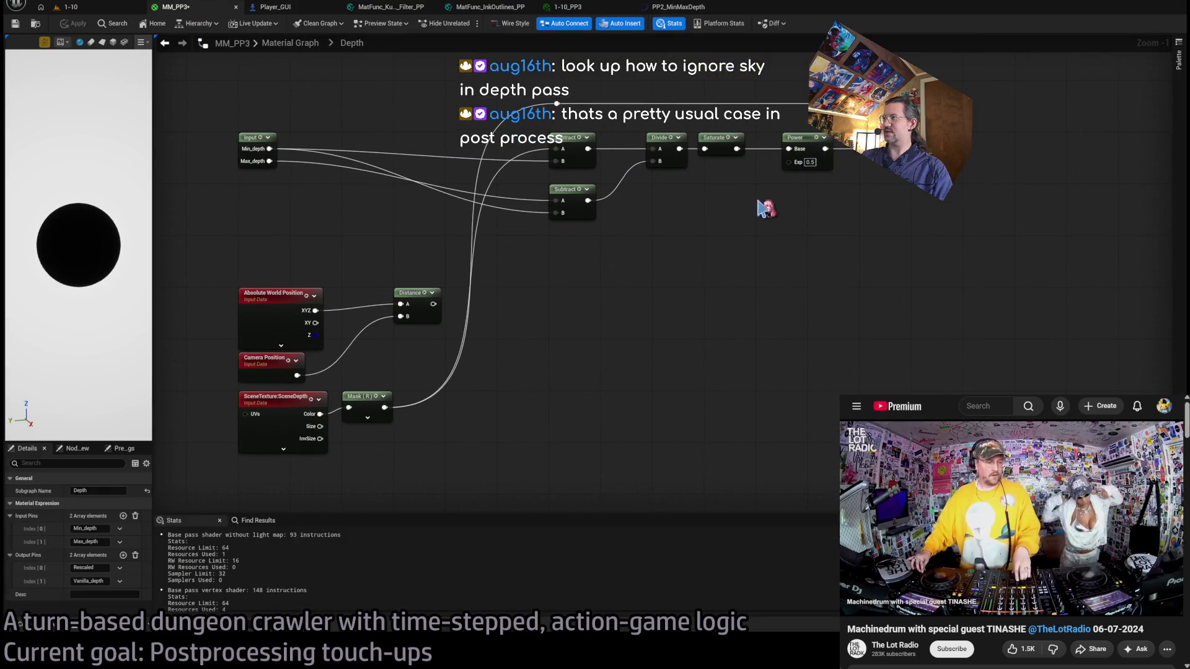
scroll(744, 207, up, 1)
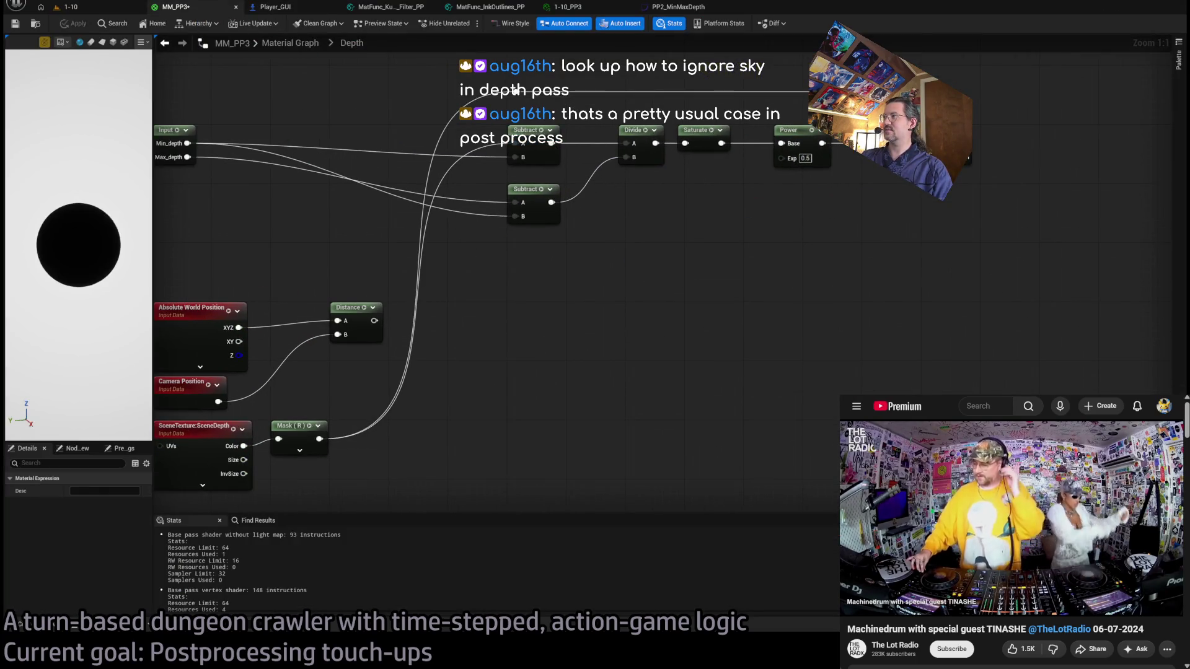
click(589, 335)
drag(590, 335, 627, 273)
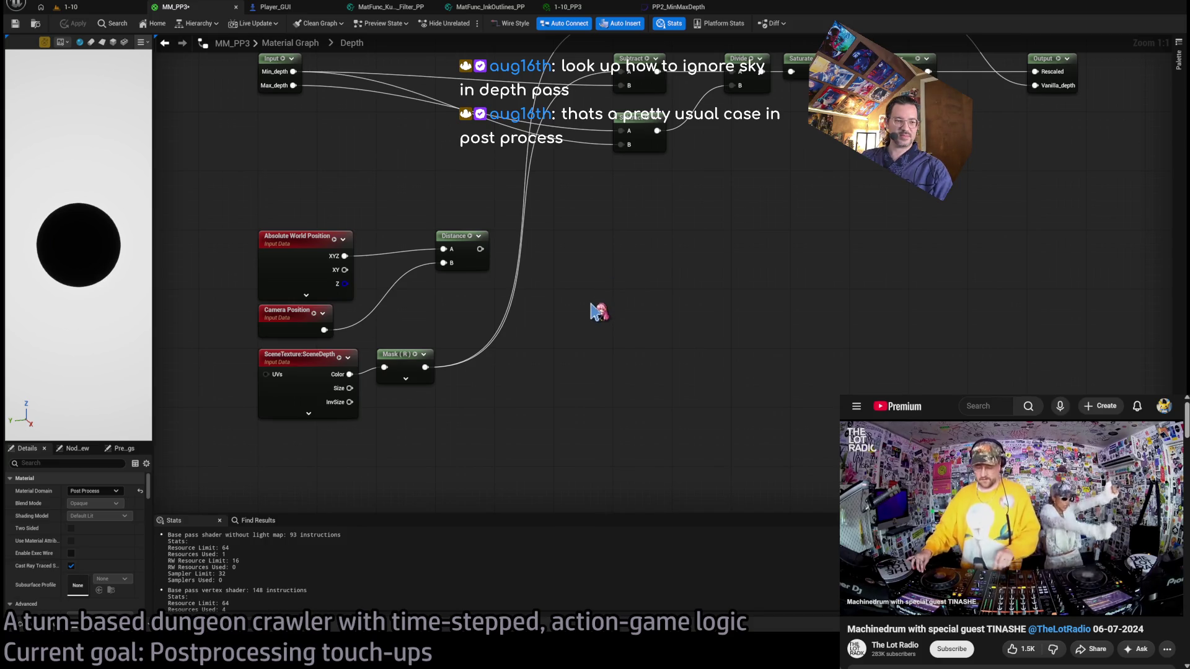
drag(590, 308, 555, 348)
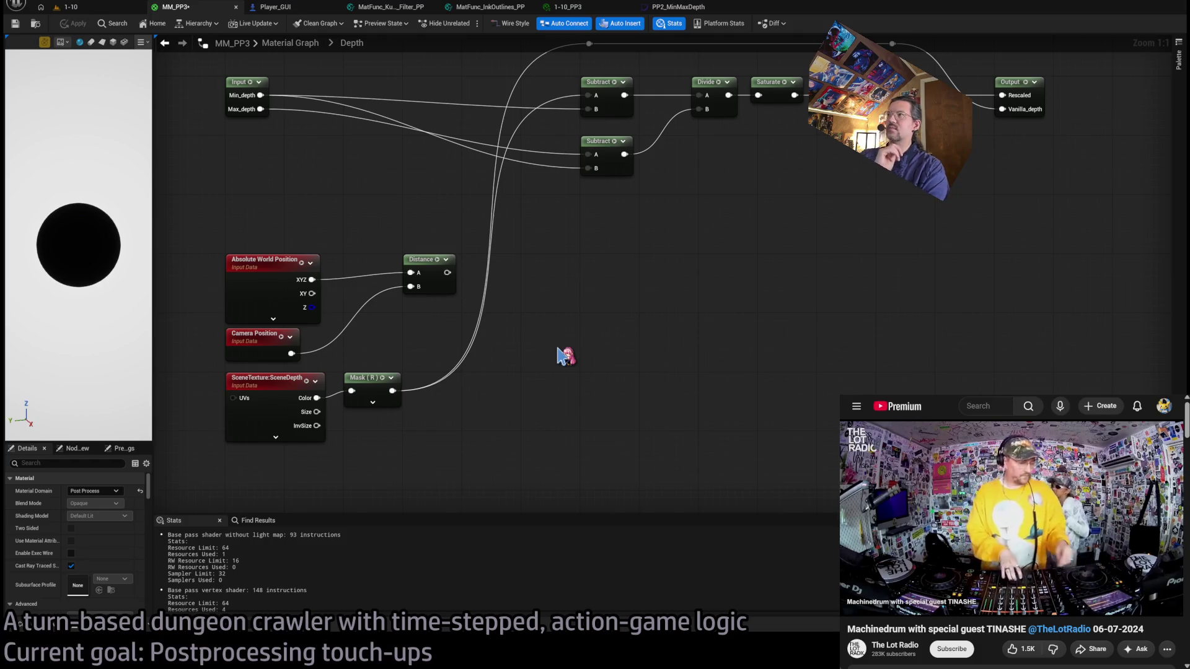
Inspect the Subtract, Divide, Saturate and Power chain feeding the output.
mouse_move(561, 357)
mouse_down()
mouse_move(502, 456)
mouse_move(458, 496)
mouse_up()
click(728, 227)
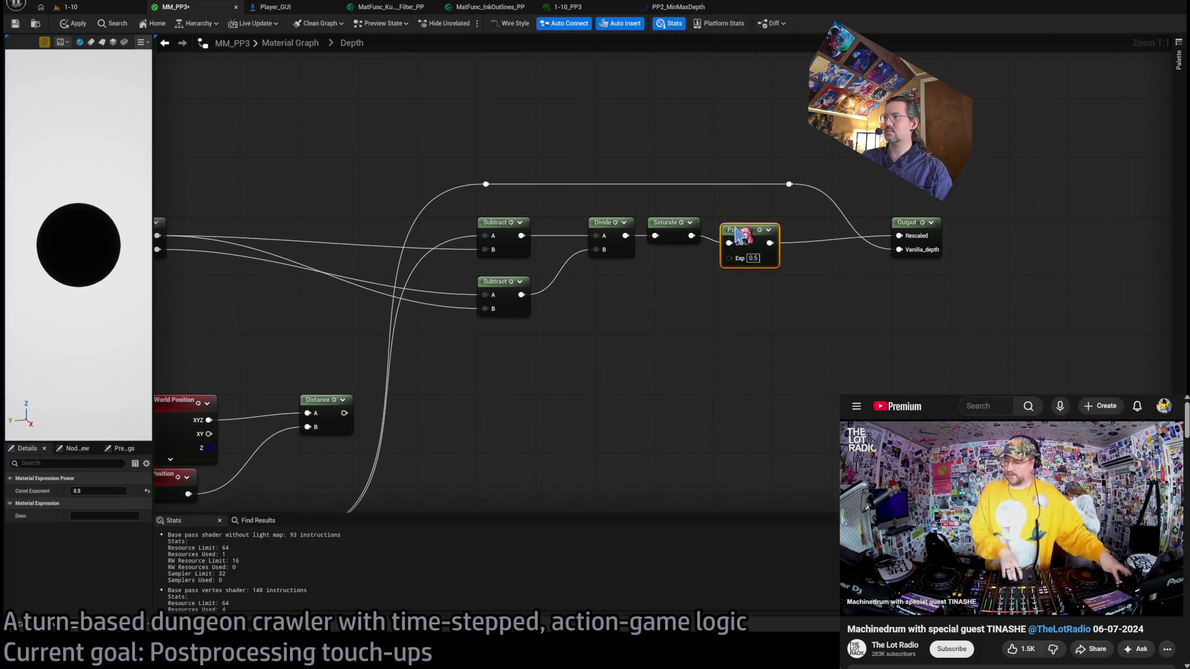
click(685, 308)
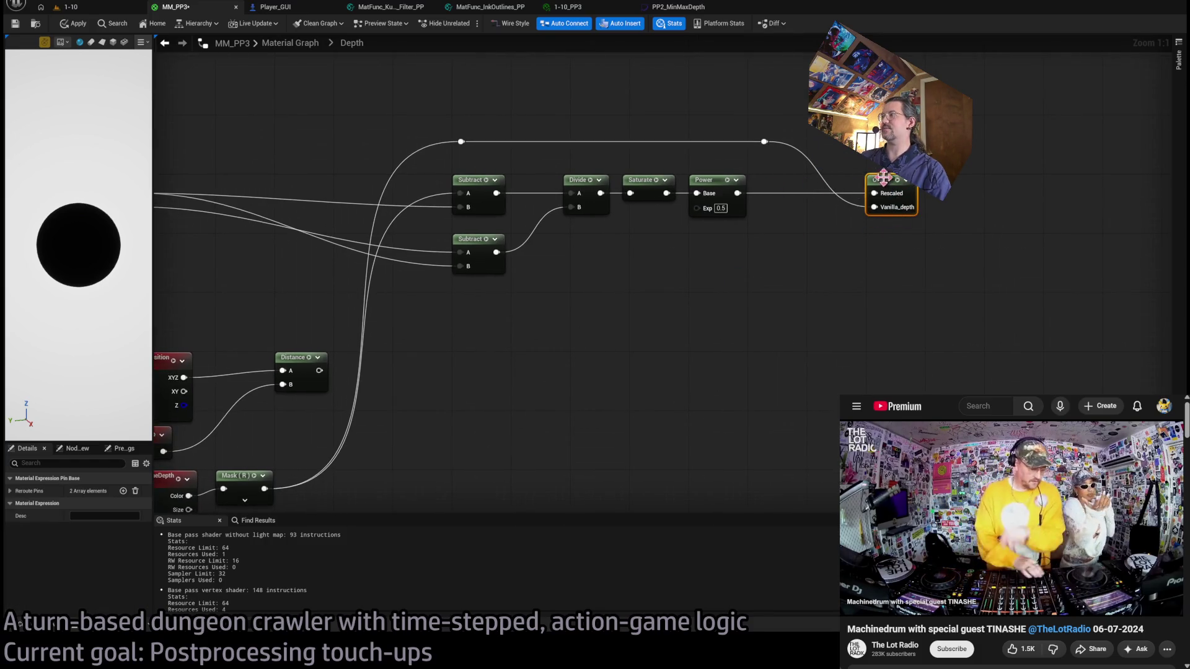
key(Home)
drag(576, 100, 947, 304)
scroll(948, 313, up, 1)
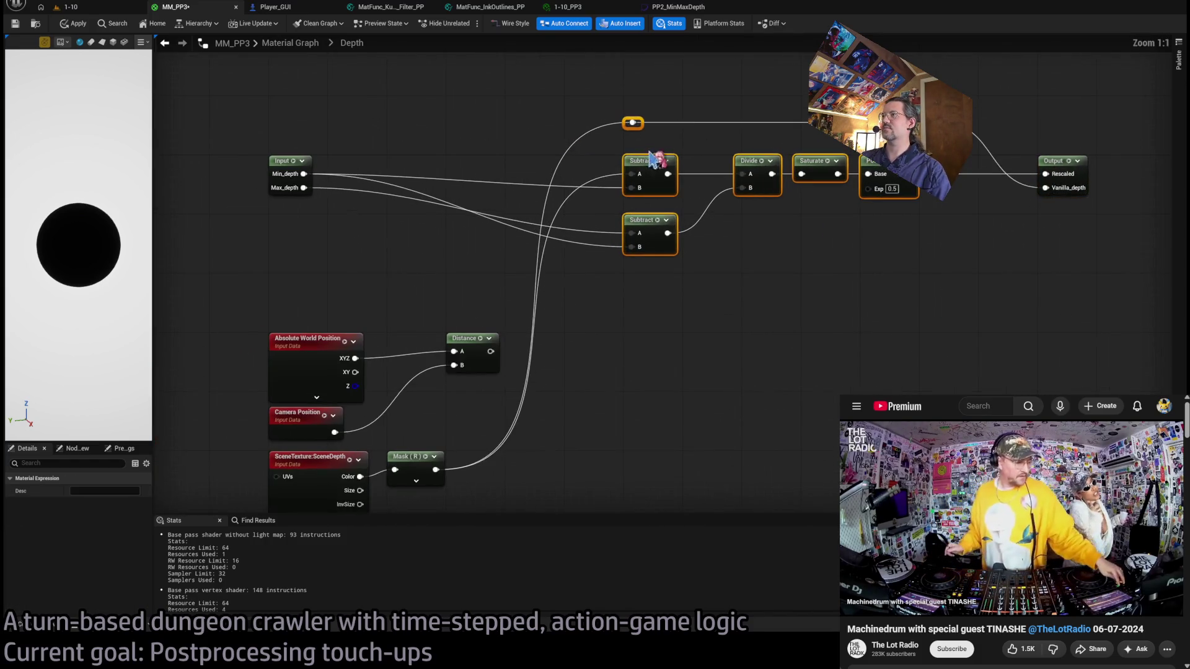
click(877, 212)
drag(876, 212, 800, 218)
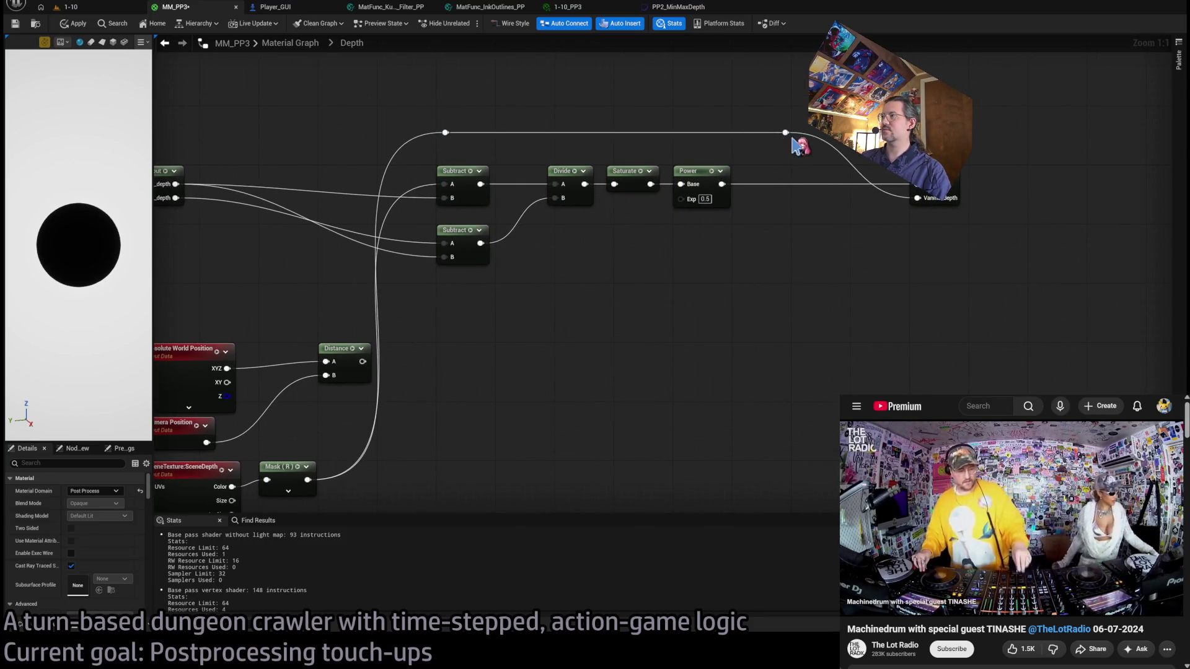
Add a Lerp node fed by the Power result, Alpha 0.0, and shift the Mask (R) node right.
drag(785, 132, 827, 130)
mouse_move(722, 185)
mouse_down()
mouse_move(785, 269)
mouse_move(830, 171)
mouse_up()
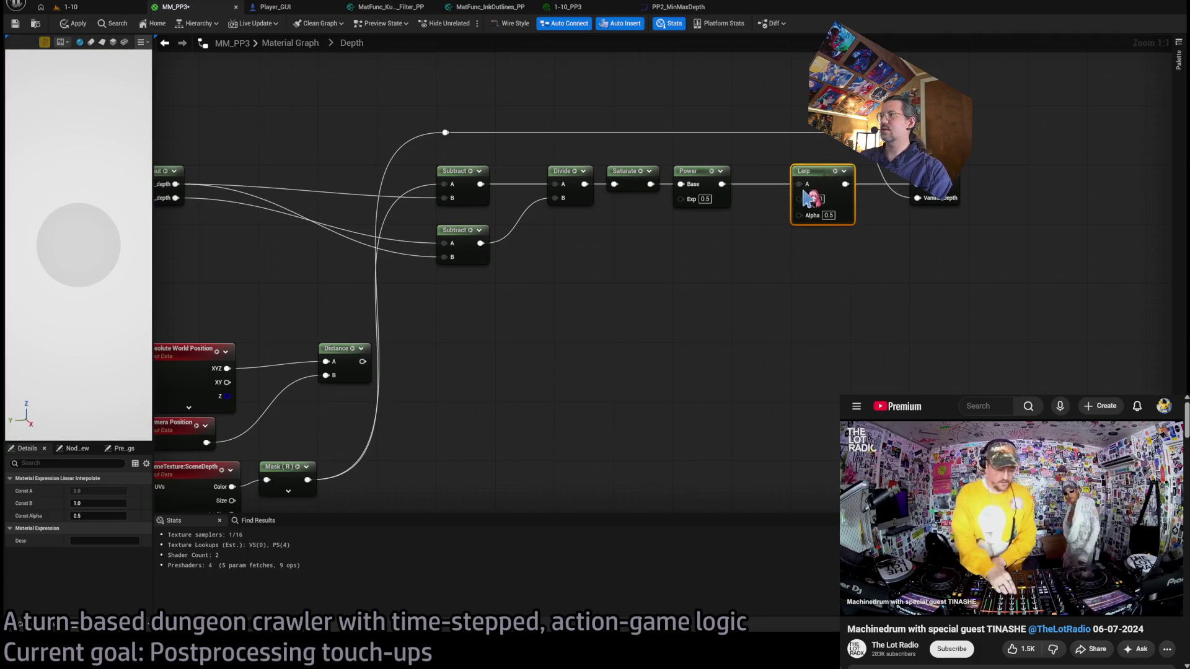
click(746, 276)
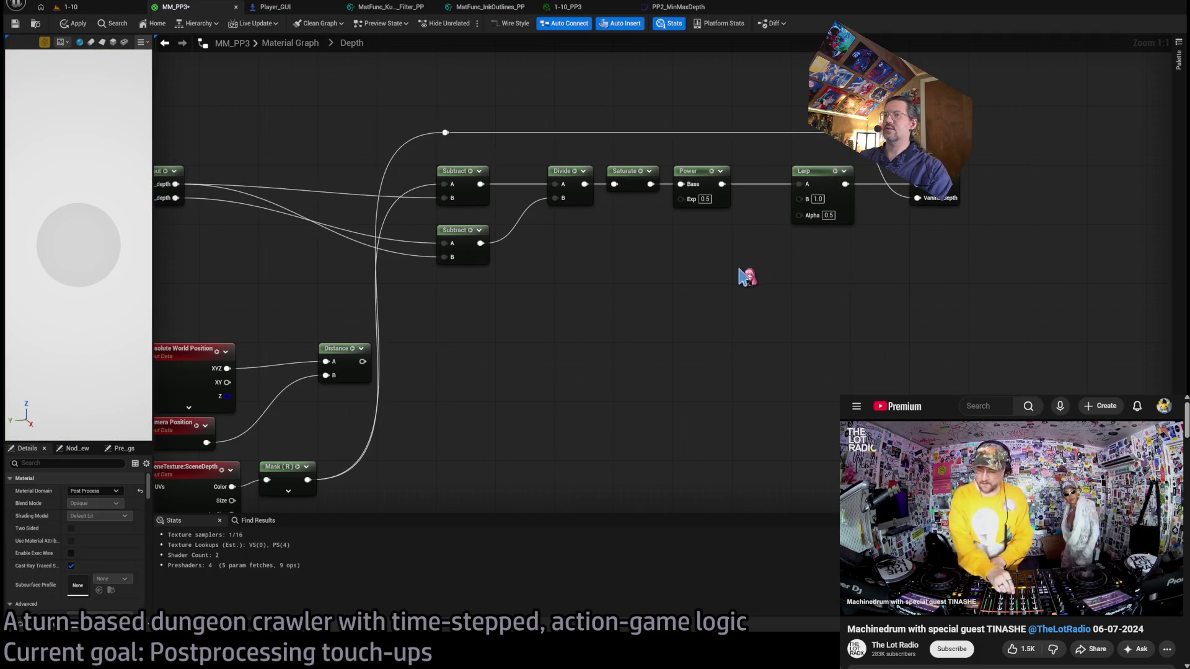
click(826, 215)
text(0)
key(Return)
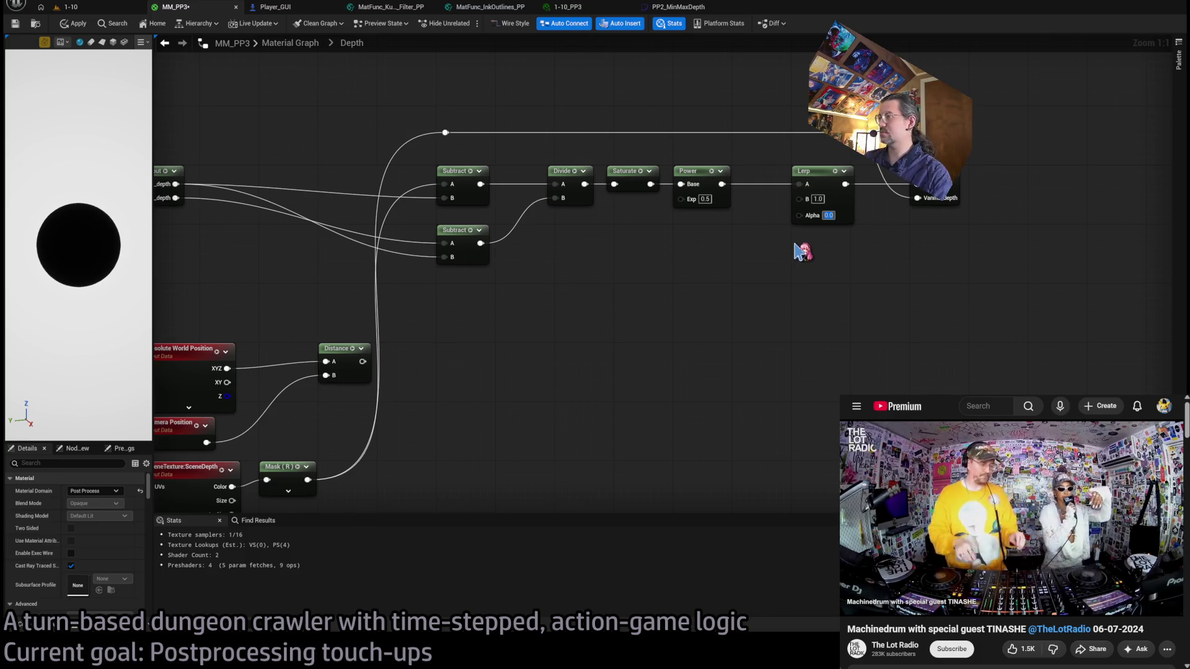
click(818, 199)
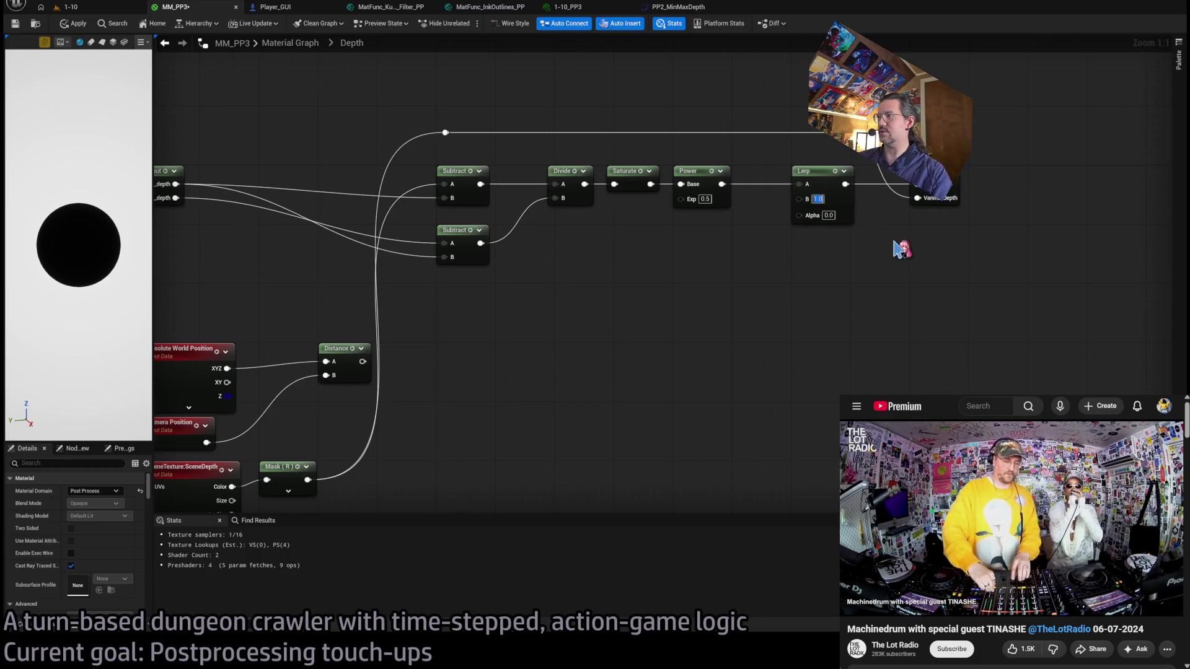
text(0)
drag(740, 303, 759, 266)
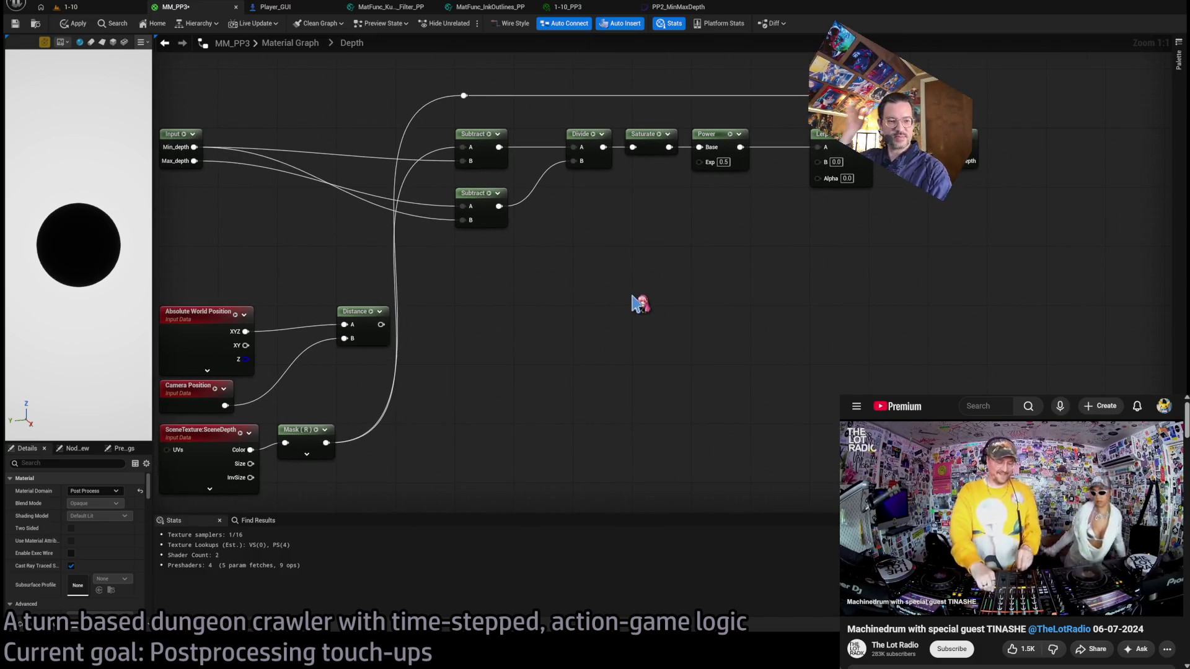
drag(611, 287, 655, 263)
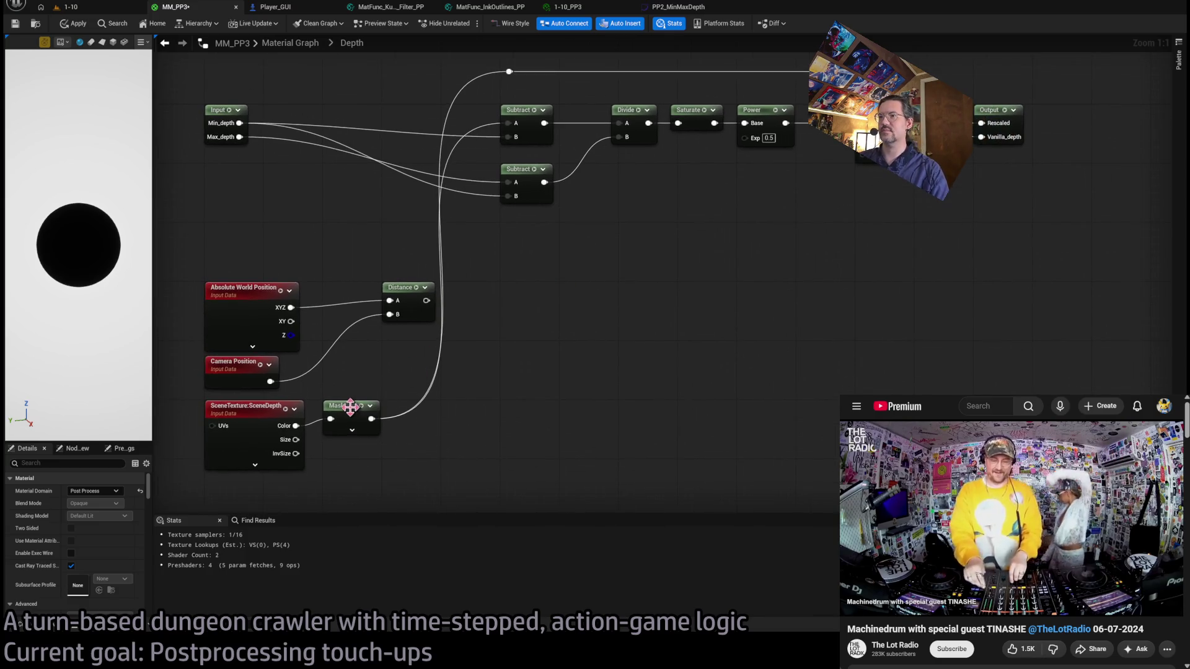
drag(350, 406, 409, 406)
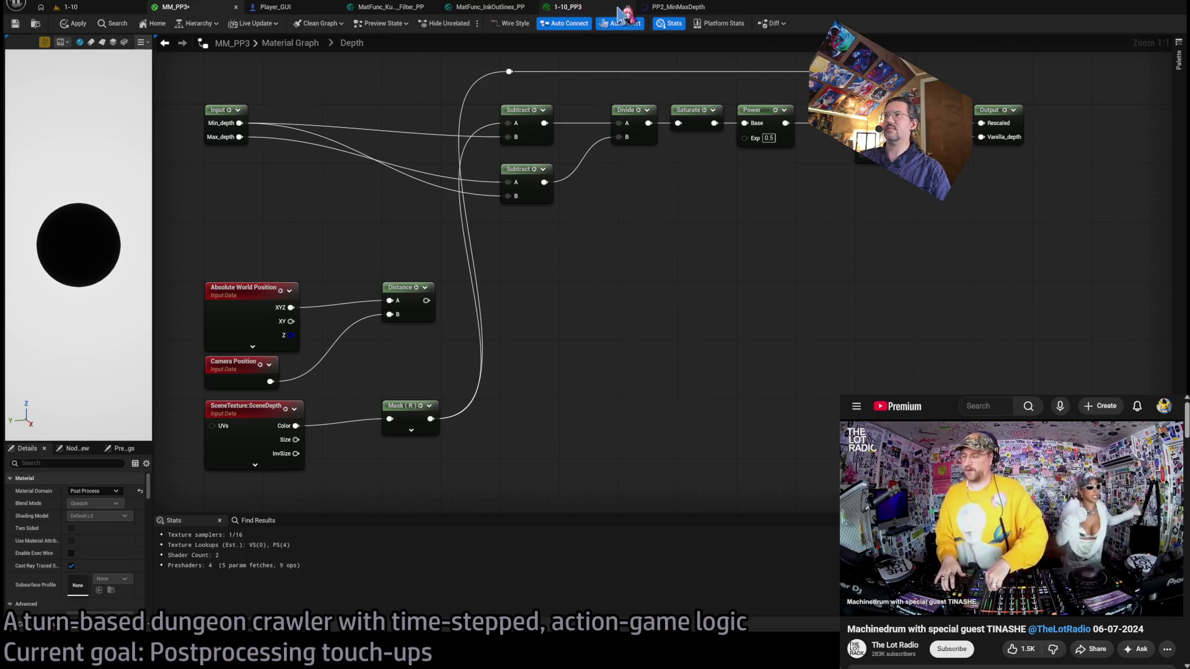
Check the PP2_MinMaxDepth curve, the 1-10 level and the 1-10_PP3 instance, then come back.
click(681, 7)
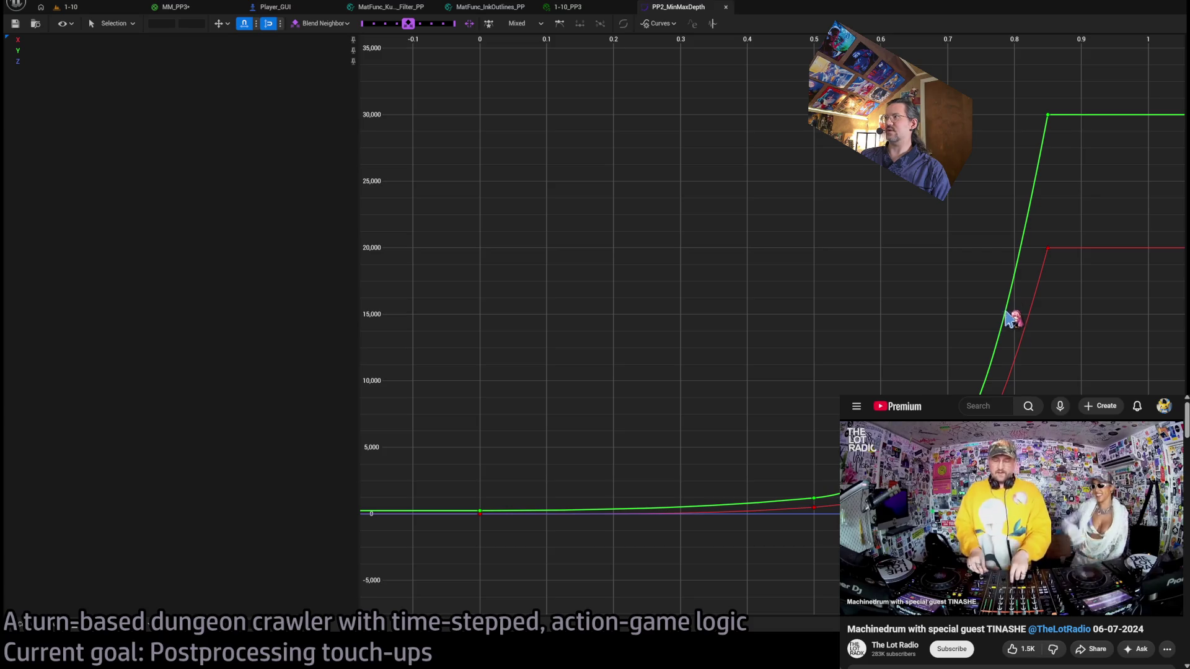
click(69, 7)
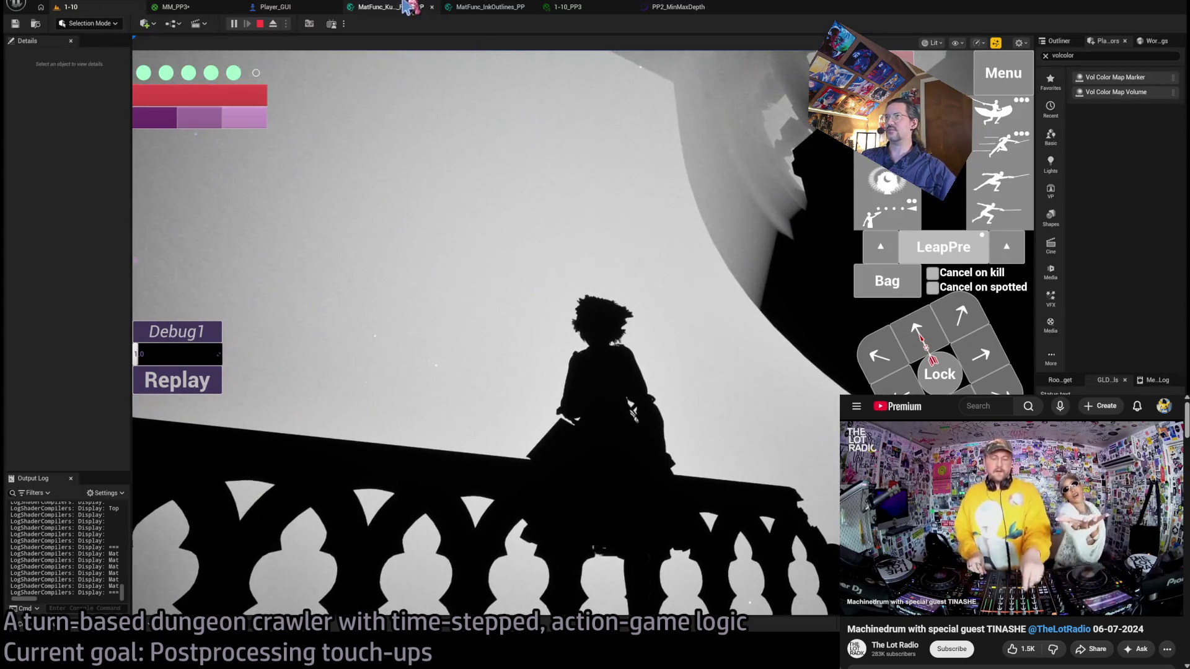
click(578, 9)
click(186, 8)
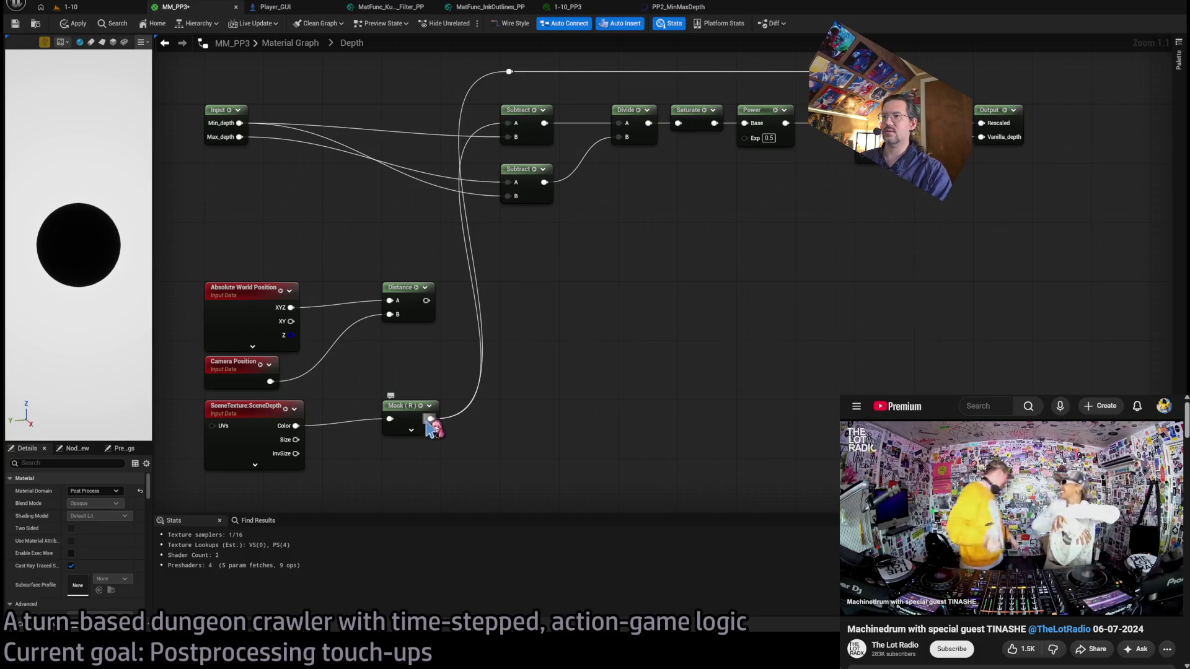
Feed the depth mask into a new Subtract node with 15000 and place it.
mouse_move(430, 419)
mouse_down()
mouse_move(641, 413)
mouse_move(640, 391)
mouse_move(580, 354)
mouse_move(427, 426)
mouse_move(644, 416)
mouse_move(704, 459)
mouse_move(518, 465)
mouse_up()
click(518, 465)
text(5000)
key(Return)
mouse_move(667, 416)
mouse_down()
mouse_move(647, 409)
mouse_move(733, 424)
mouse_up()
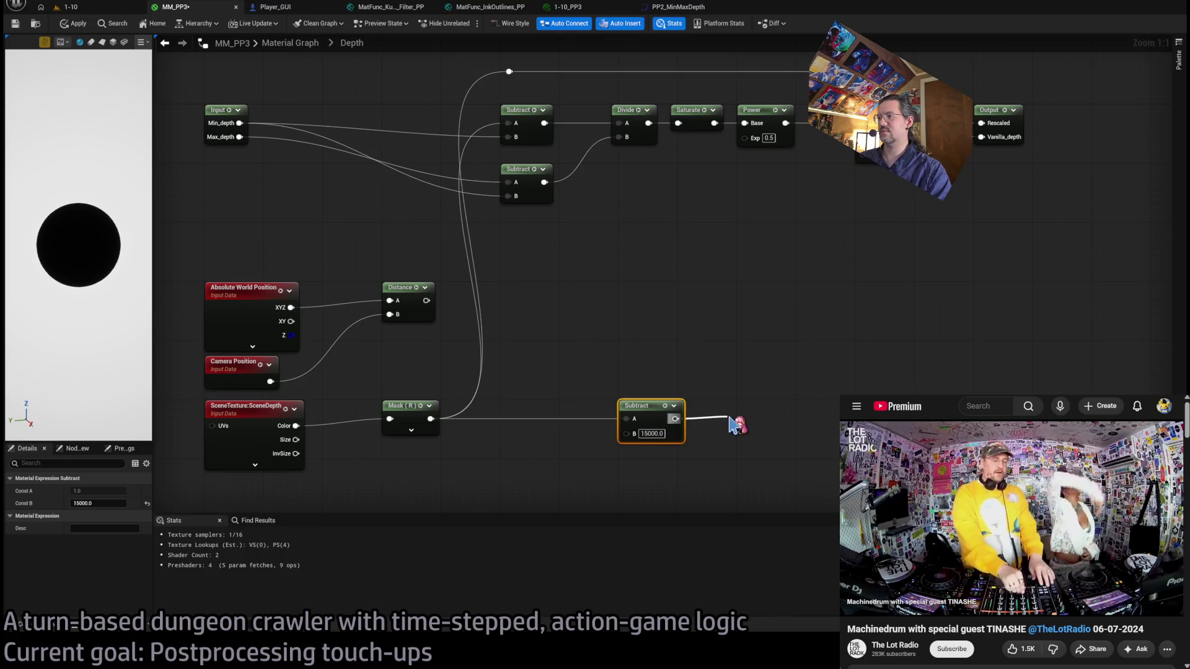
Add Divide by 15000 and Saturate, apply the material, and preview it in level 1-10.
click(748, 449)
text(15000)
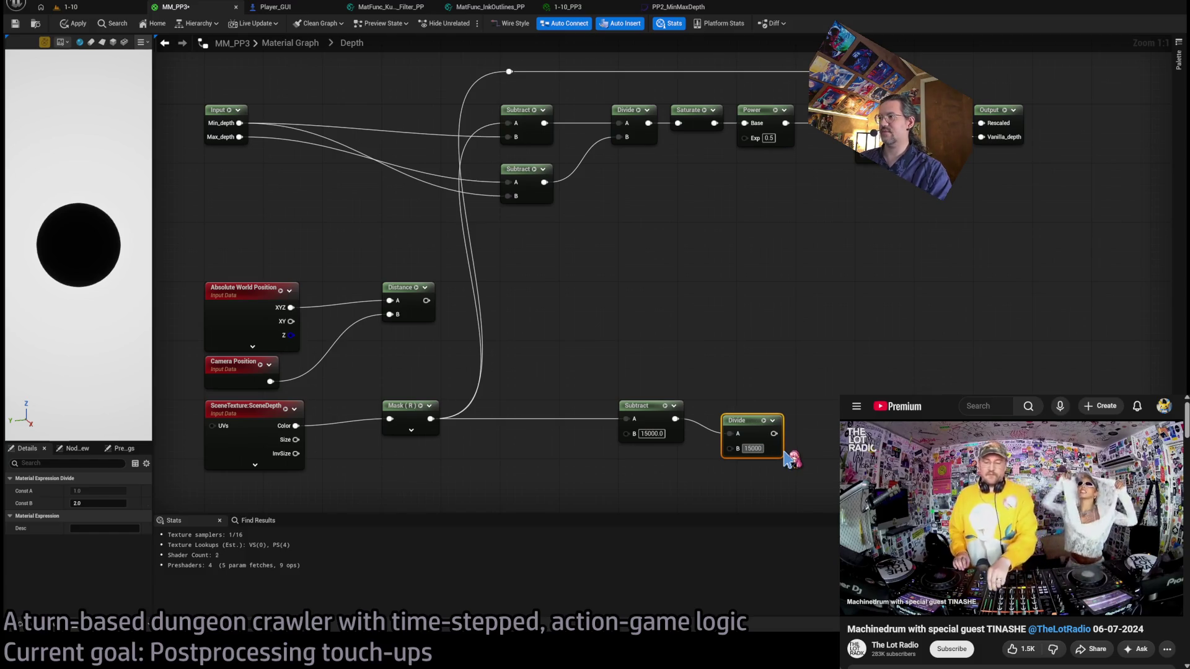
drag(750, 437, 649, 379)
click(819, 342)
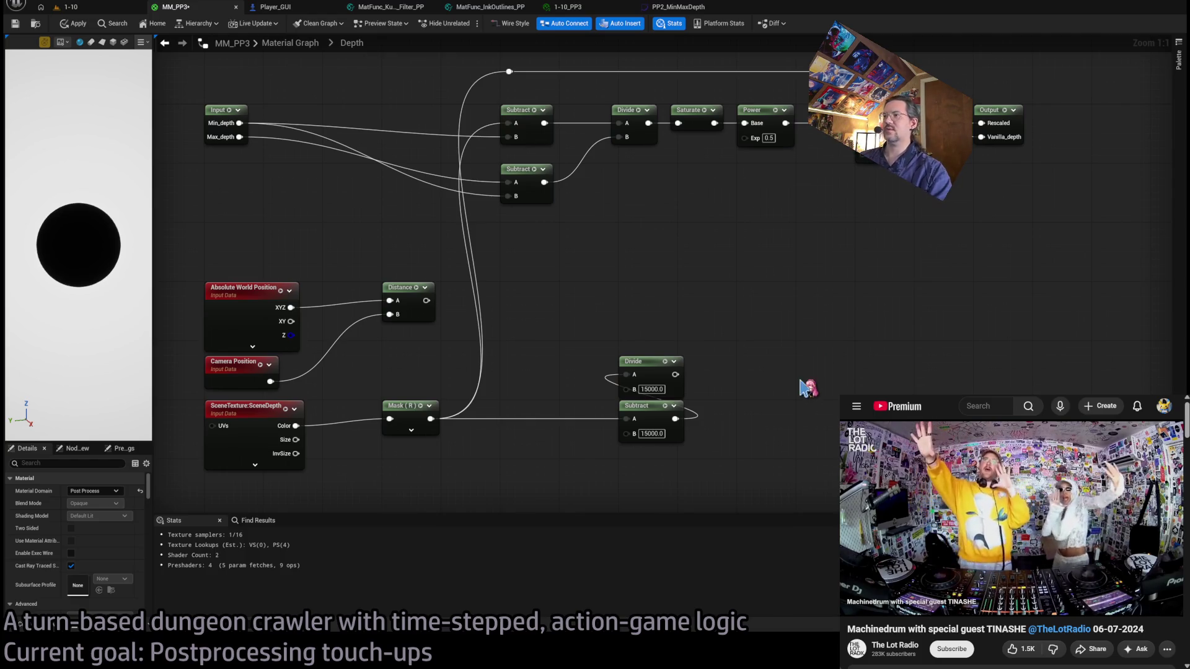
click(648, 324)
mouse_move(648, 324)
mouse_down()
mouse_move(641, 344)
mouse_move(865, 160)
mouse_move(981, 137)
mouse_up()
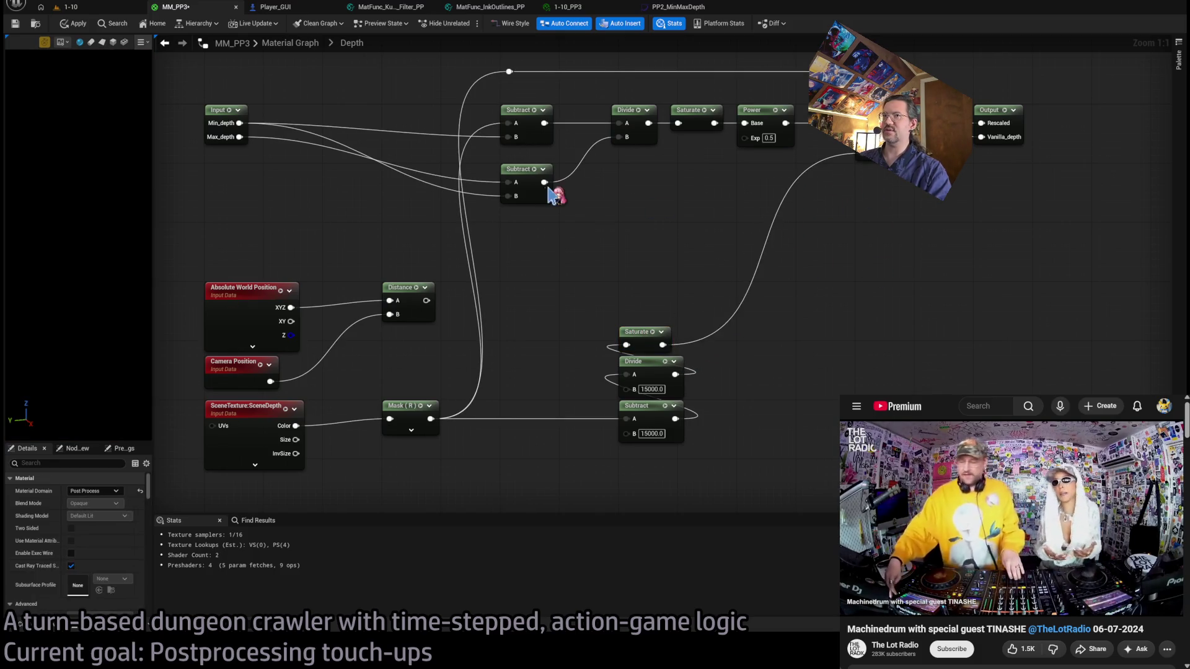
click(69, 24)
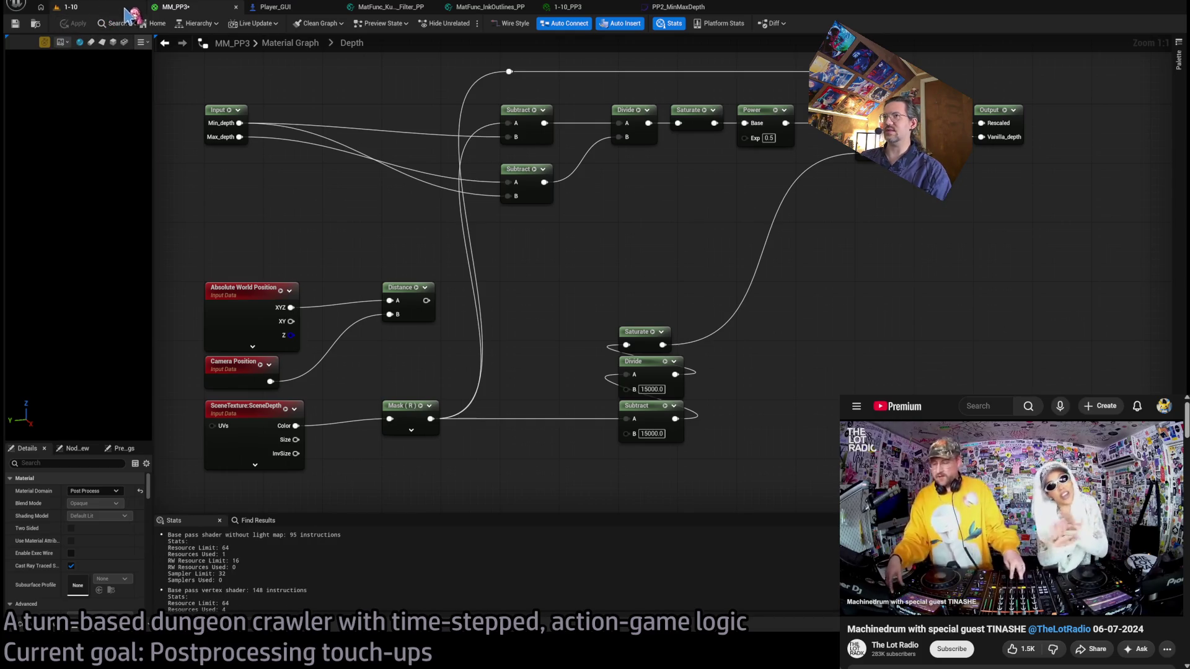
click(92, 10)
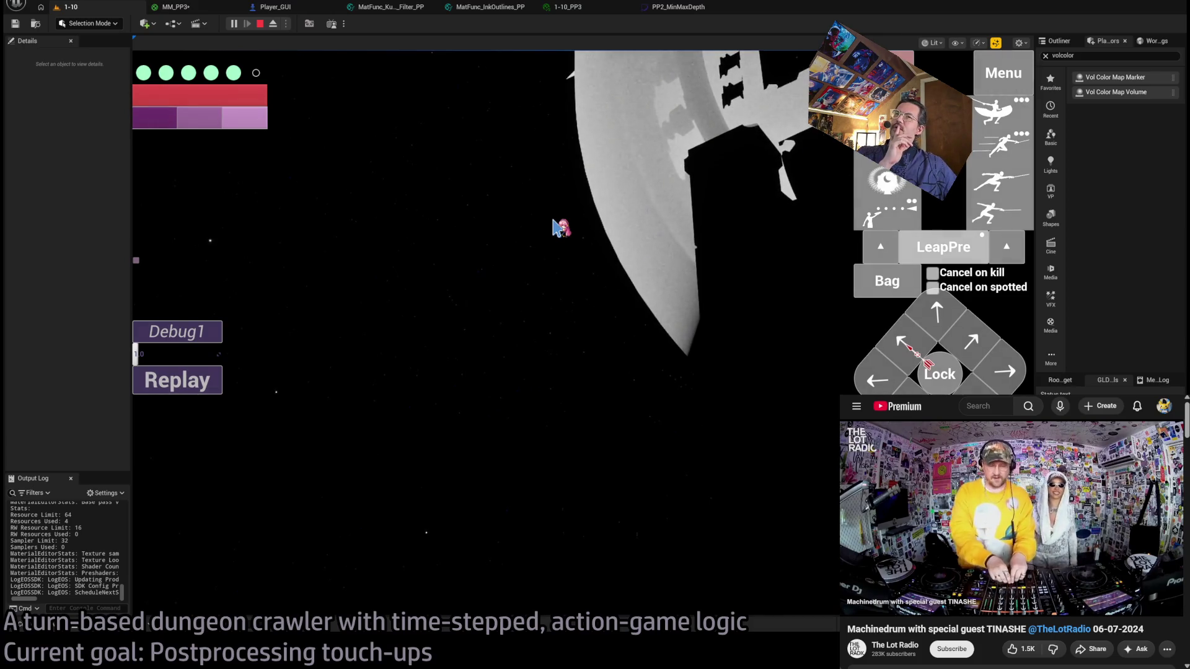
click(176, 7)
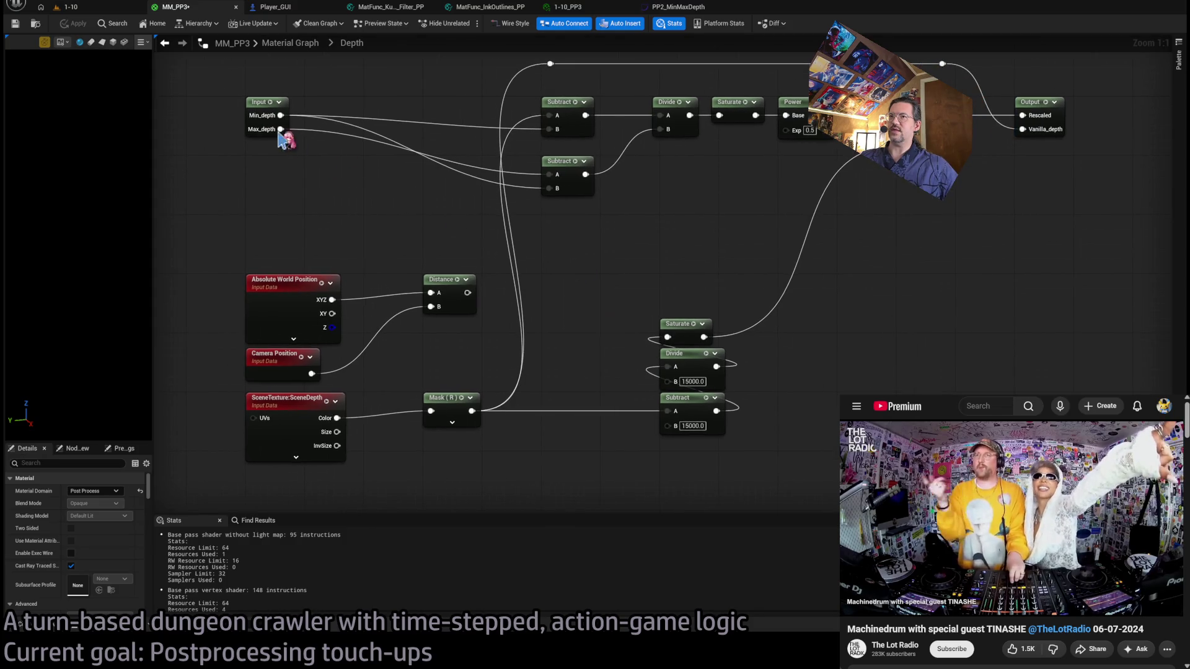
Wire Max_depth into Subtract A, move the falloff chain beside Output, add a reroute, and apply.
mouse_move(282, 129)
mouse_down()
mouse_move(512, 285)
mouse_move(550, 329)
mouse_move(672, 414)
mouse_up()
mouse_move(713, 465)
mouse_down()
mouse_move(657, 318)
mouse_move(916, 197)
mouse_move(913, 162)
mouse_up()
drag(793, 213, 778, 250)
double_click(595, 236)
mouse_move(595, 236)
mouse_down()
mouse_move(538, 120)
mouse_move(558, 103)
mouse_move(807, 104)
mouse_up()
click(443, 81)
click(74, 22)
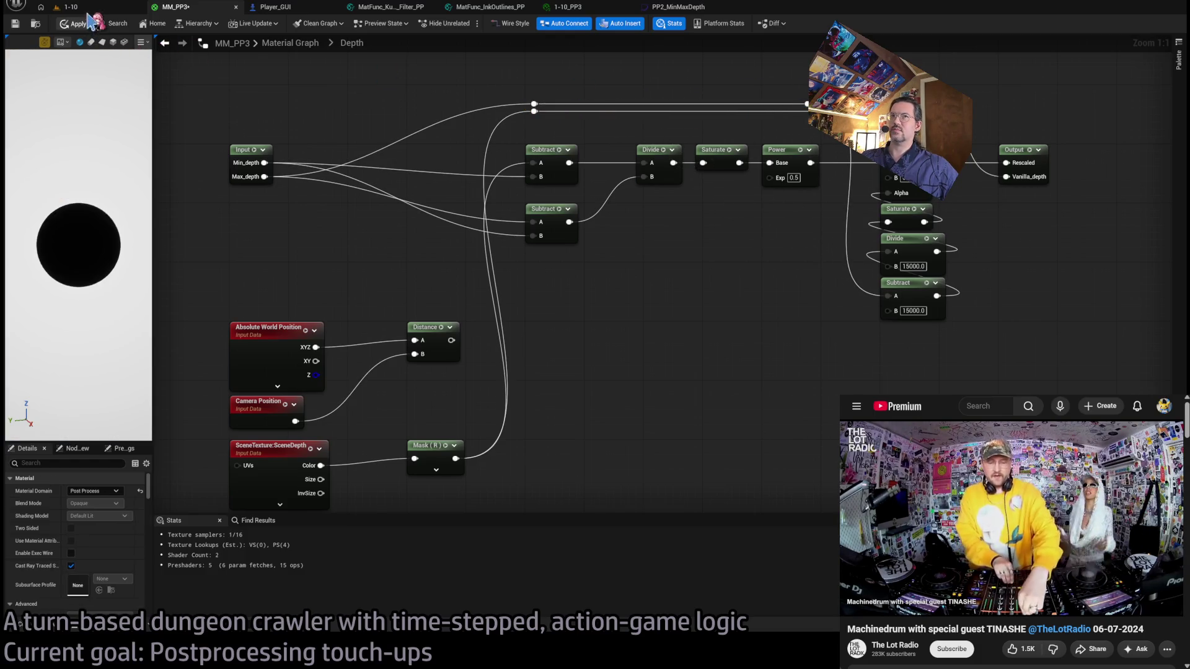
click(91, 11)
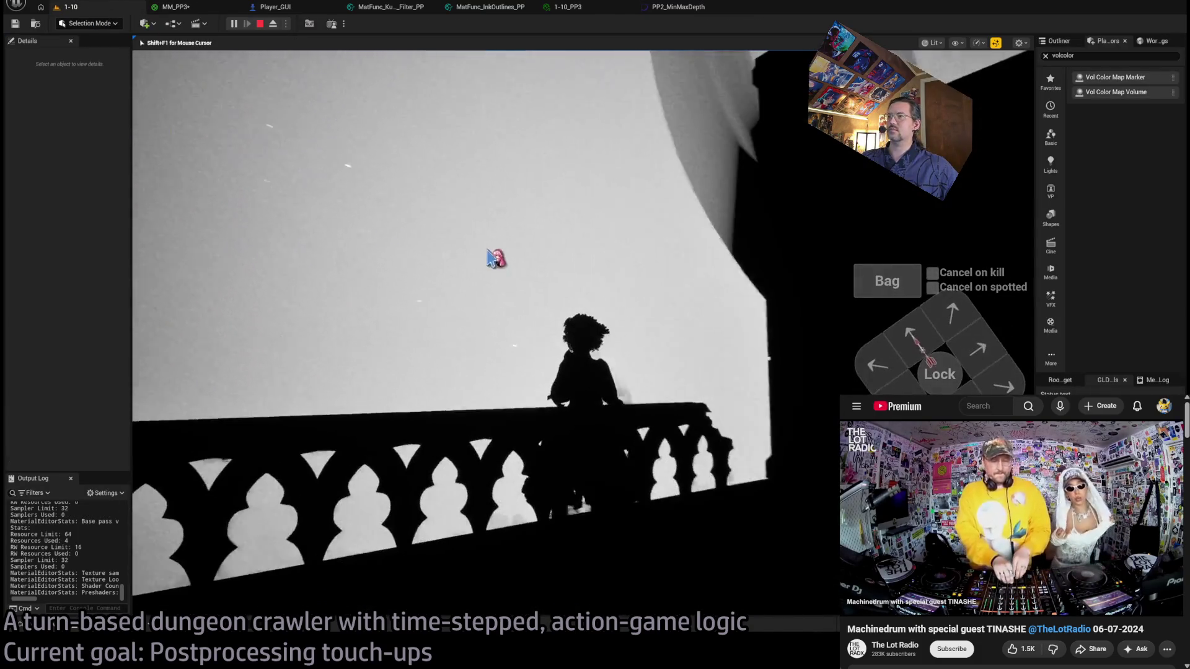
click(175, 7)
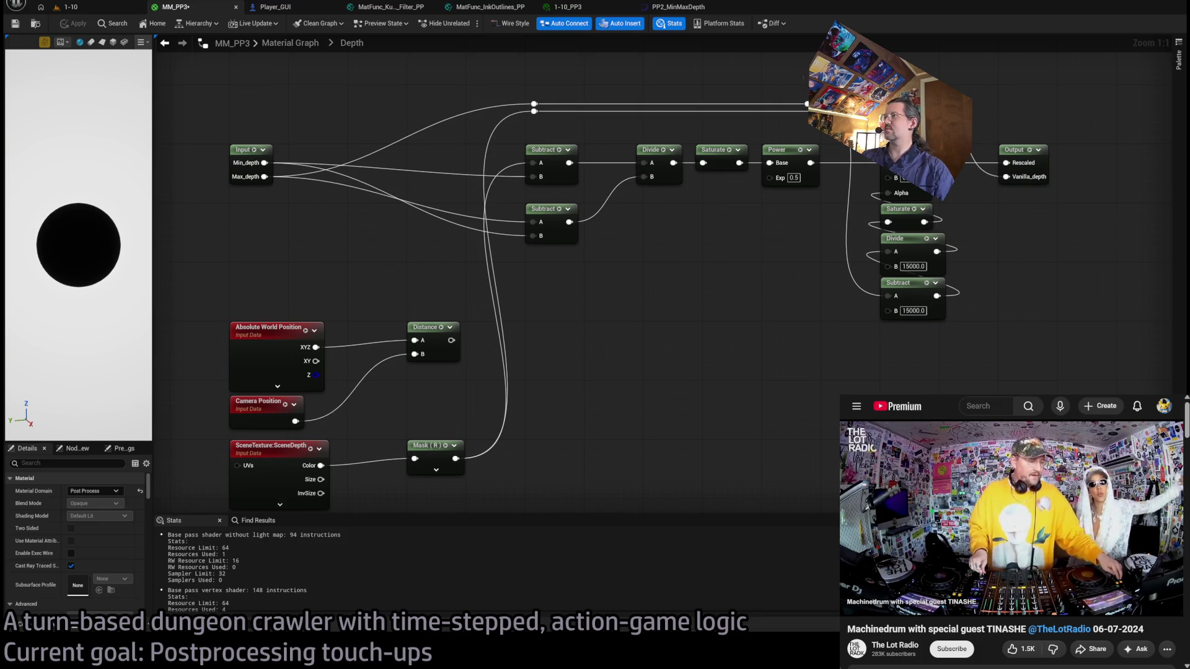
Move between the full MM_PP3 graph, level 1-10 and the Depth subgraph.
click(303, 47)
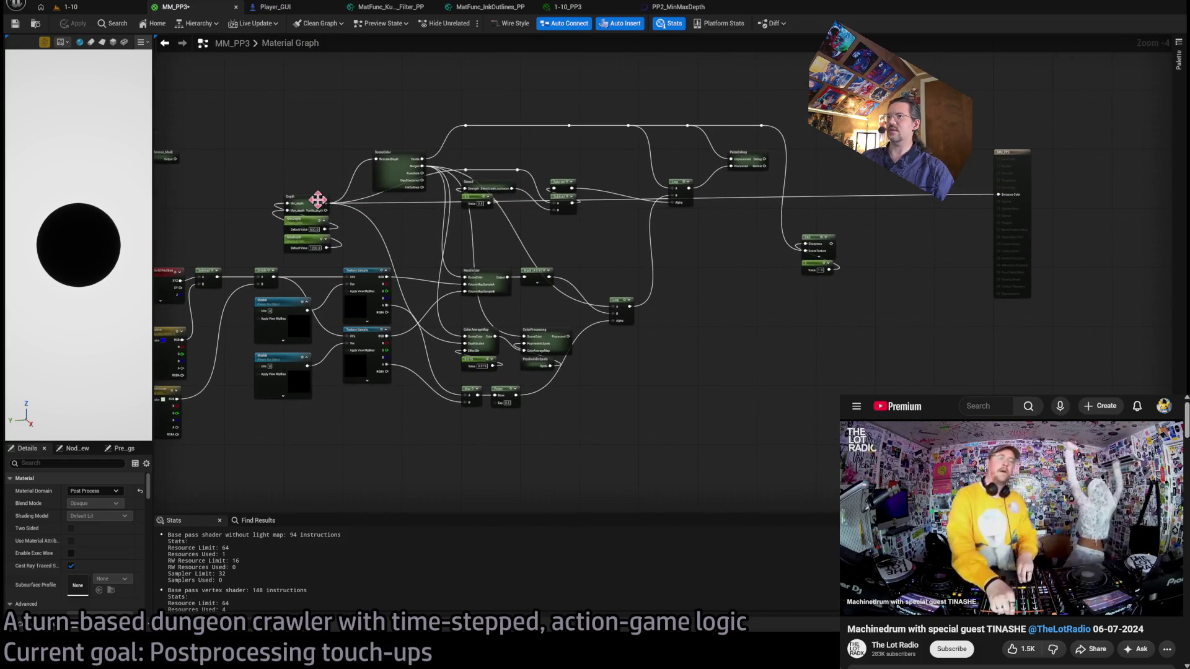
double_click(313, 203)
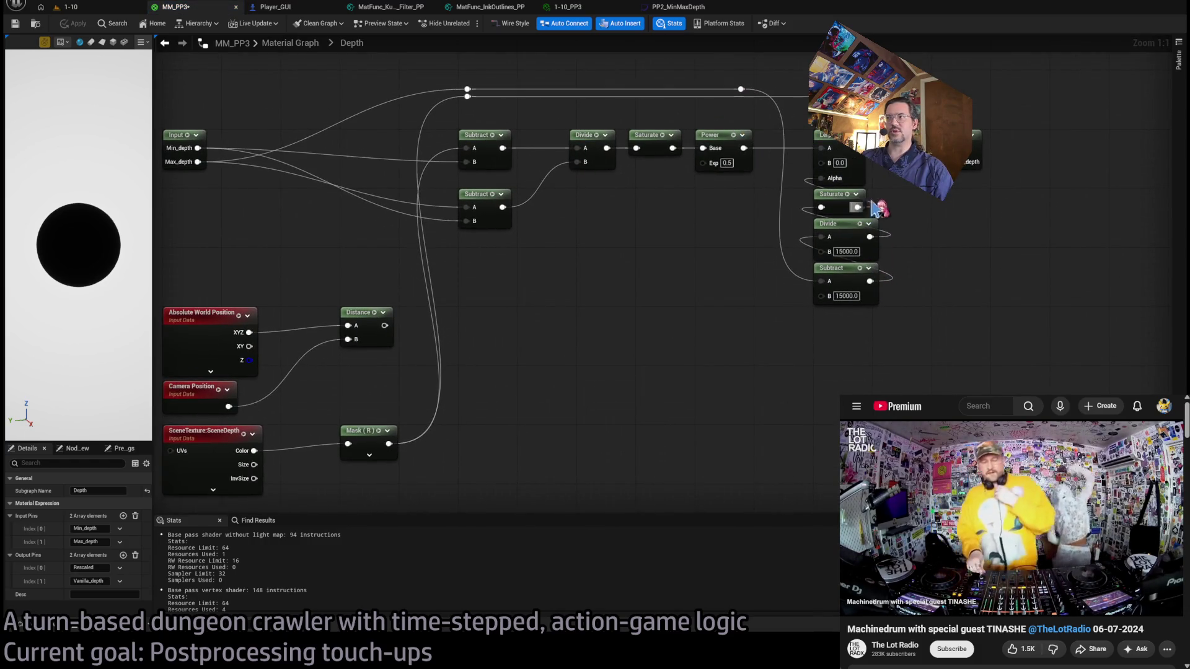
click(101, 9)
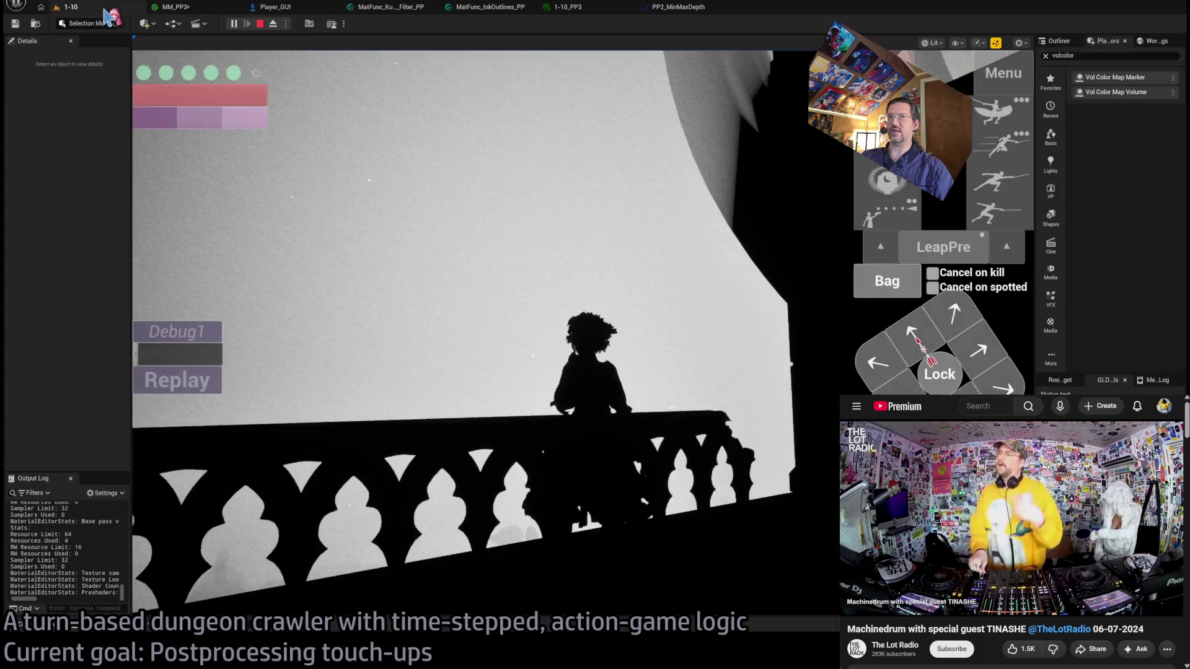
click(202, 9)
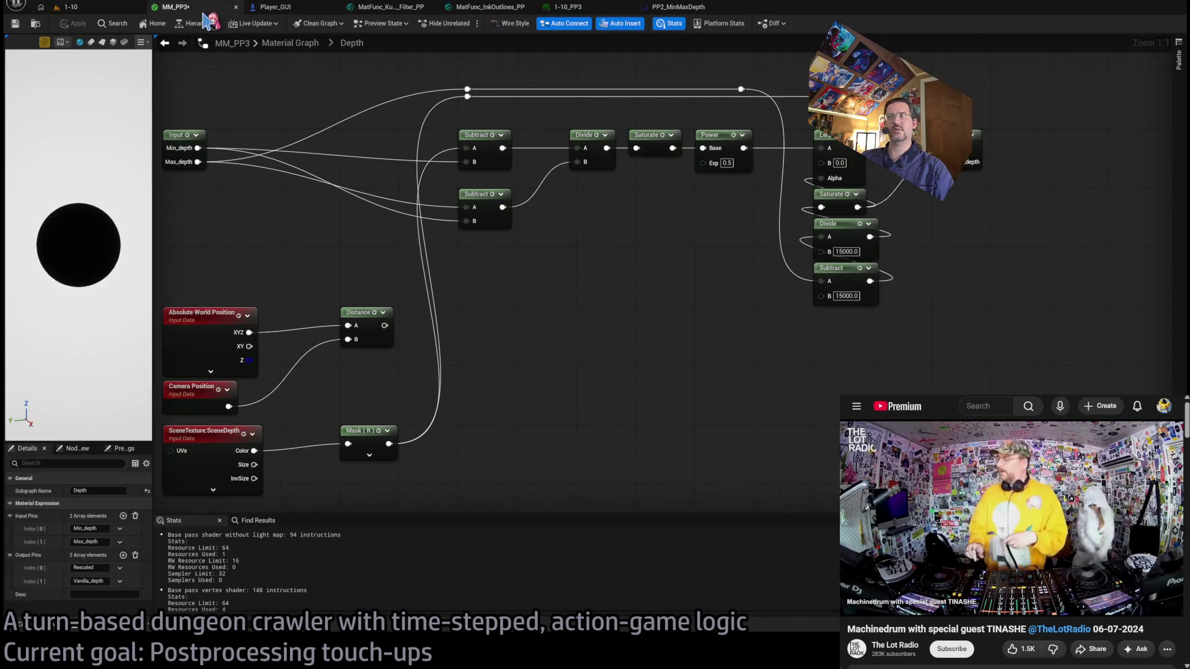
click(290, 43)
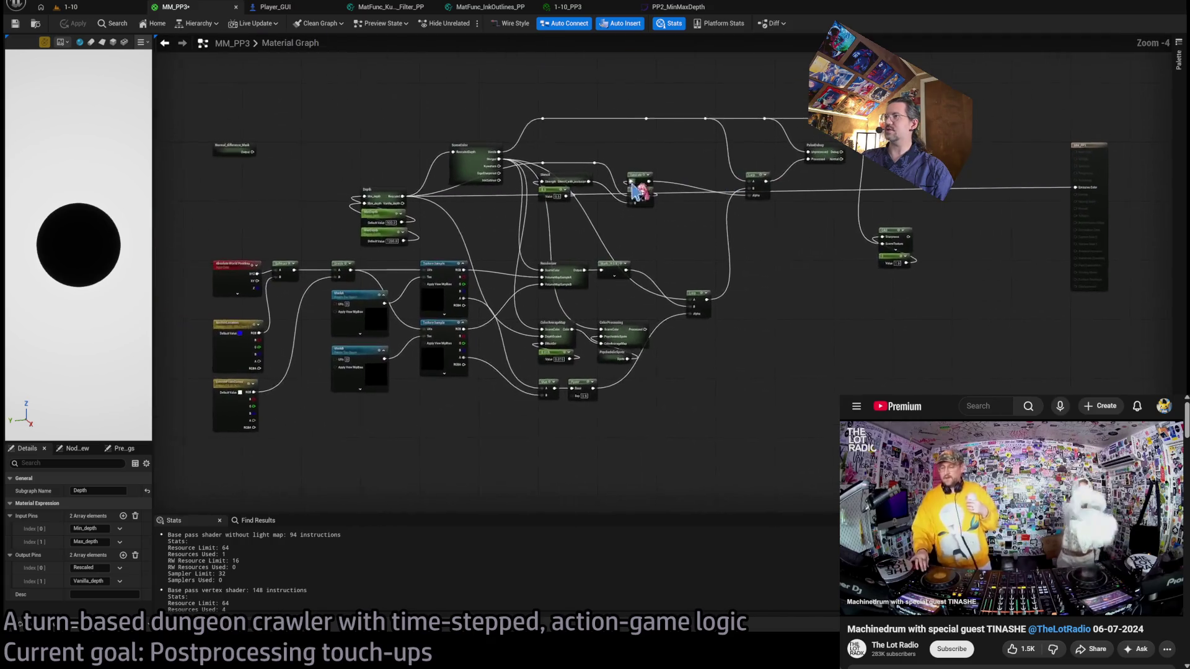
scroll(536, 172, up, 2)
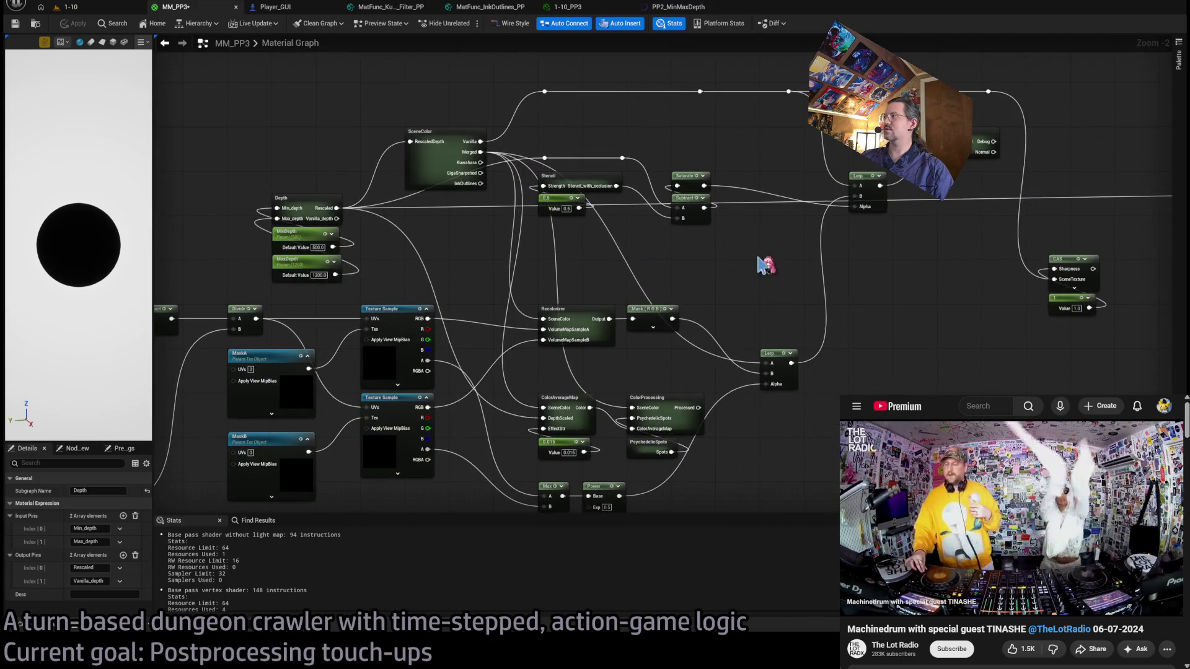
drag(498, 250, 605, 231)
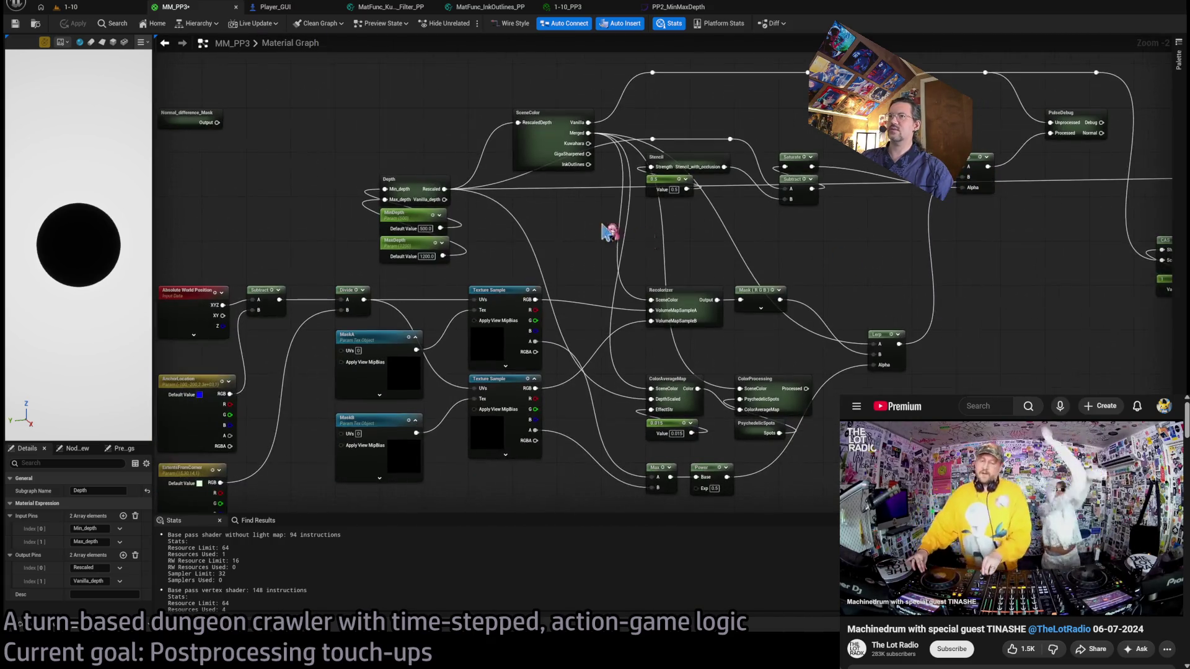
double_click(409, 187)
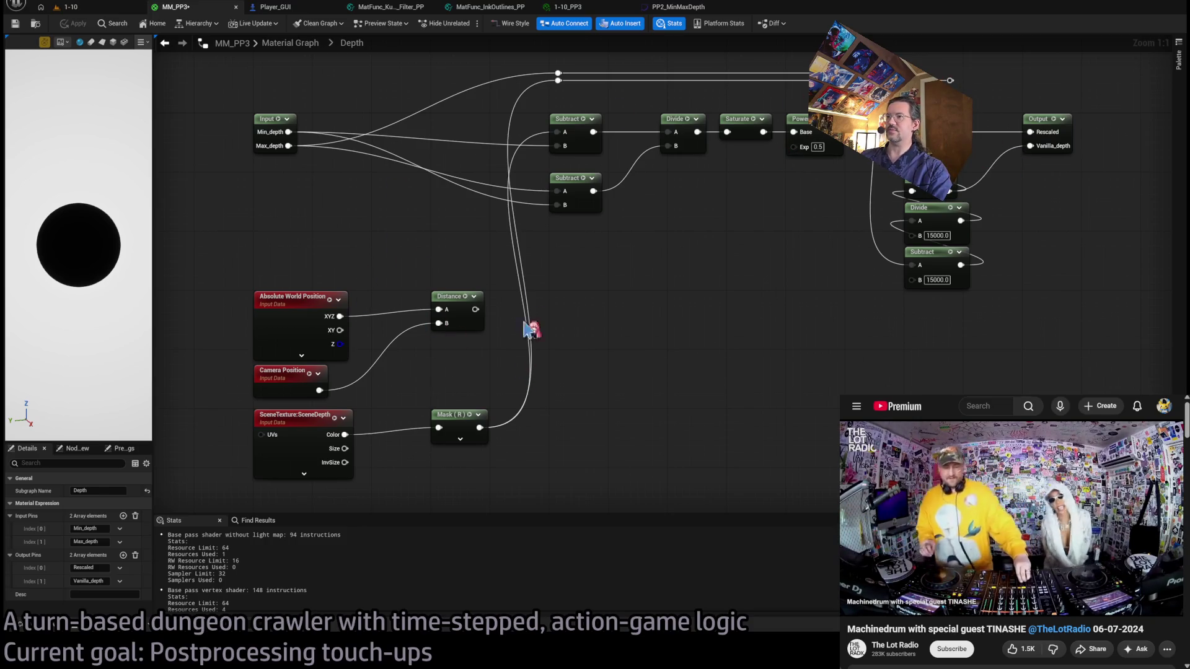
Connect the rerouted depth to the Rescaled output and play-test it in level 1-10.
drag(957, 83, 1030, 132)
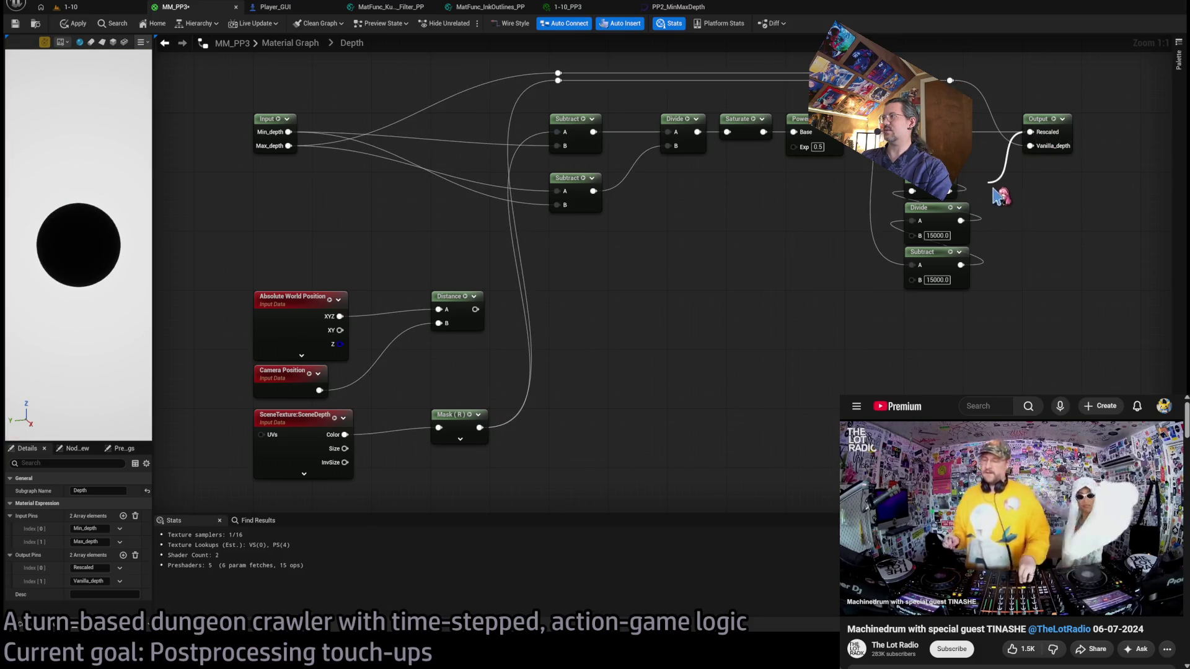
click(69, 7)
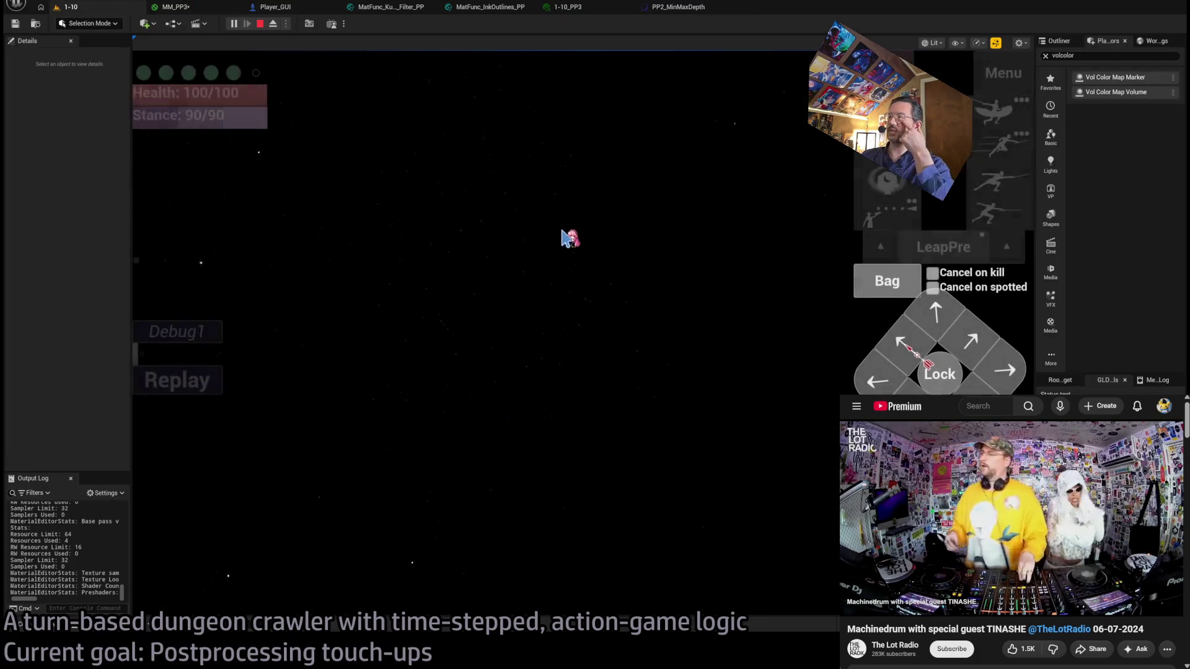
click(580, 249)
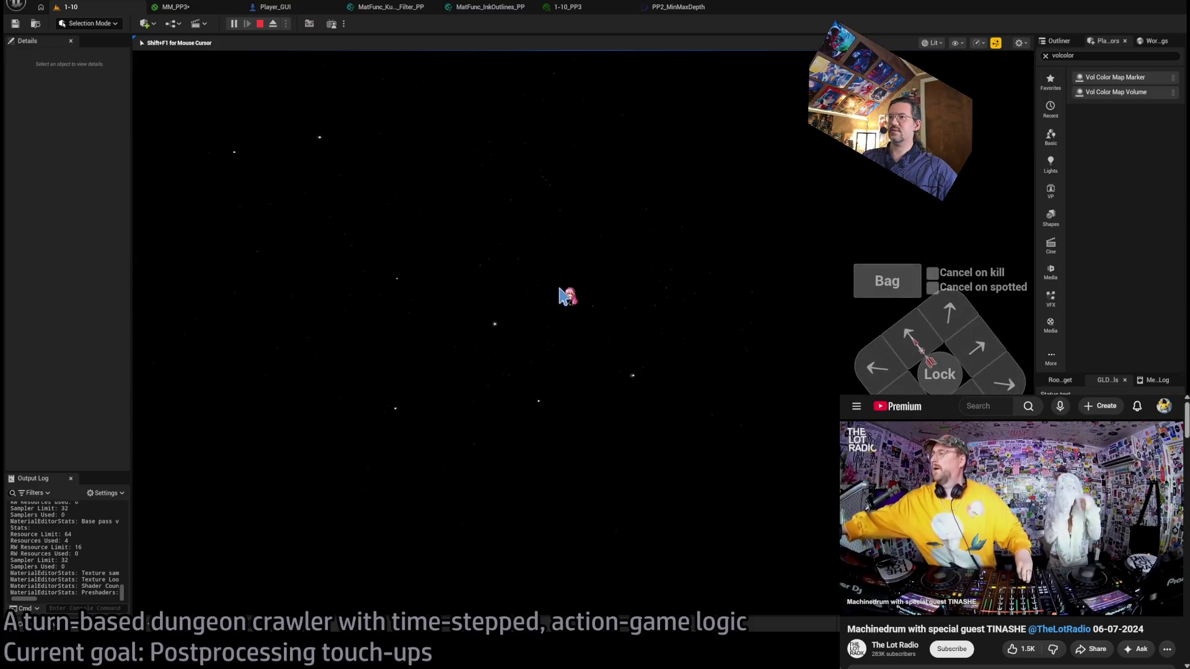
key(shift+F1)
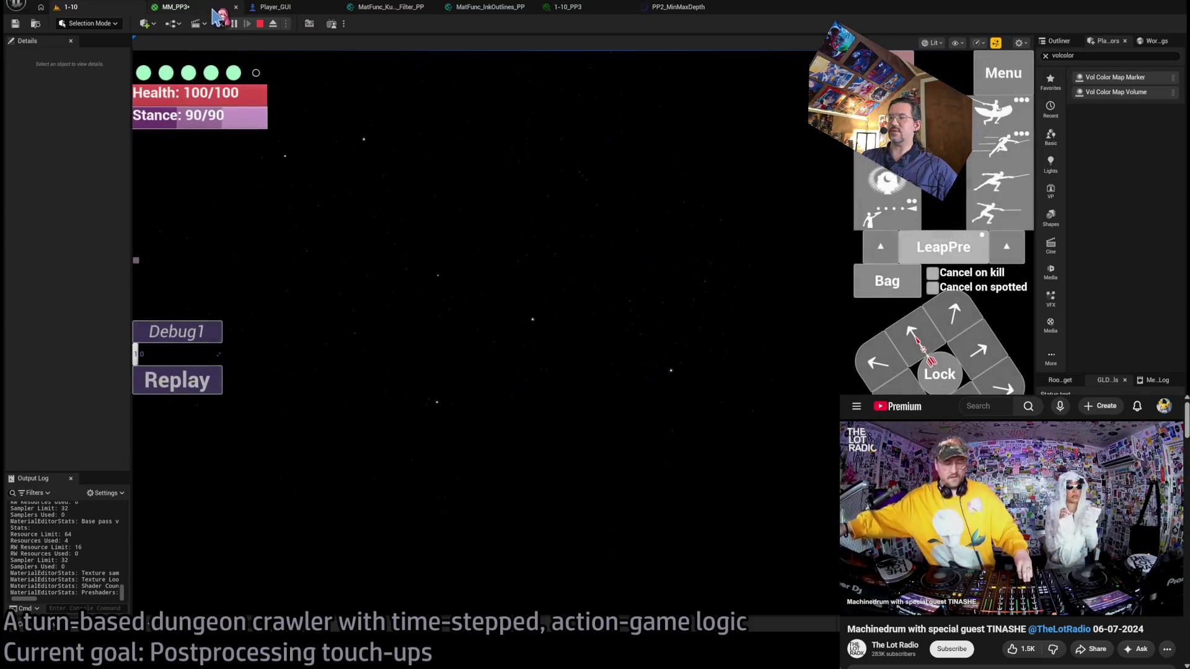
click(216, 15)
Wire the lower Subtract's result into Divide B, test in-game, and reopen the Depth subgraph.
drag(593, 191, 668, 146)
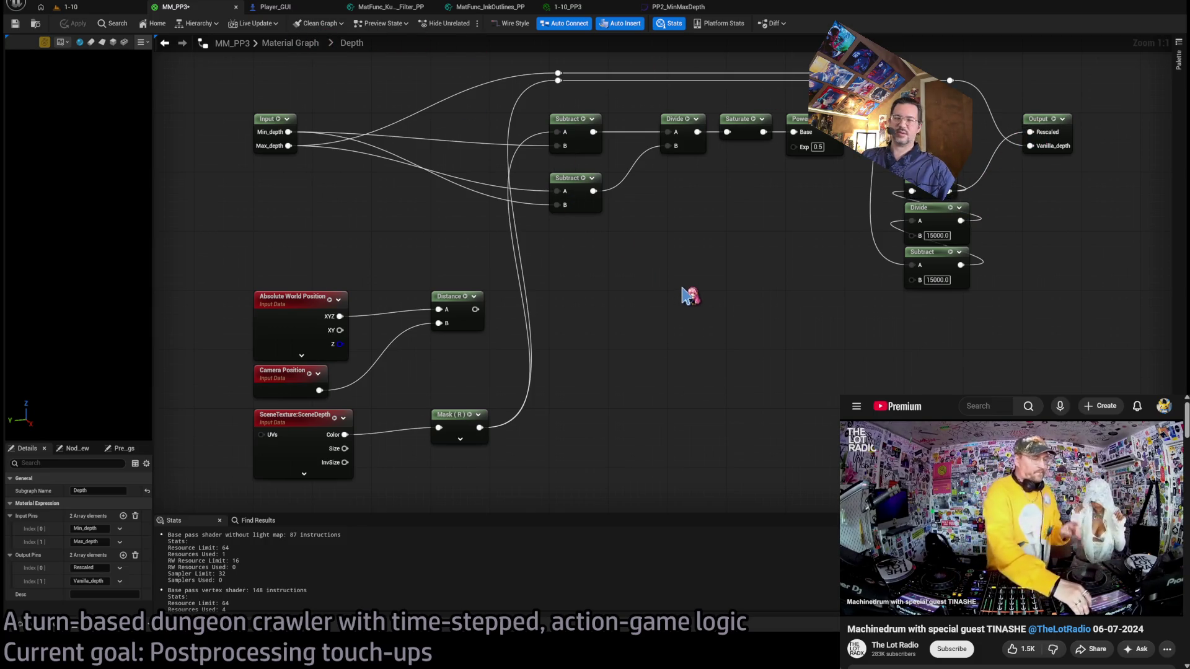
click(68, 6)
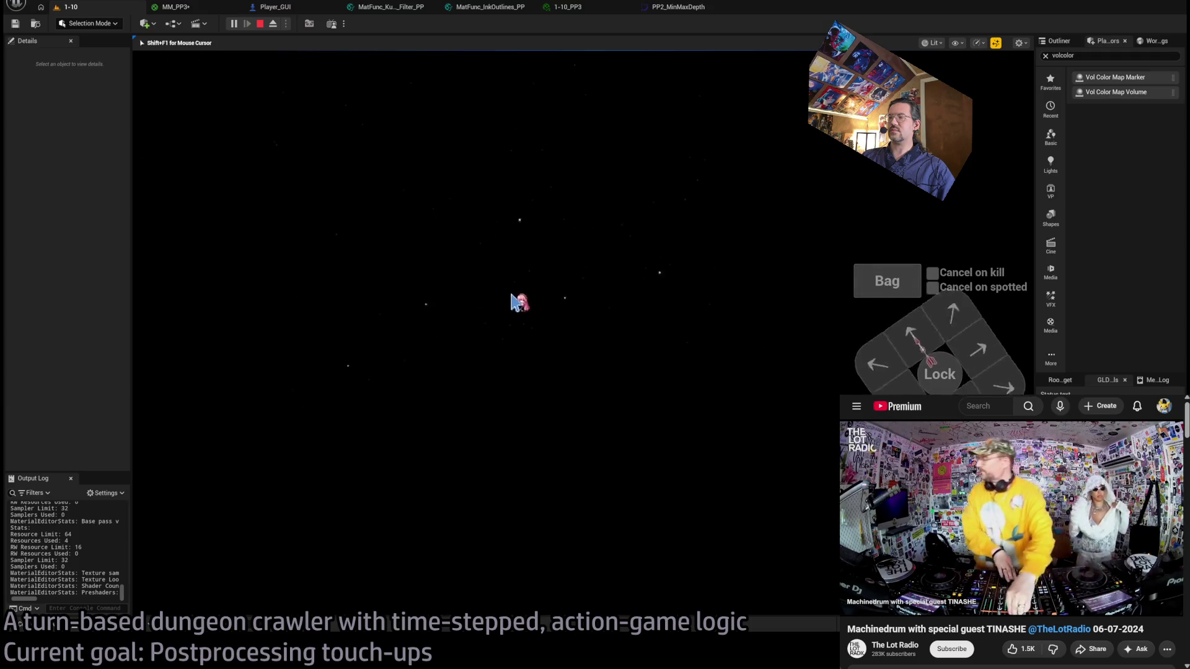
key(shift+F1)
click(193, 10)
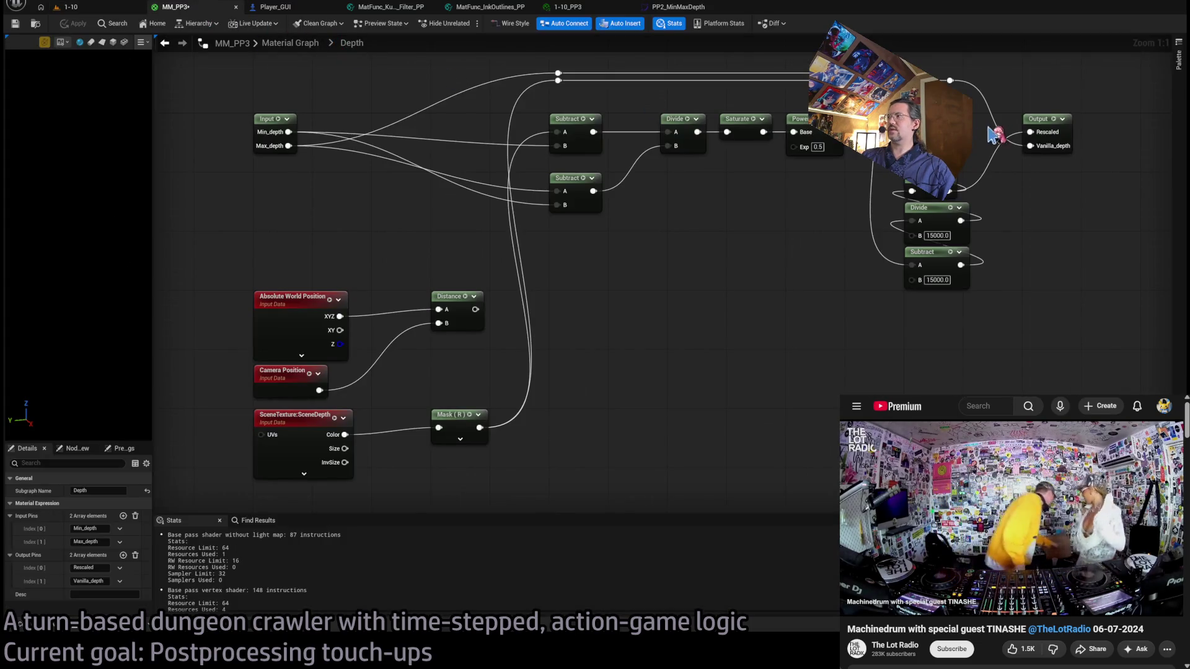
click(289, 43)
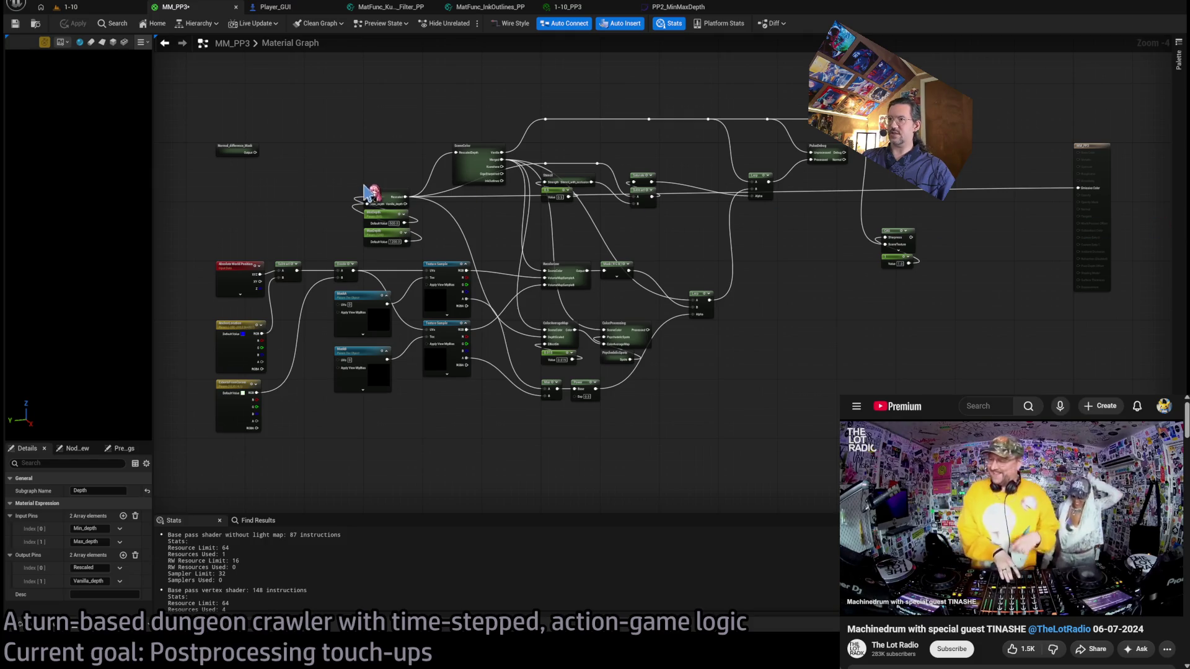
double_click(386, 189)
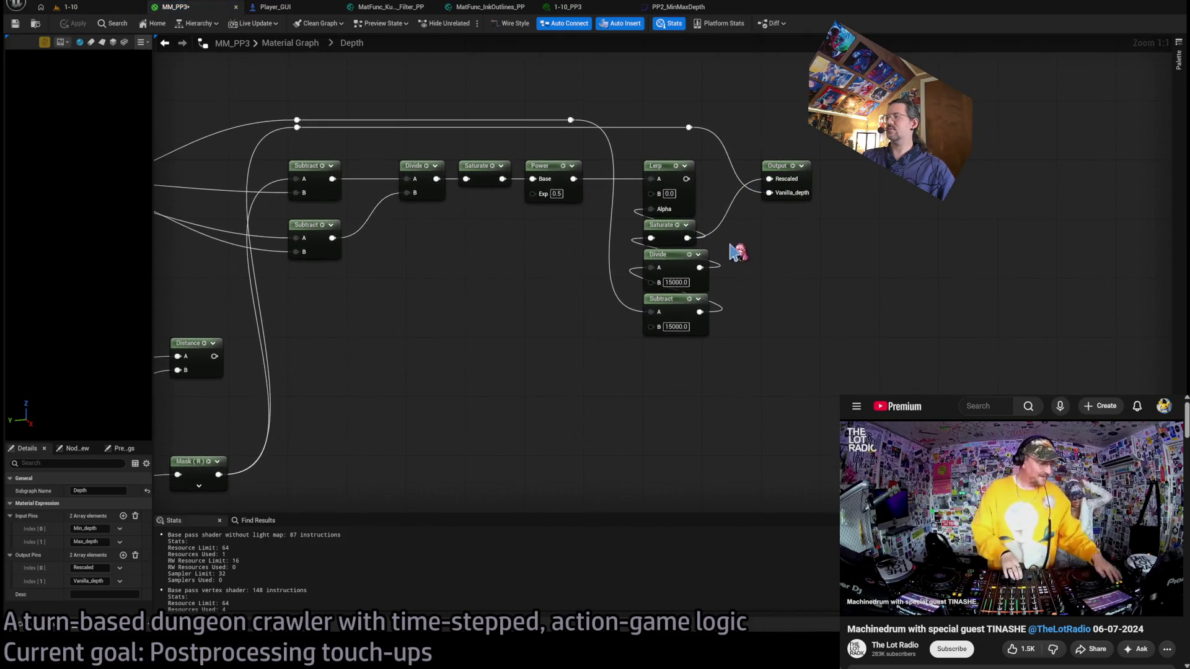
Wire a new constant node into Vanilla_depth, apply, and check level 1-10.
key(1)
click(738, 363)
drag(778, 372, 770, 193)
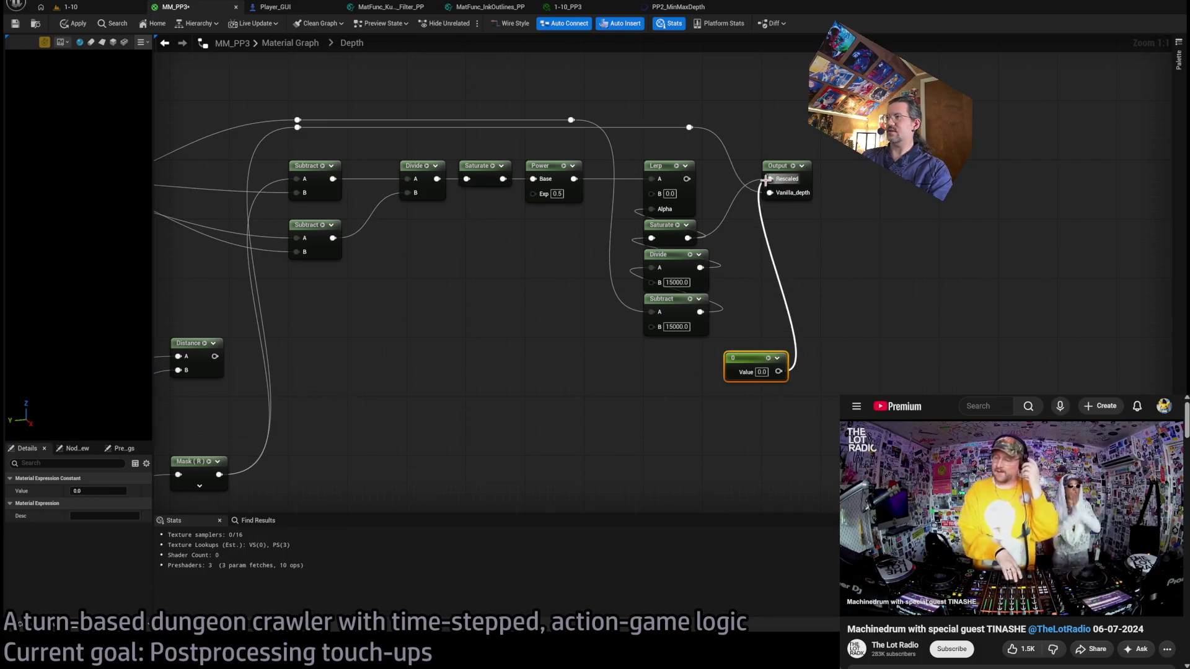
click(64, 25)
click(72, 7)
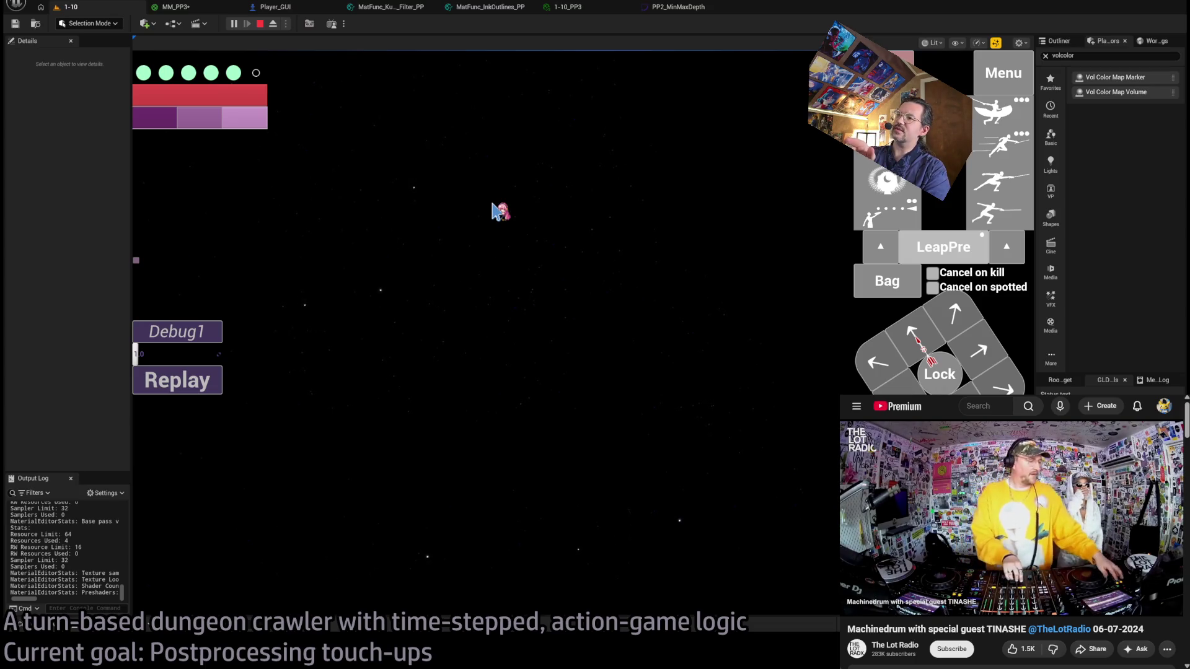
Wire Lerp into Rescaled and Saturate into Vanilla_depth, apply, and preview level 1-10.
click(174, 6)
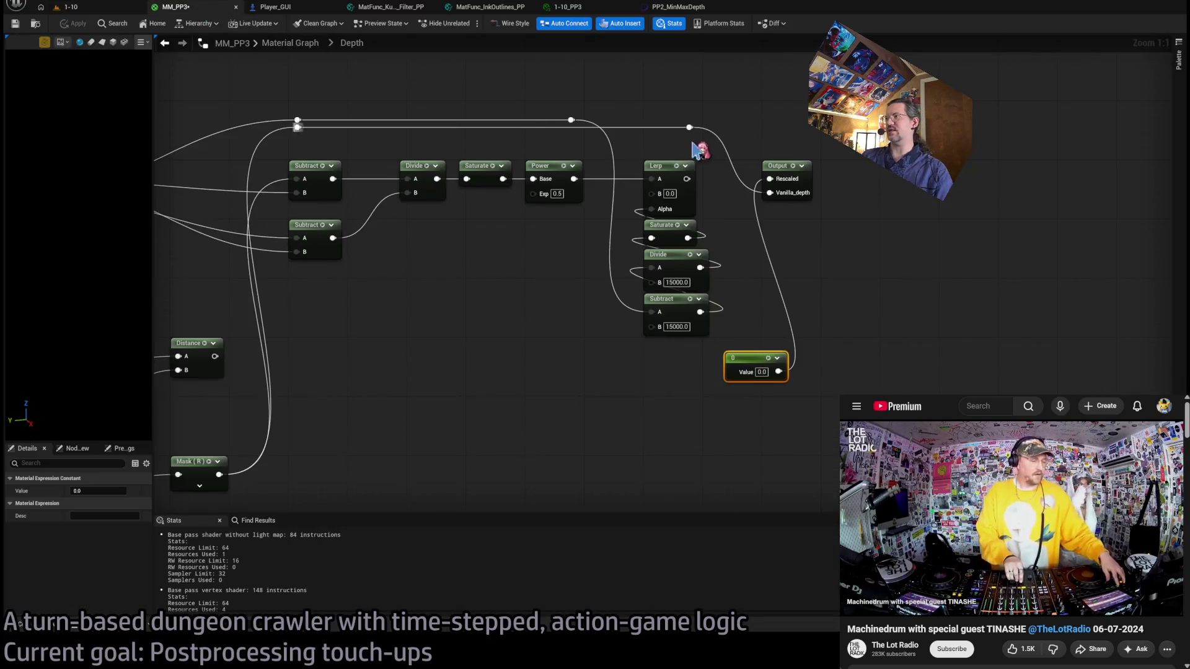
drag(686, 180, 769, 178)
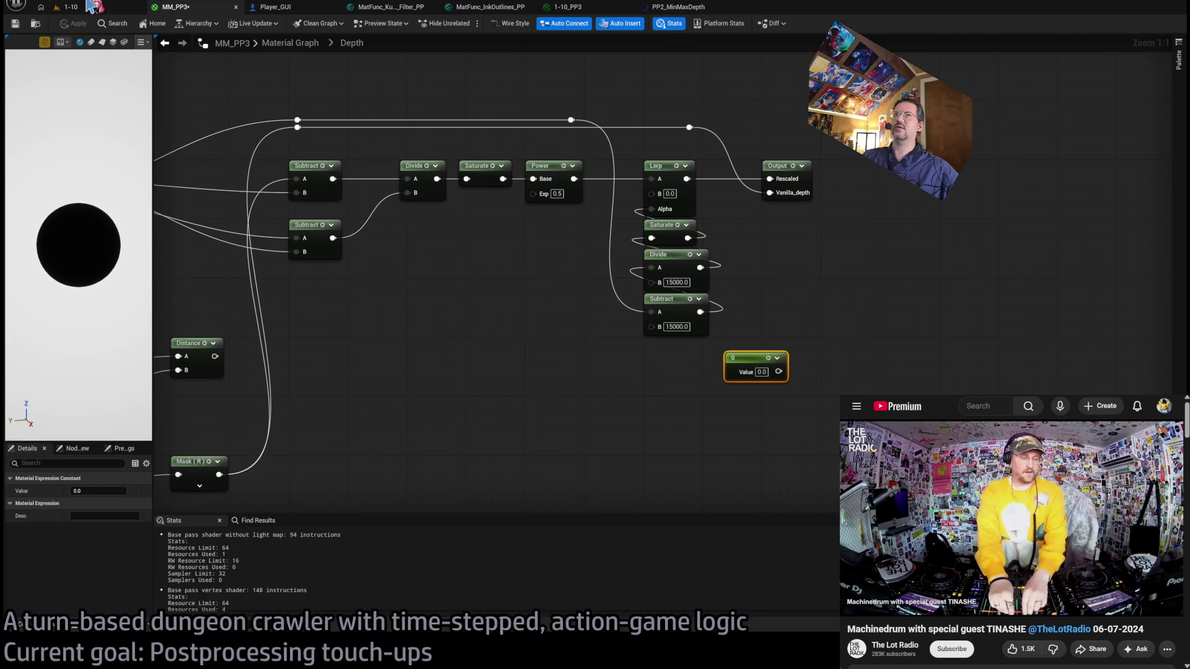
click(92, 7)
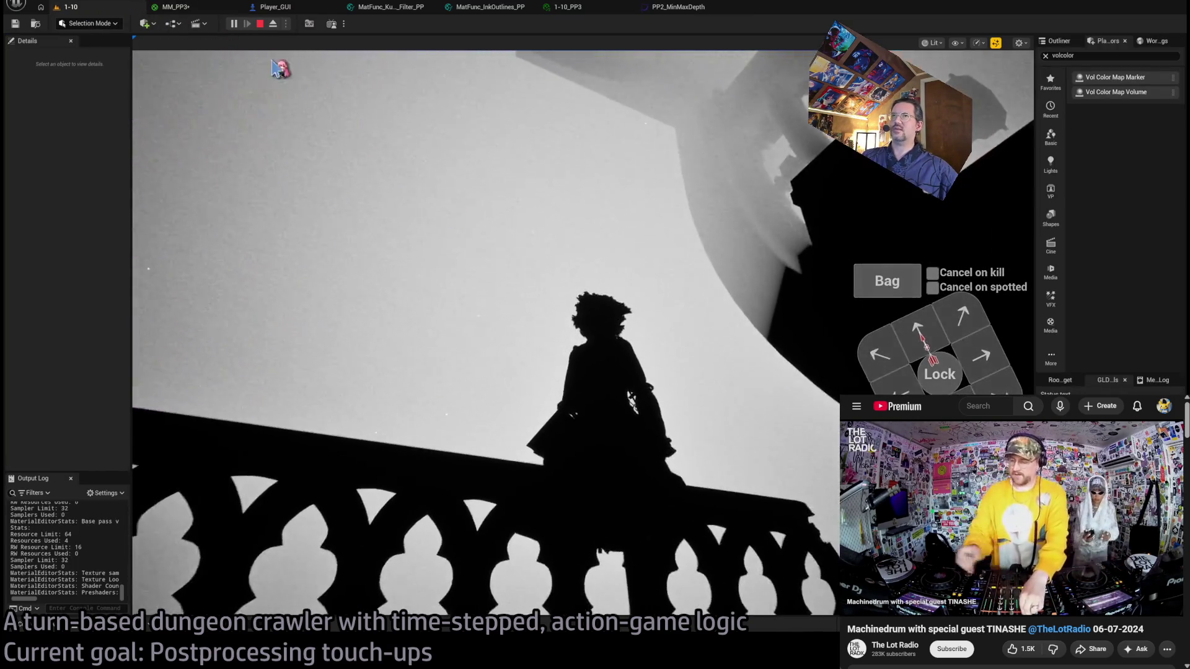
click(225, 8)
drag(688, 238, 770, 193)
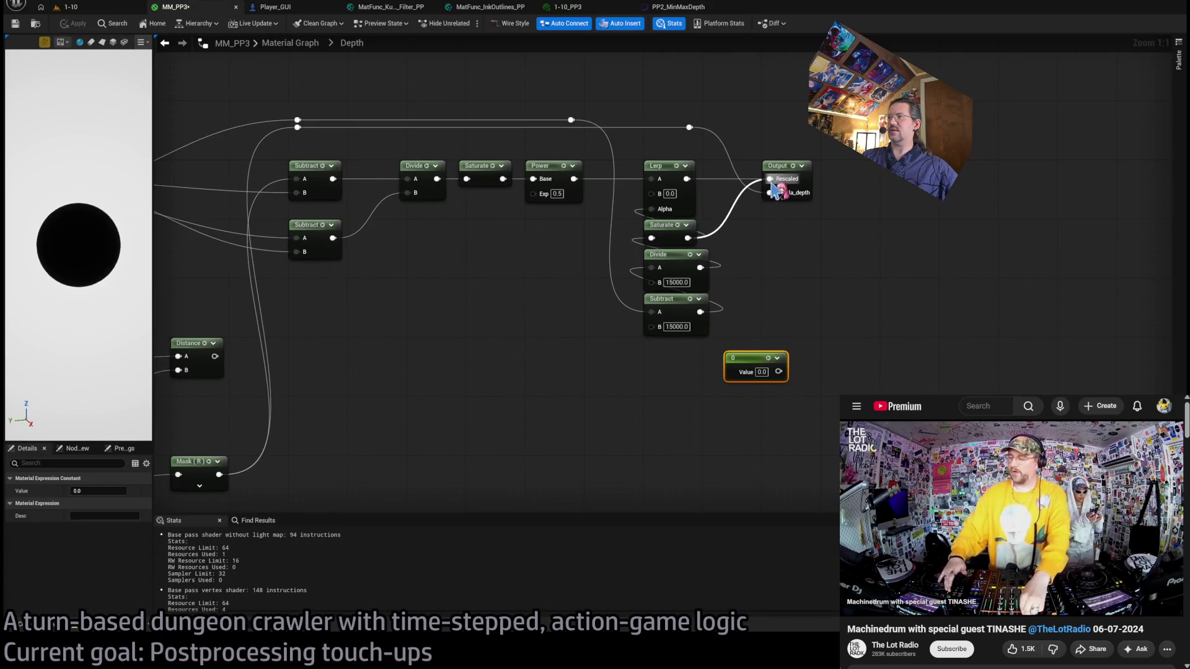
click(75, 23)
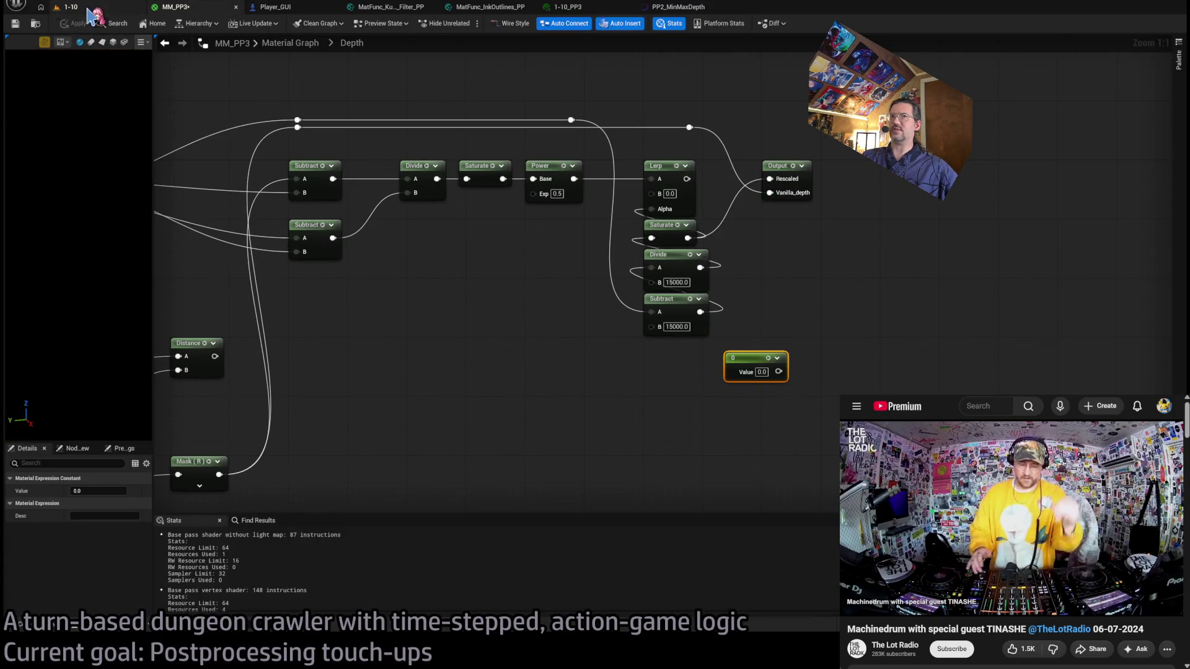
click(70, 6)
click(229, 9)
Edit the Subtract node's 15000 B value and test the visibility effect in-game.
drag(546, 269, 592, 261)
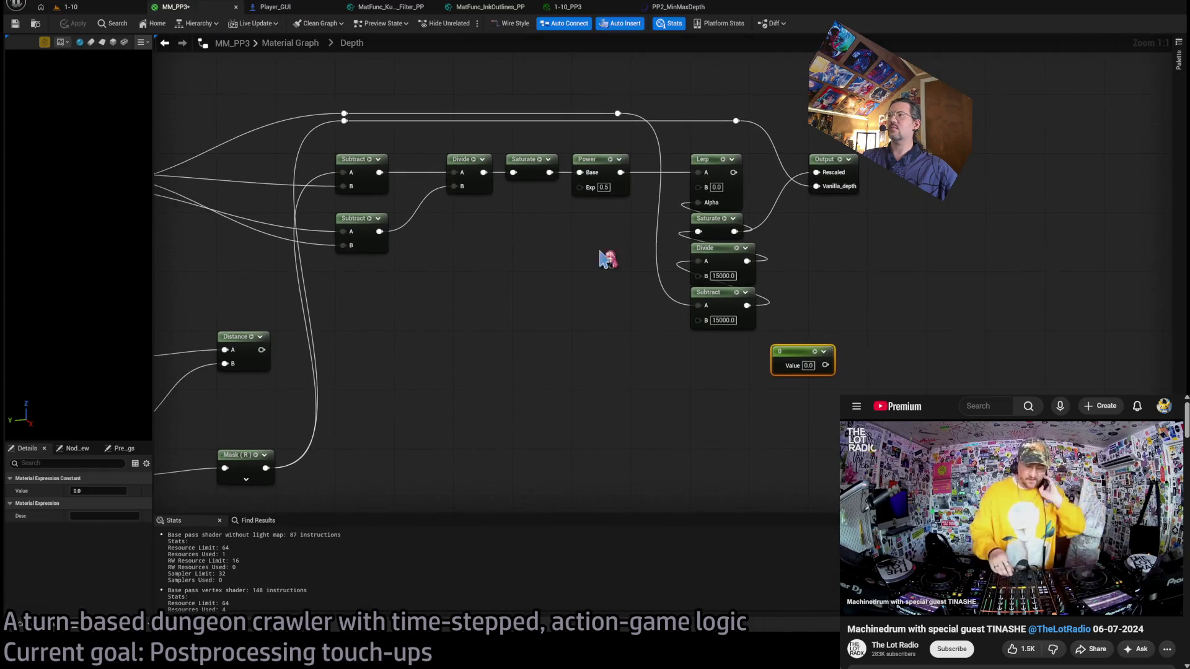
click(731, 321)
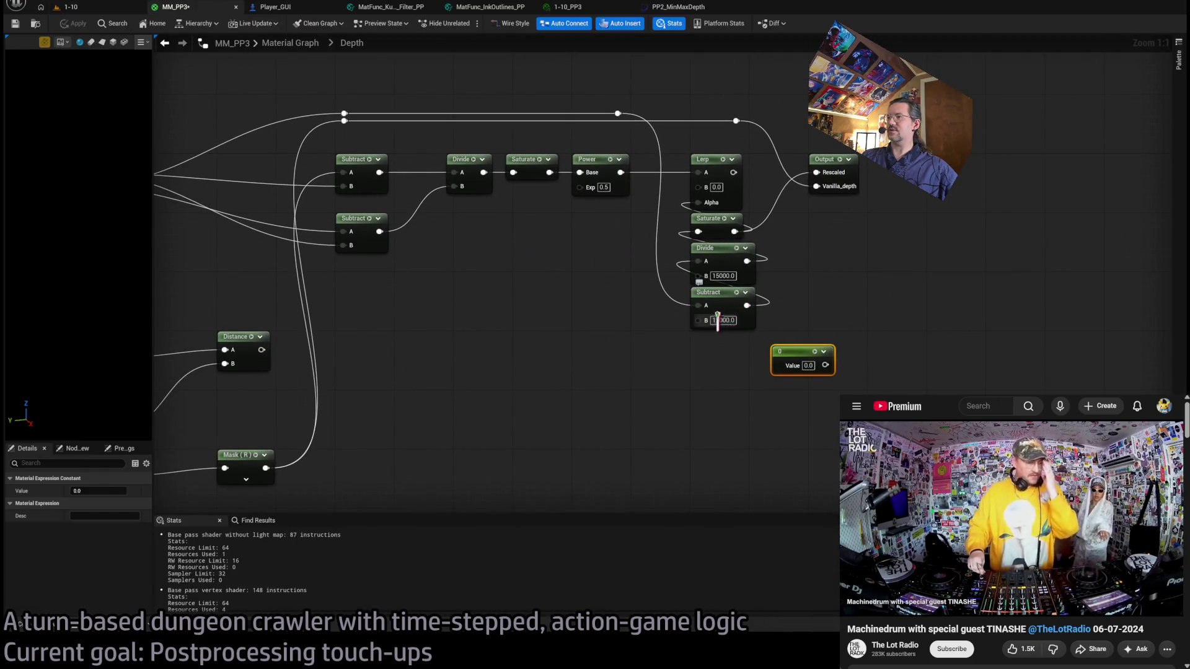
click(68, 8)
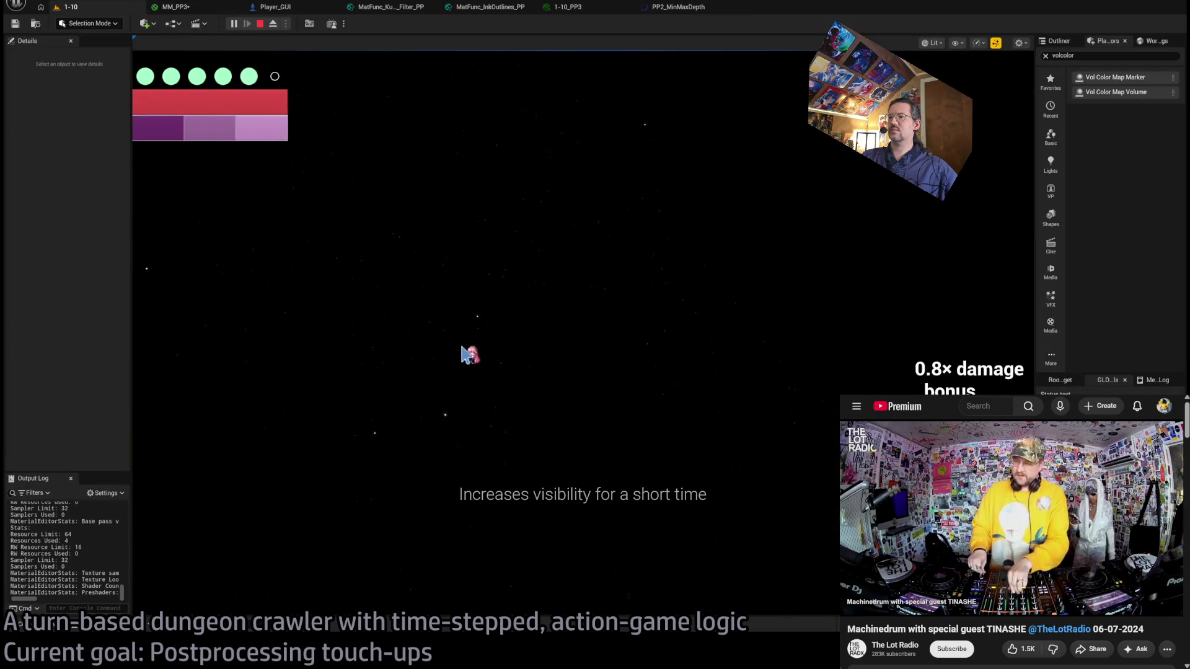
click(528, 309)
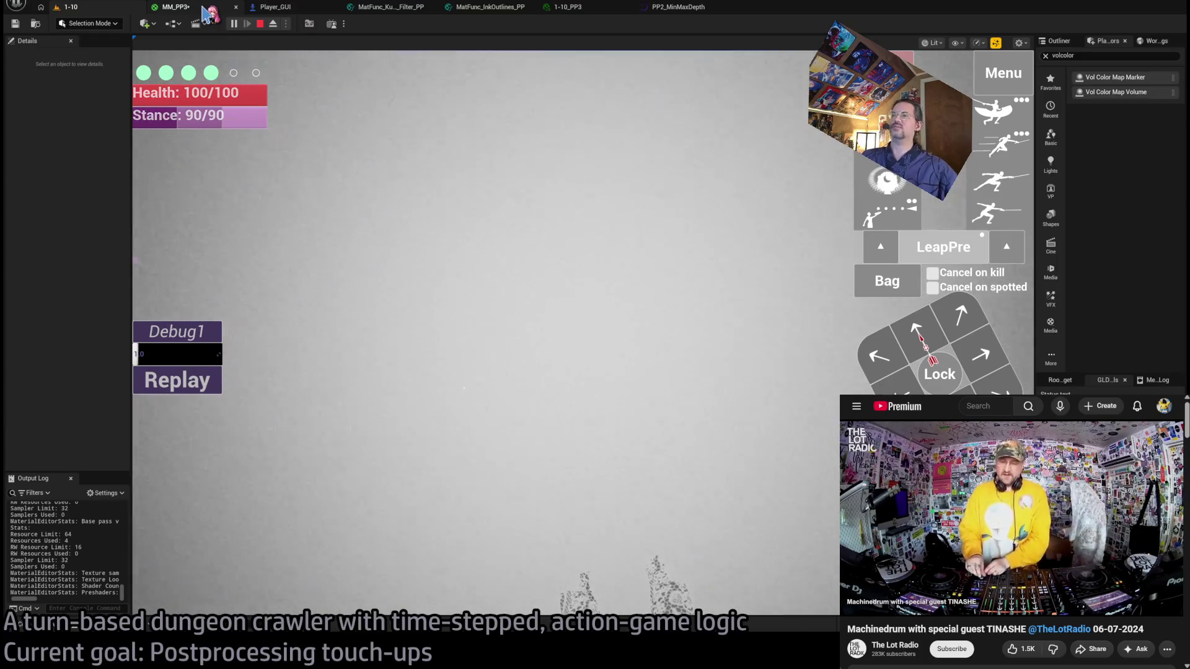
click(206, 12)
Wire Lerp into Vanilla_depth, recheck level 1-10, and return to the main MM_PP3 graph.
drag(733, 172, 817, 186)
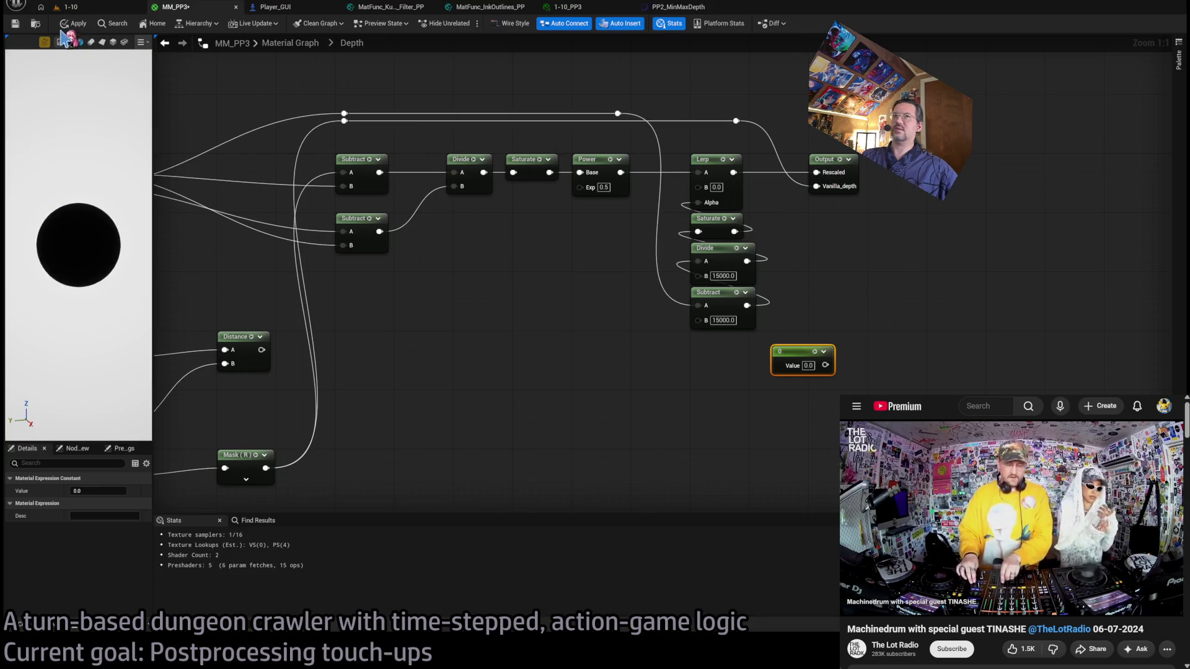
click(95, 9)
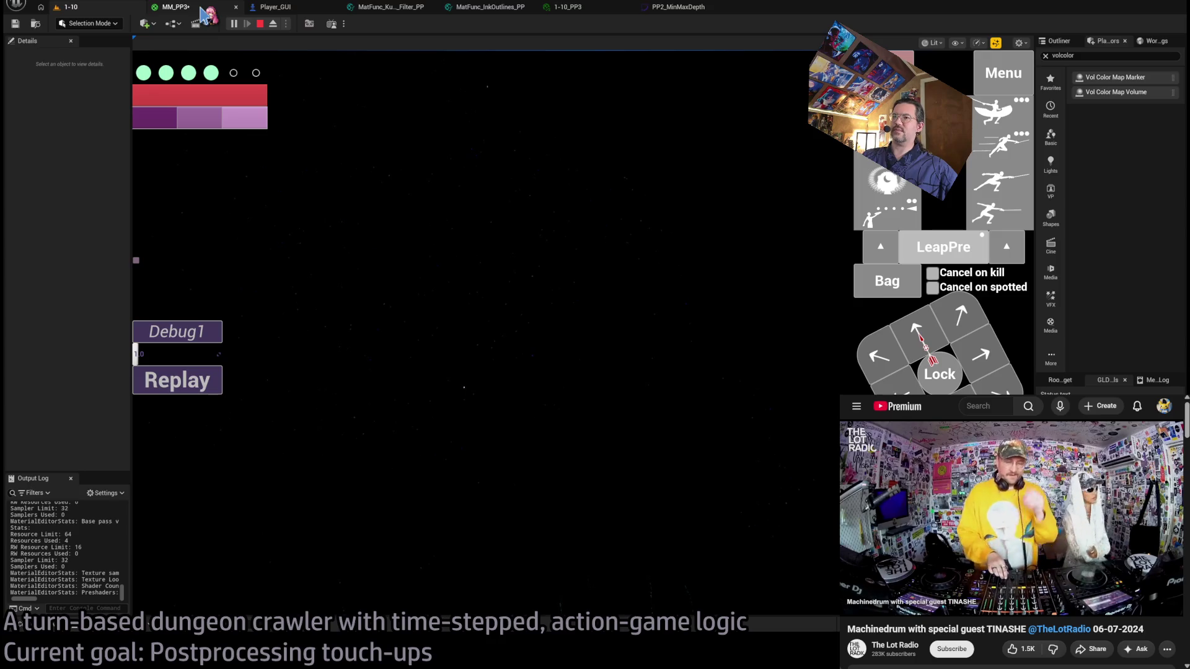
click(204, 11)
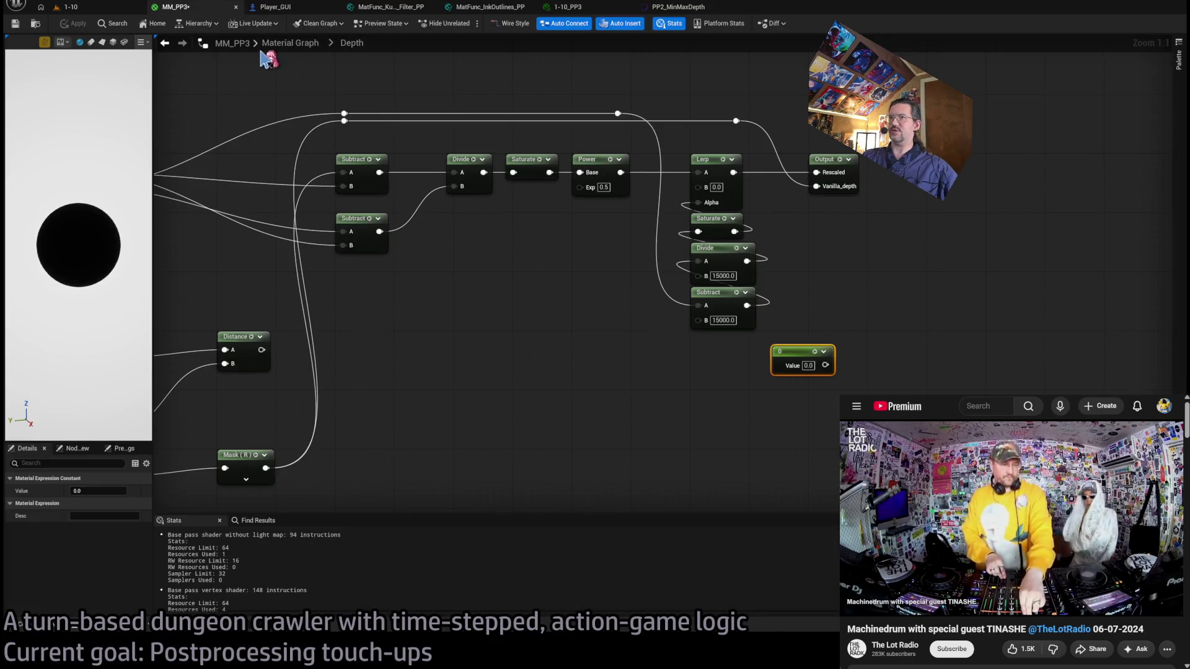
click(69, 8)
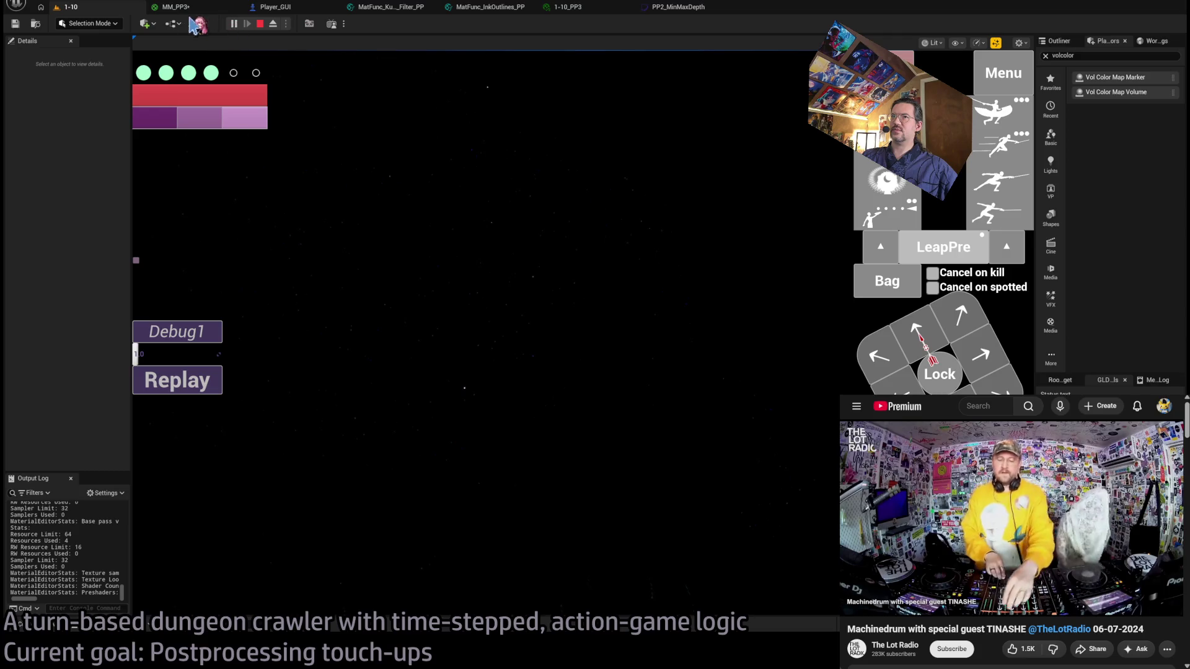
click(204, 8)
click(298, 43)
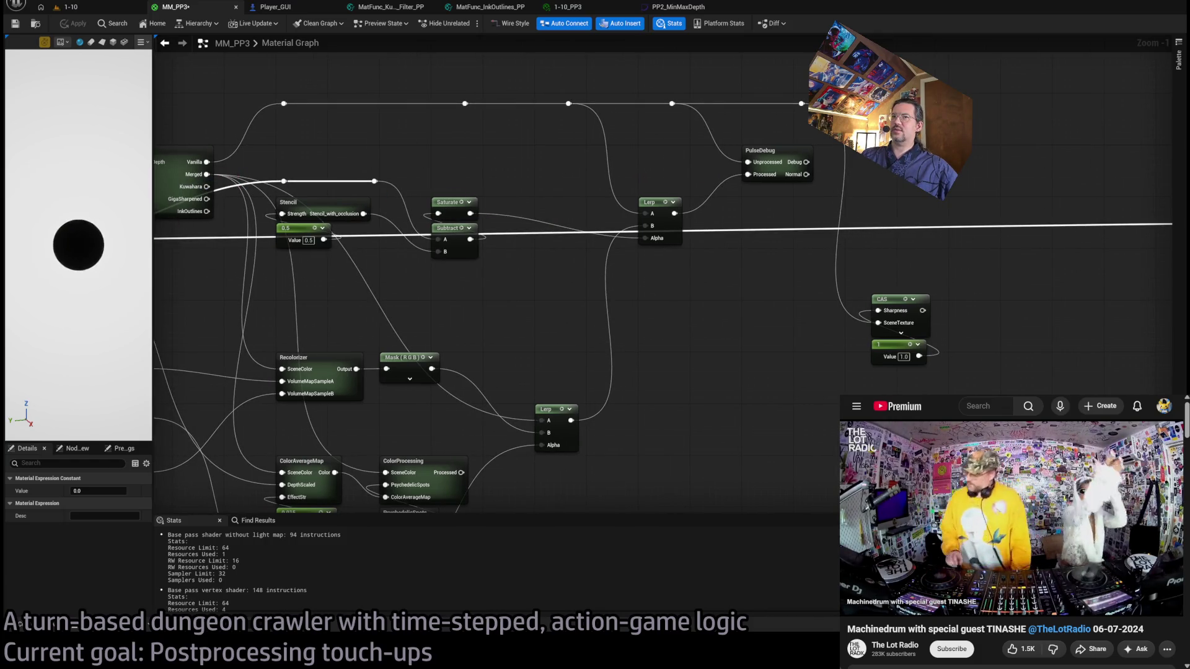
Connect the Merged output to MM_PP3's Emissive Color and view level 1-10.
mouse_move(210, 175)
mouse_down()
mouse_move(824, 183)
mouse_move(1047, 228)
mouse_move(1039, 224)
mouse_up()
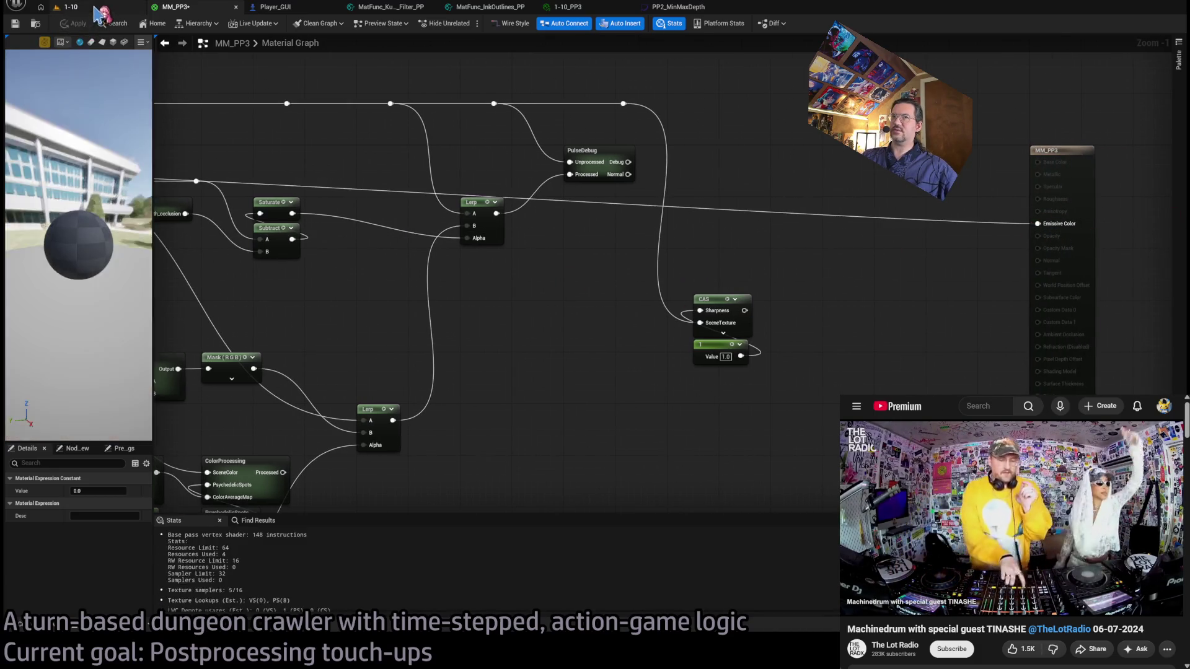
click(68, 7)
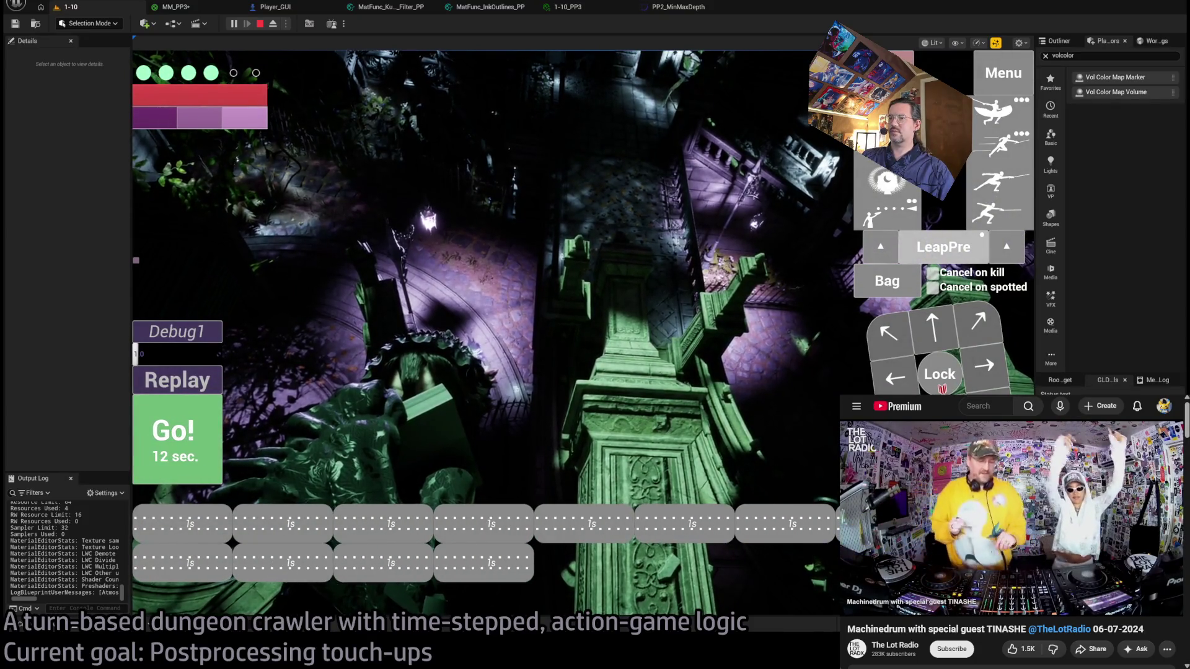
Play four turns in level 1-10 using Go! and Replay, then zoom out the MM_PP3 graph.
click(190, 447)
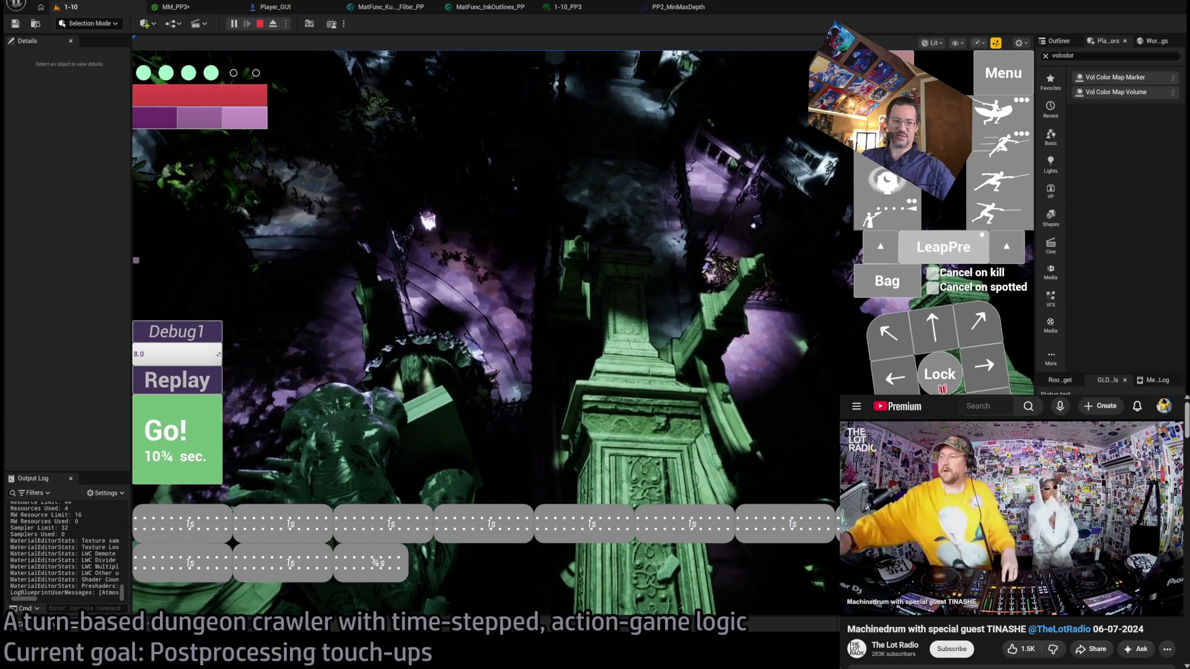
click(212, 430)
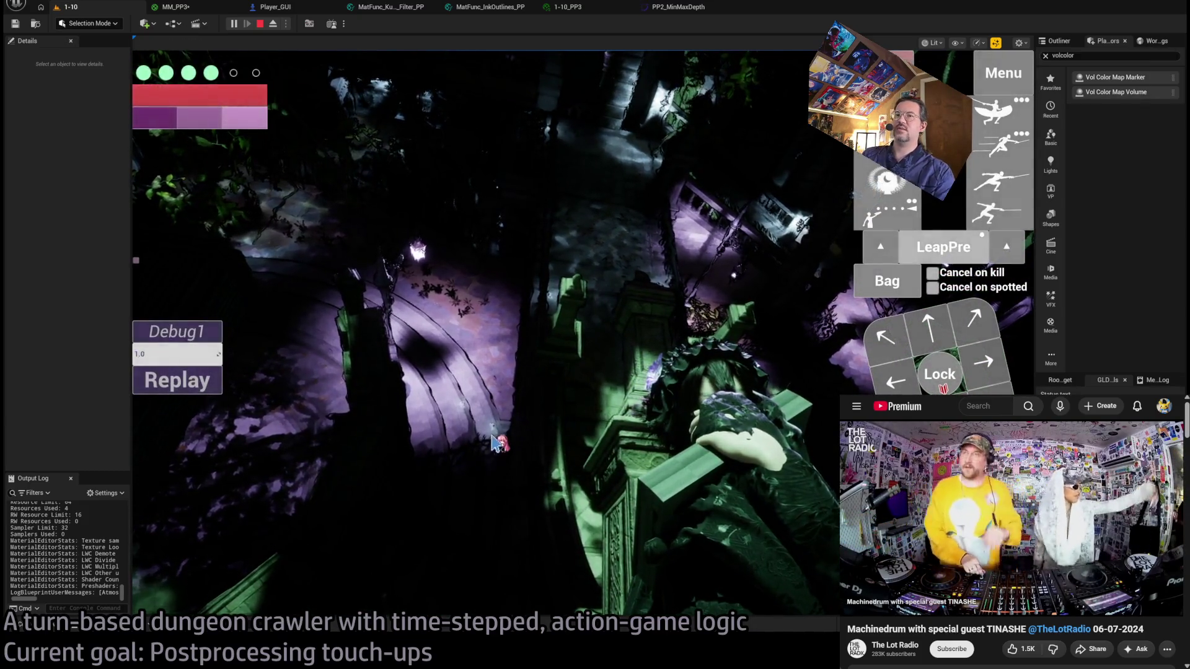
click(202, 390)
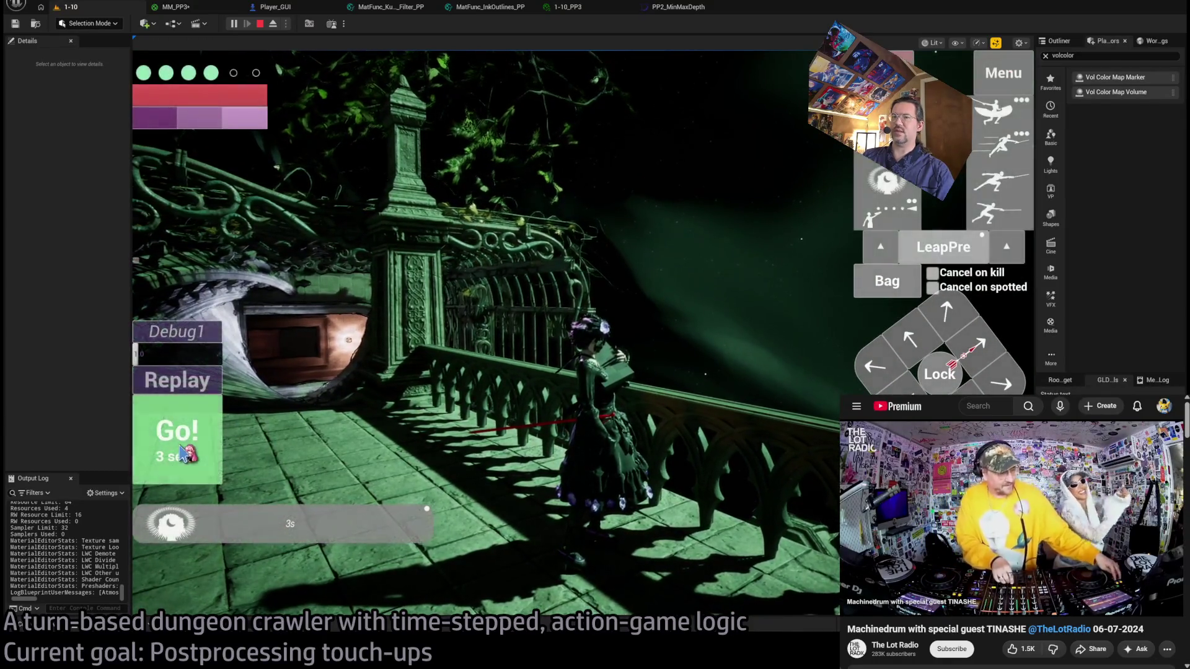
click(183, 451)
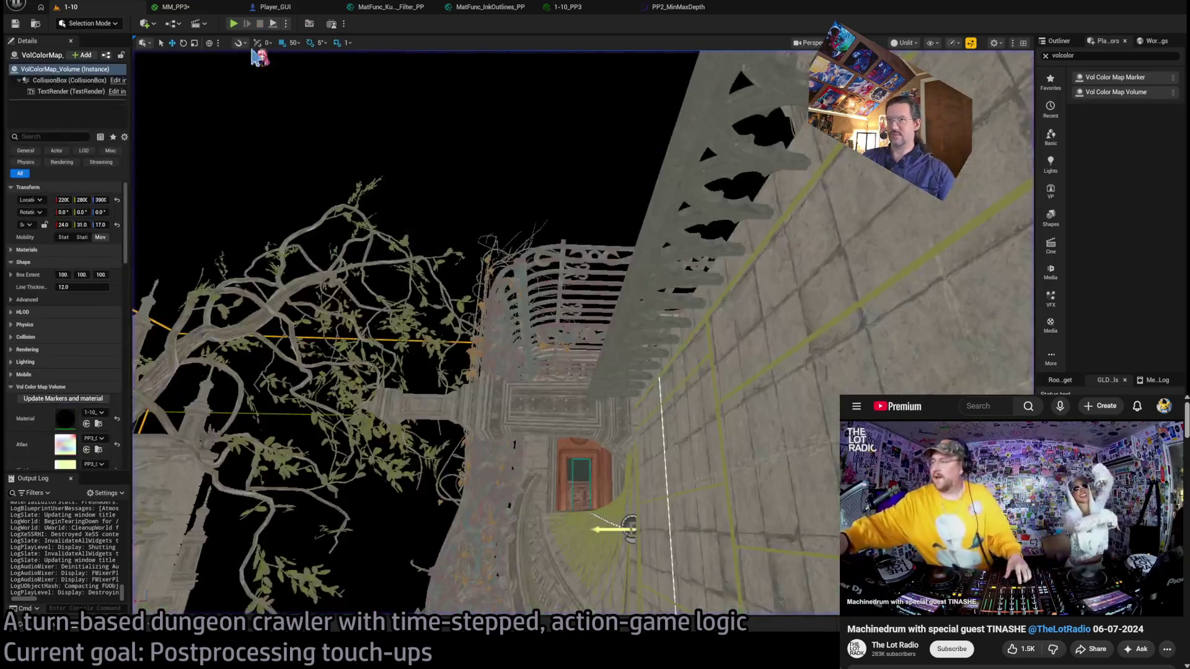
click(187, 8)
scroll(711, 192, down, 2)
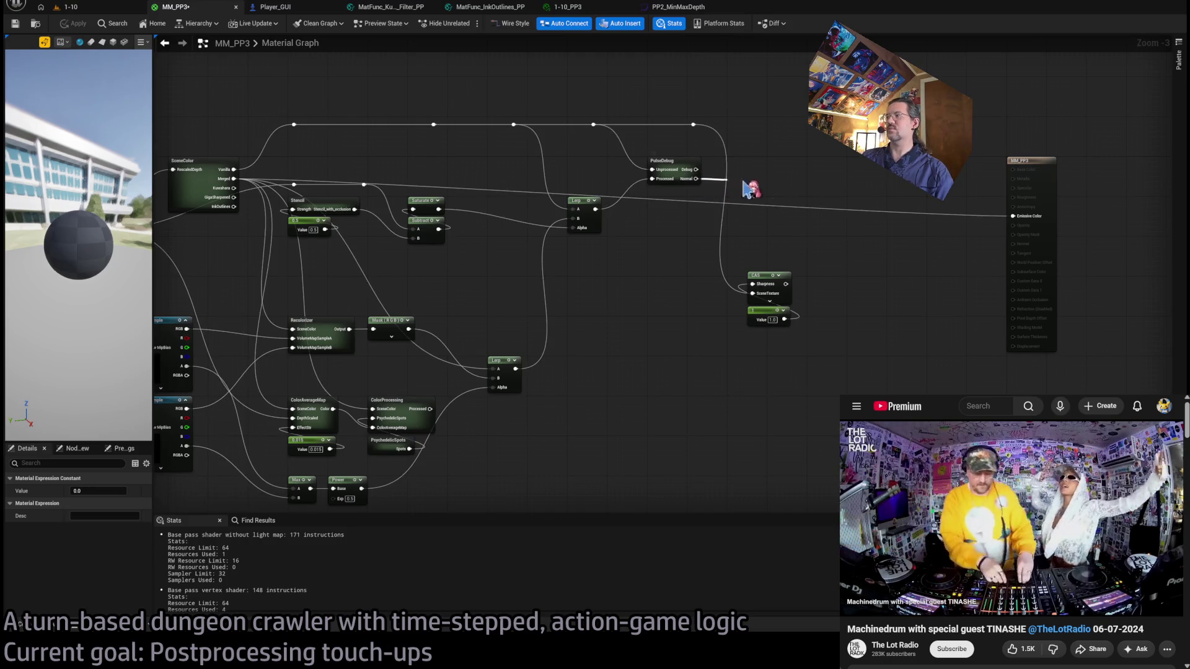
Restart level 1-10 with Alt+P, take a LeapPre leap and two more turns.
click(77, 7)
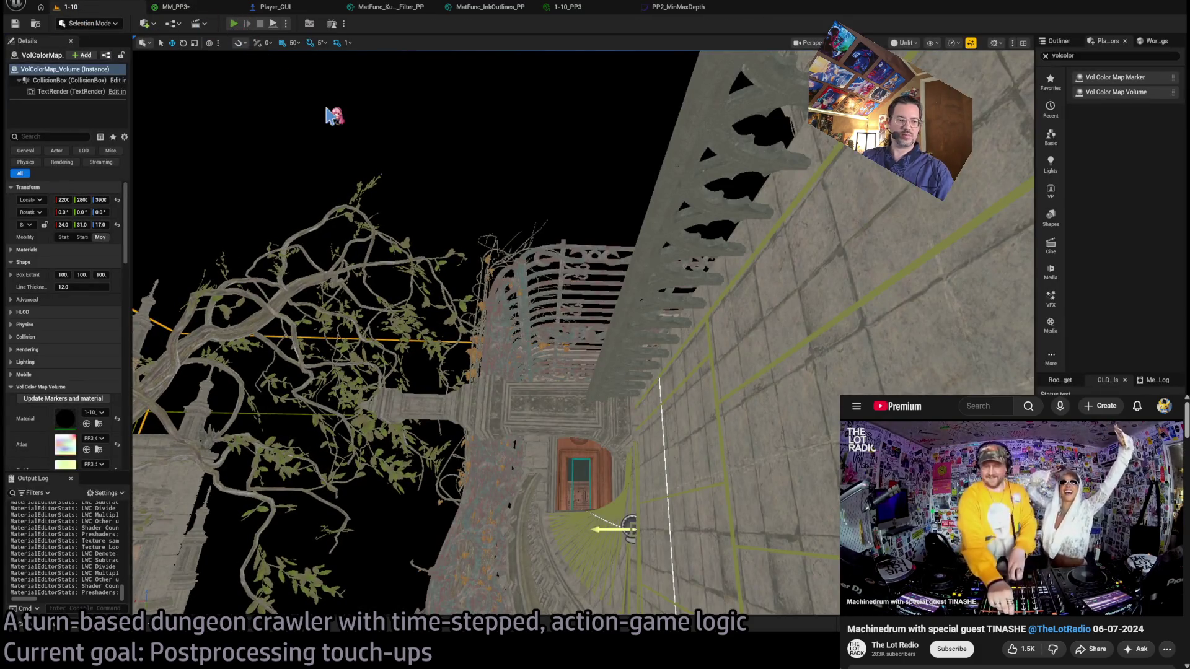
key(alt+p)
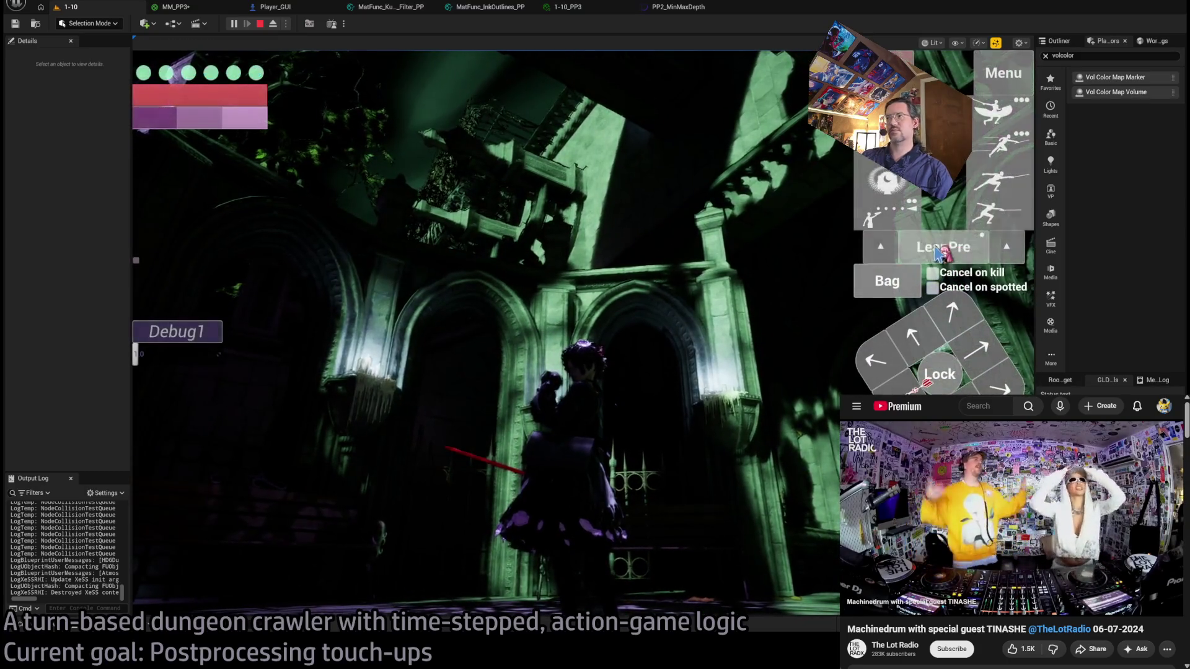
click(627, 166)
click(215, 437)
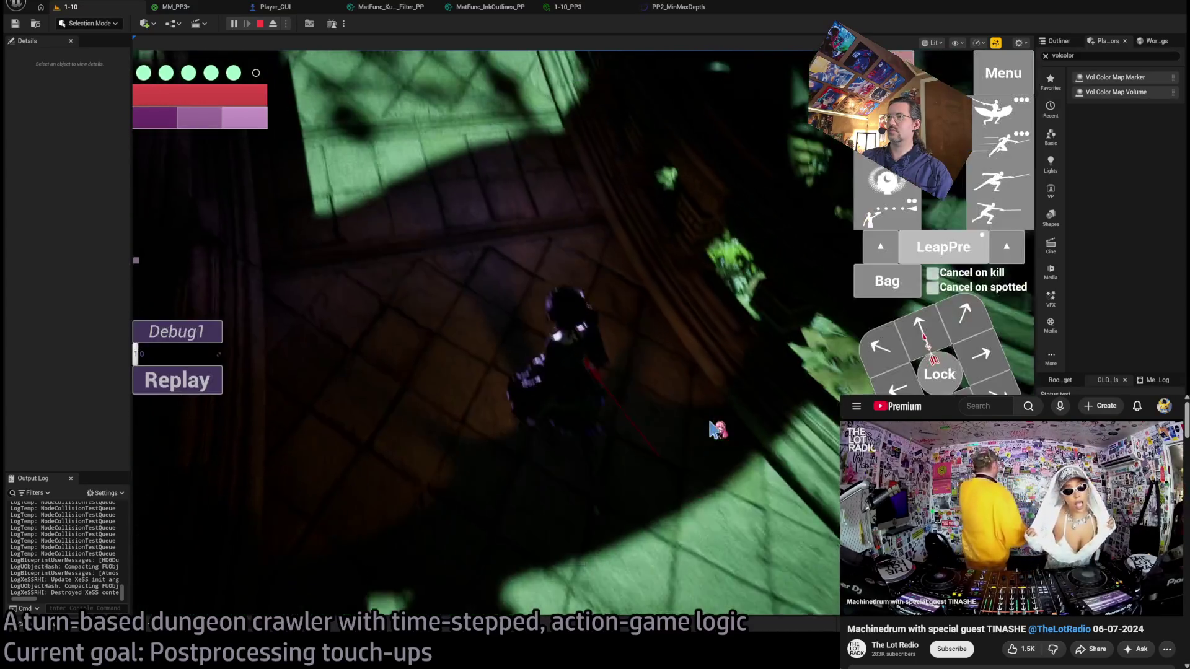
click(637, 332)
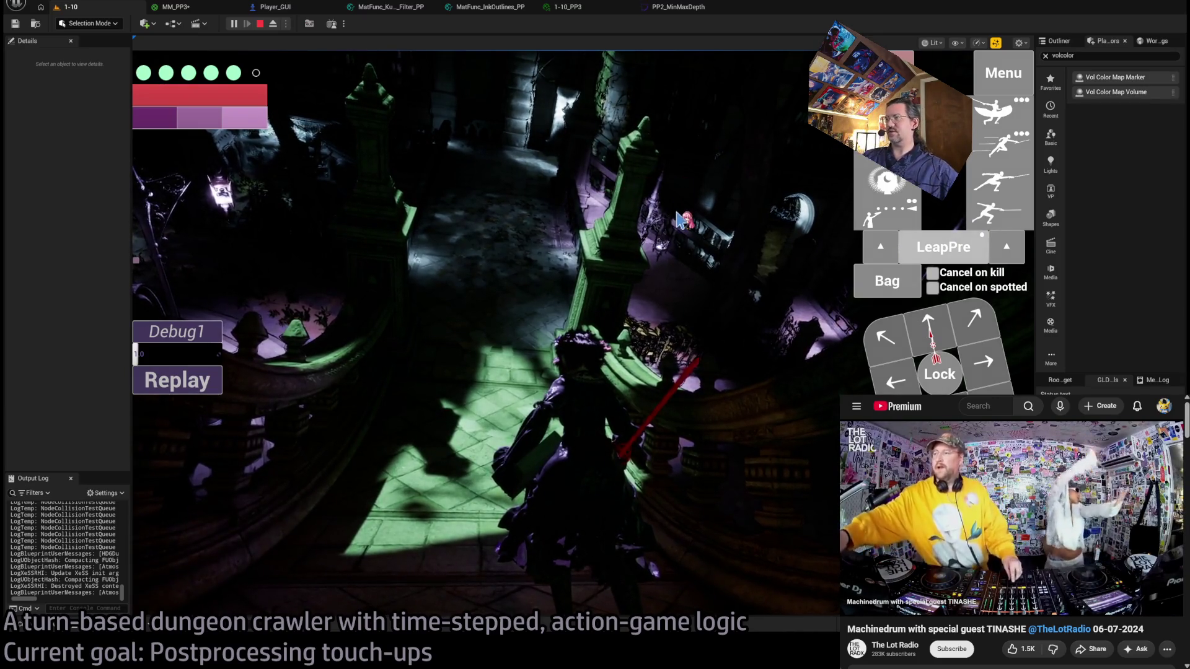
click(762, 327)
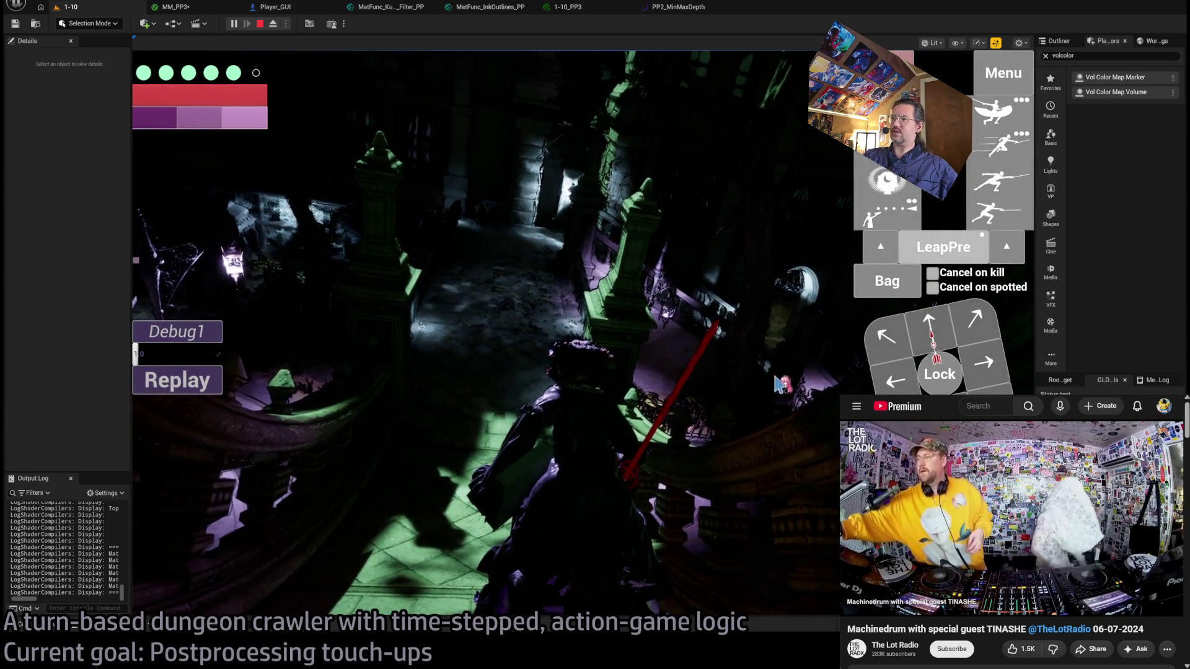
click(175, 7)
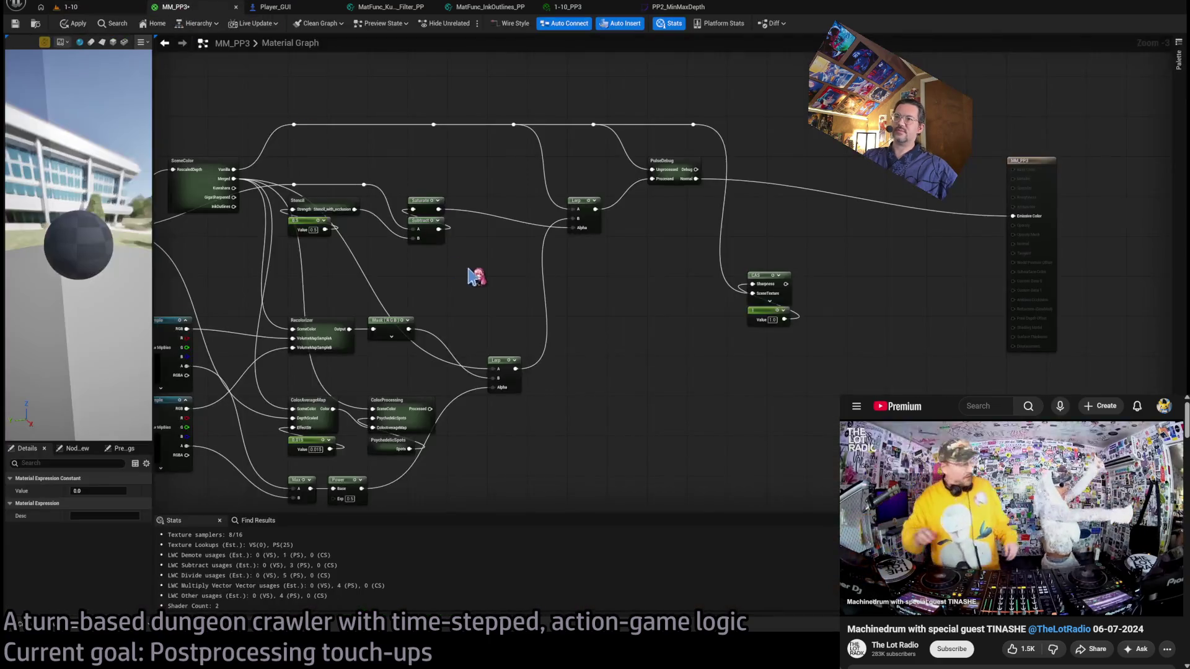
Wire Mask (RGB) into Lerp B and Emissive Color, and view the result in level 1-10.
scroll(611, 295, up, 2)
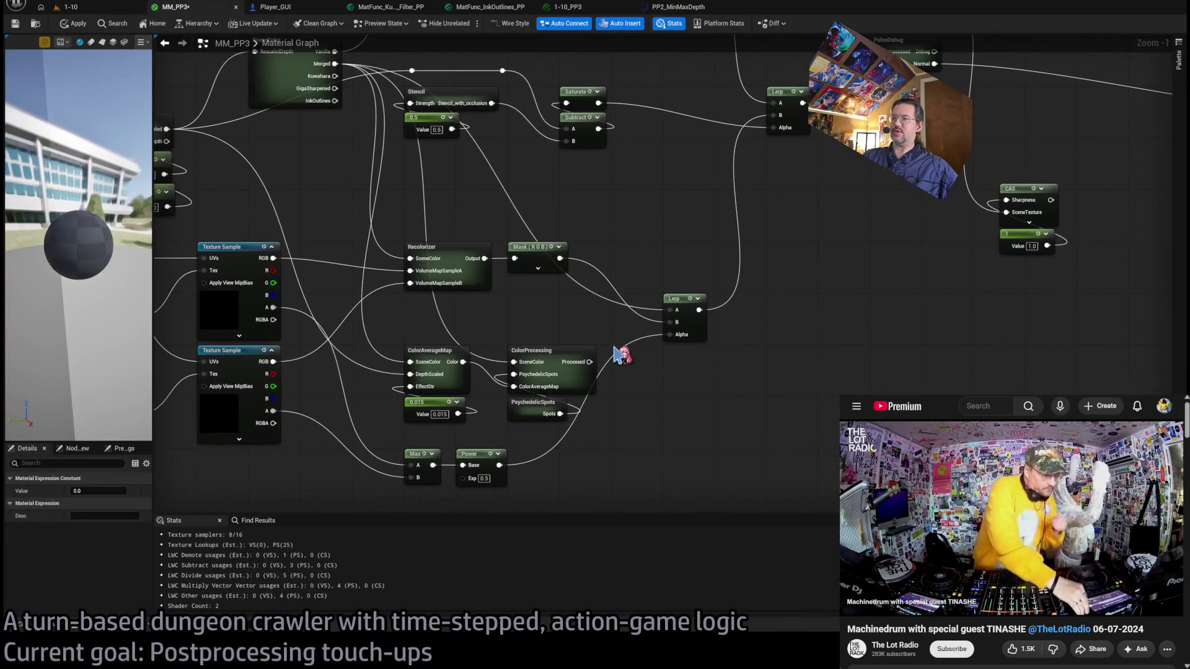
drag(652, 329, 659, 331)
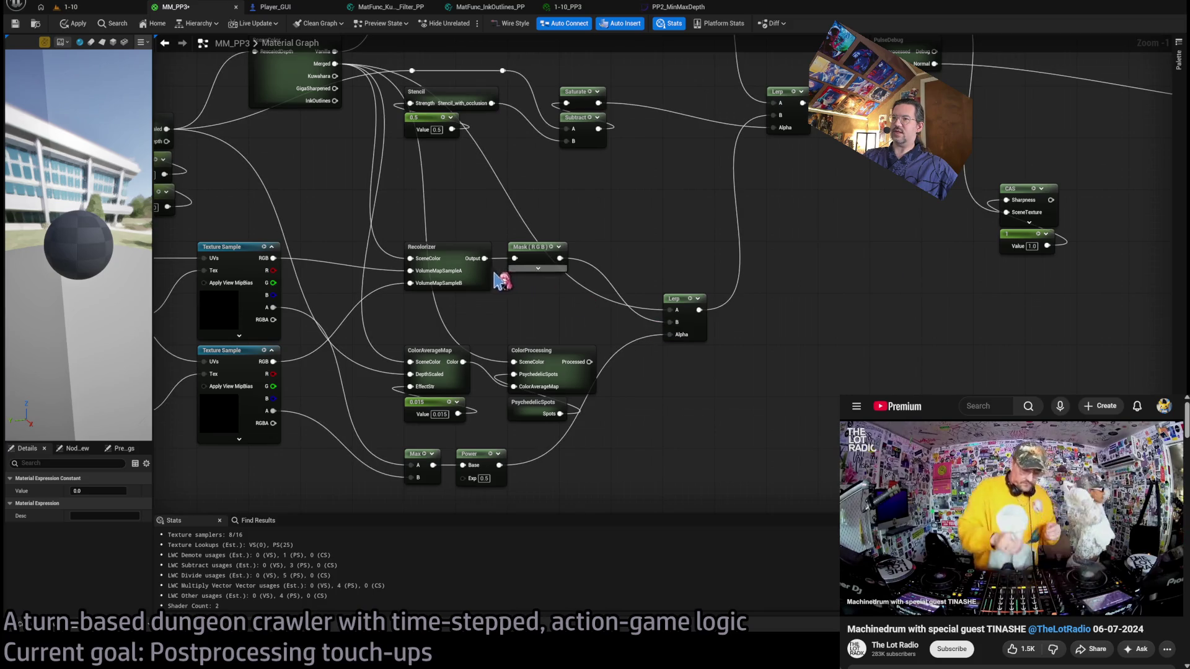
scroll(632, 345, down, 3)
scroll(644, 298, up, 2)
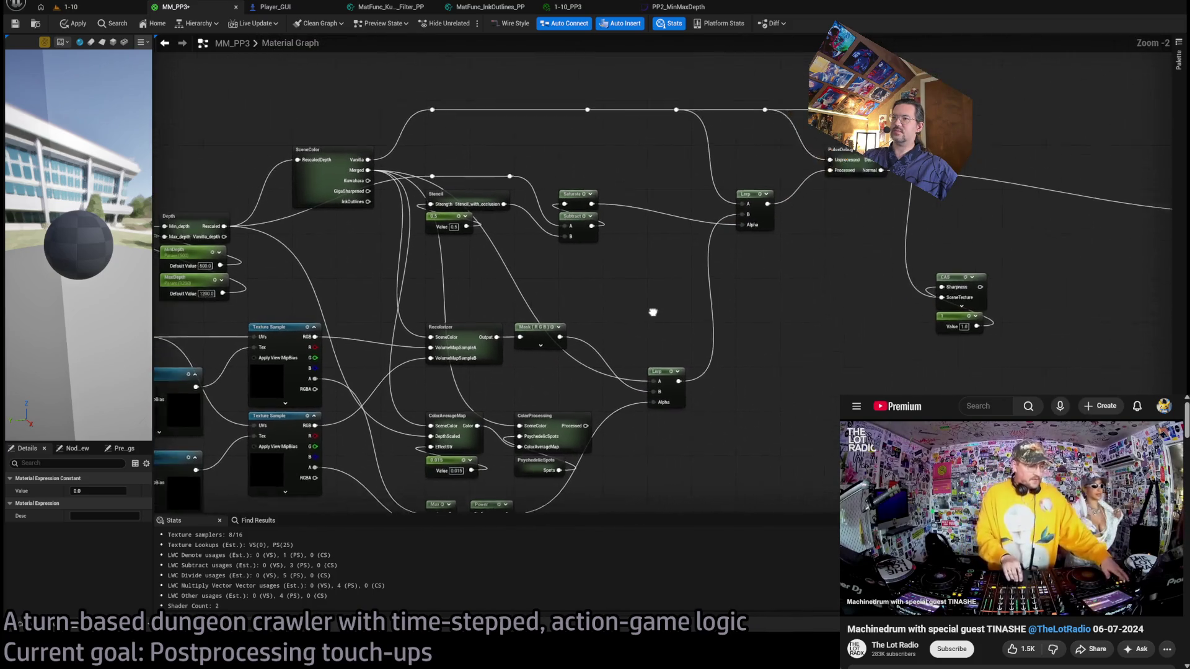
drag(429, 367, 1115, 246)
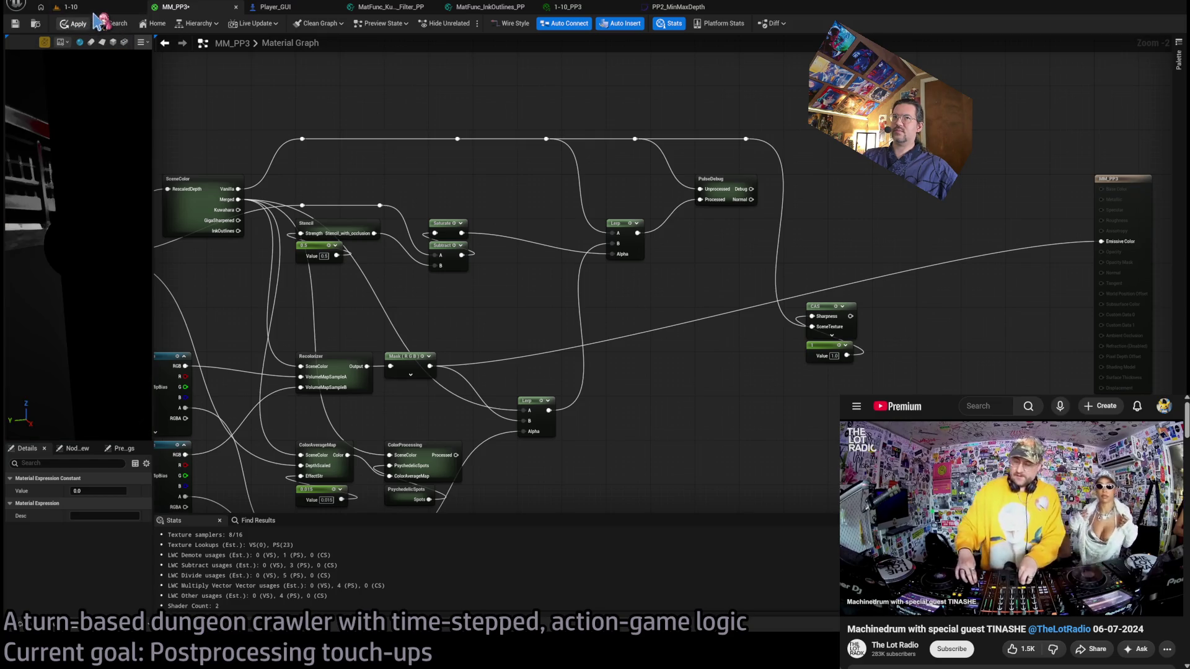
click(99, 9)
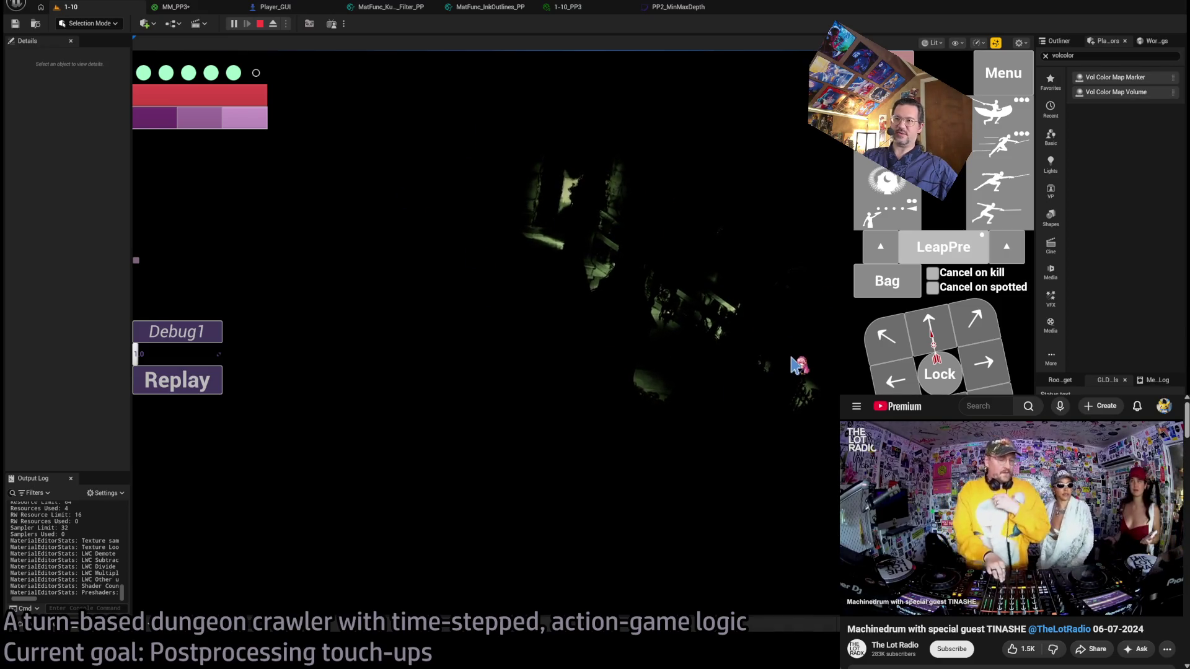
click(221, 8)
Feed the Power node's depth falloff into Emissive Color and check it in-game.
mouse_move(598, 425)
mouse_down()
mouse_move(696, 363)
mouse_move(649, 367)
mouse_up()
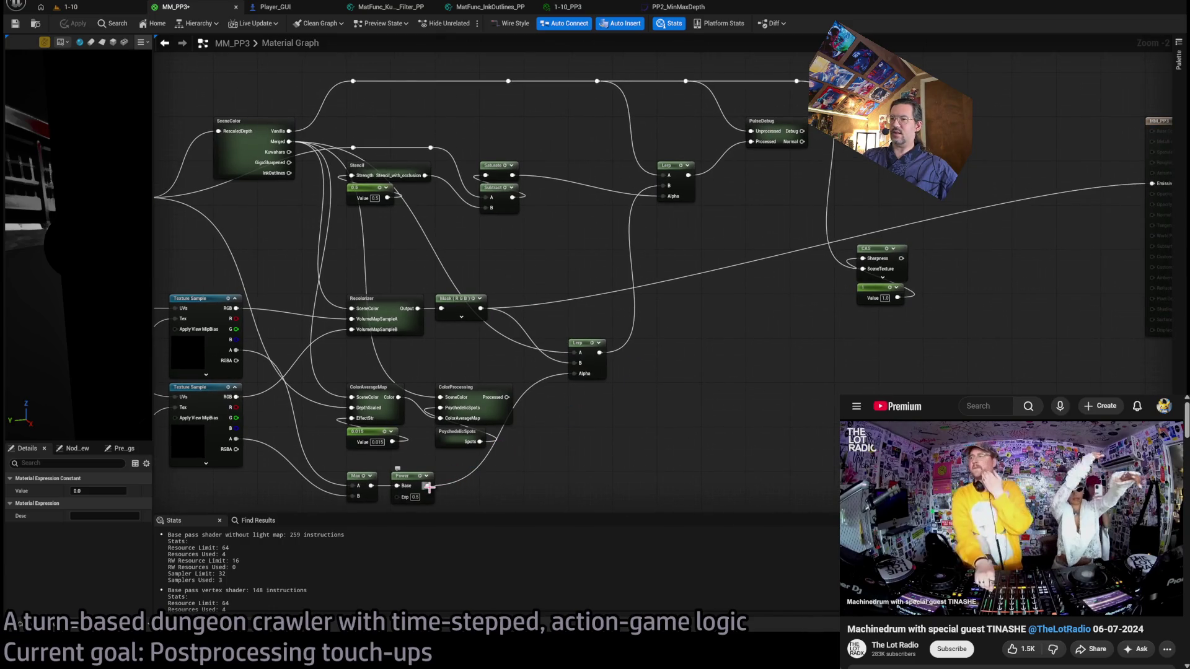
mouse_move(612, 425)
mouse_down()
mouse_move(1054, 198)
mouse_move(1152, 183)
mouse_up()
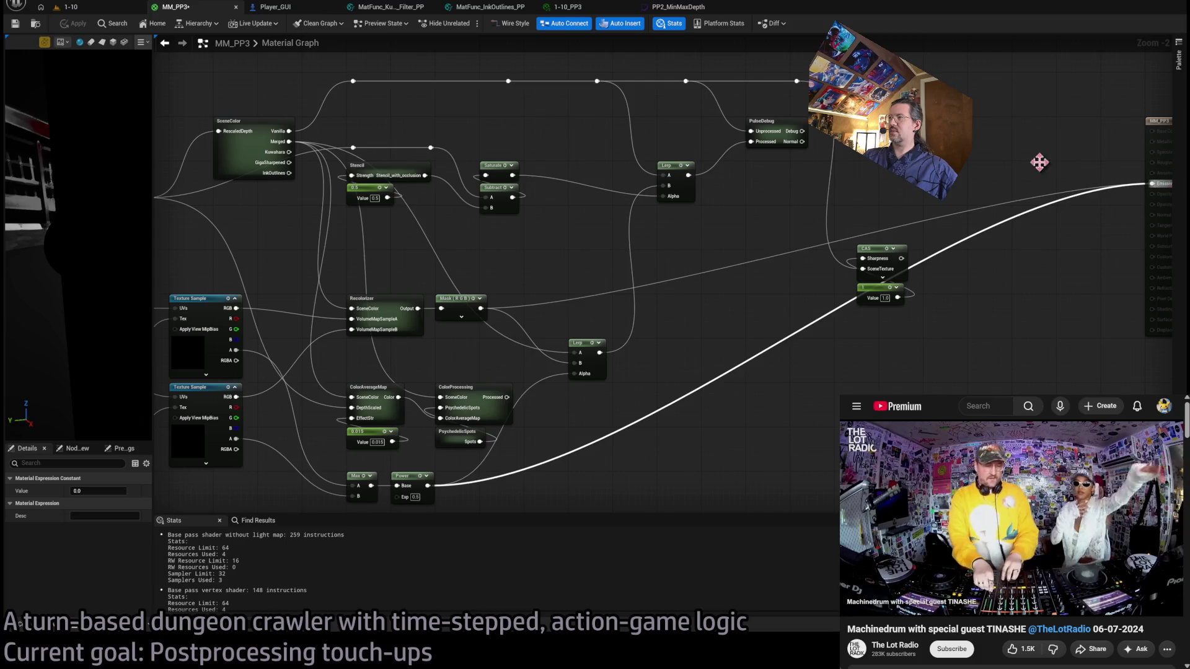
click(112, 10)
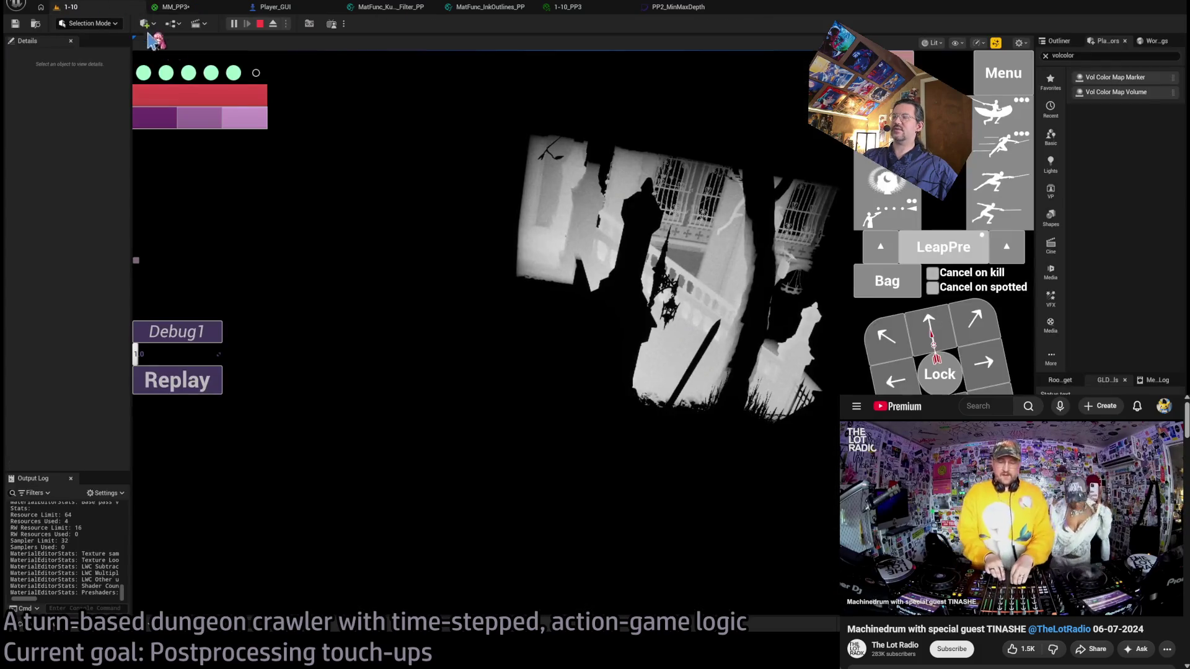
Look around level 1-10's grayscale depth-graded view, then go back to the MM_PP3 graph.
click(773, 291)
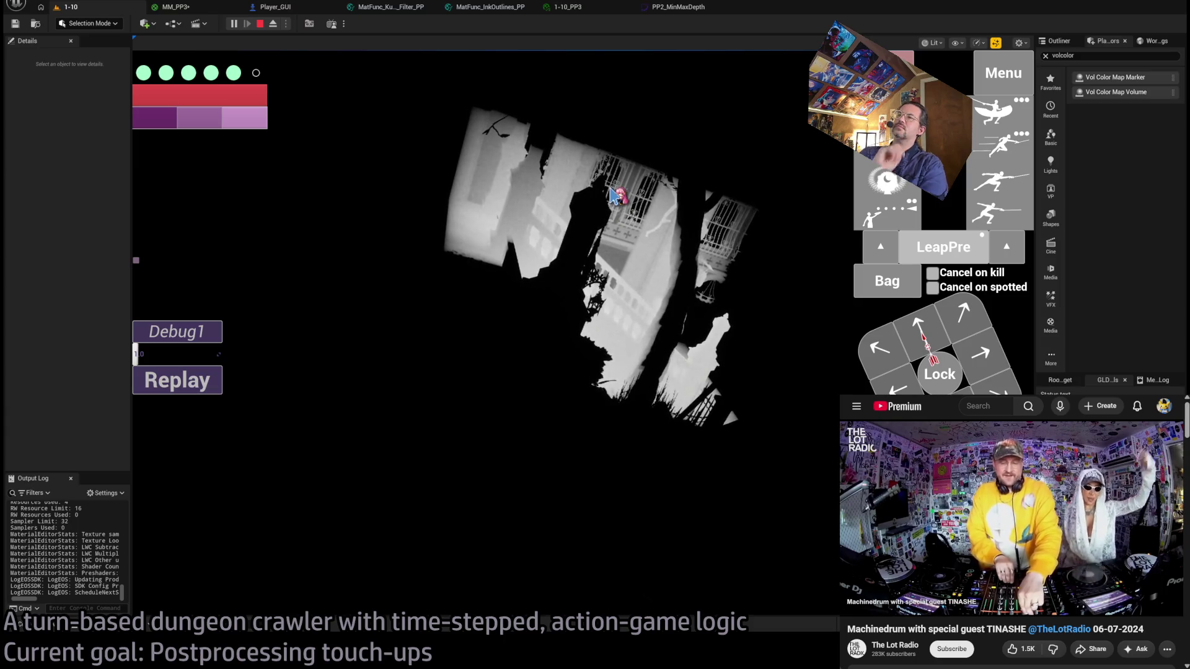
click(177, 7)
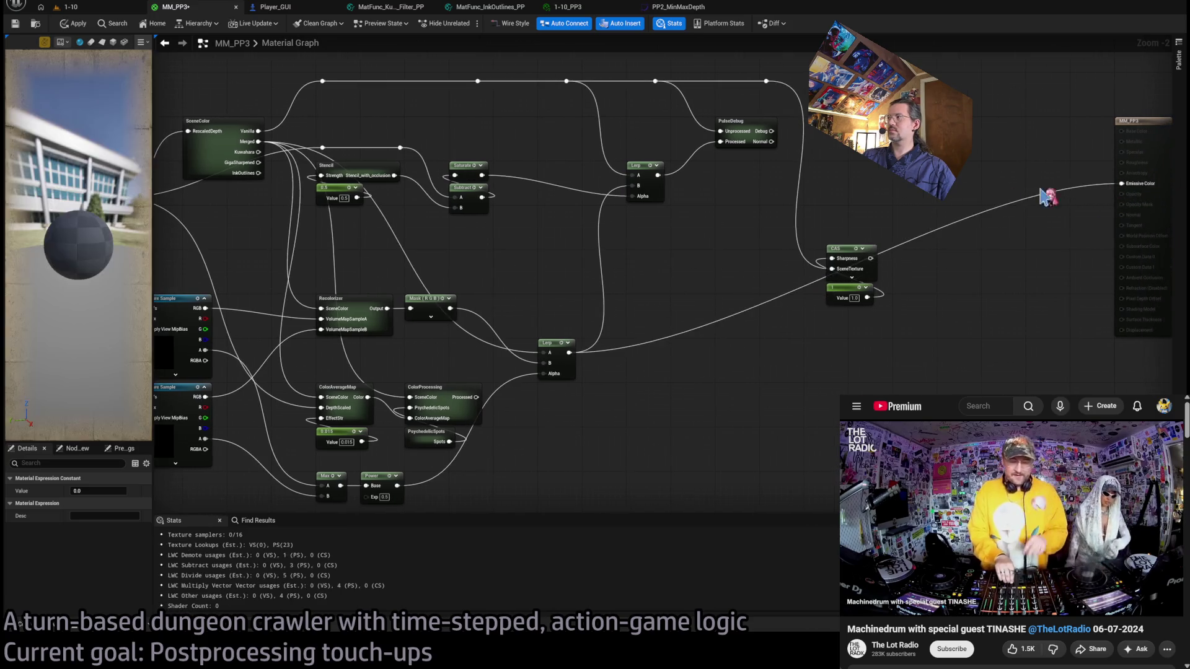
Look around level 1-10 with the green-and-purple tint, then stop the play session.
click(68, 7)
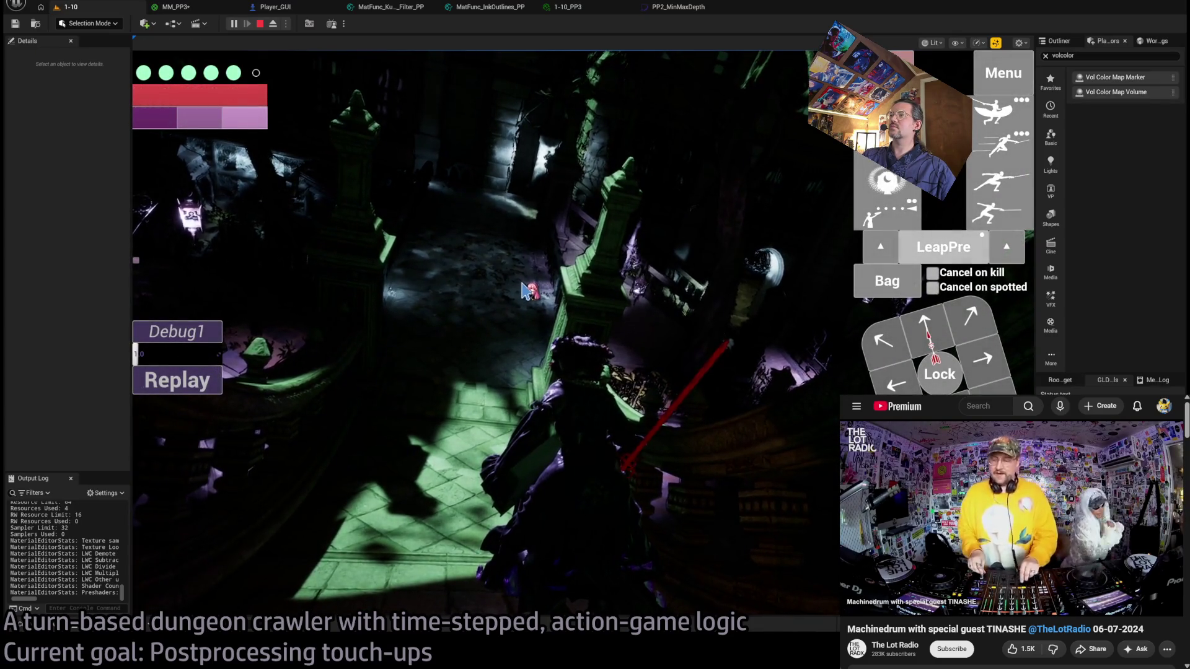
click(389, 130)
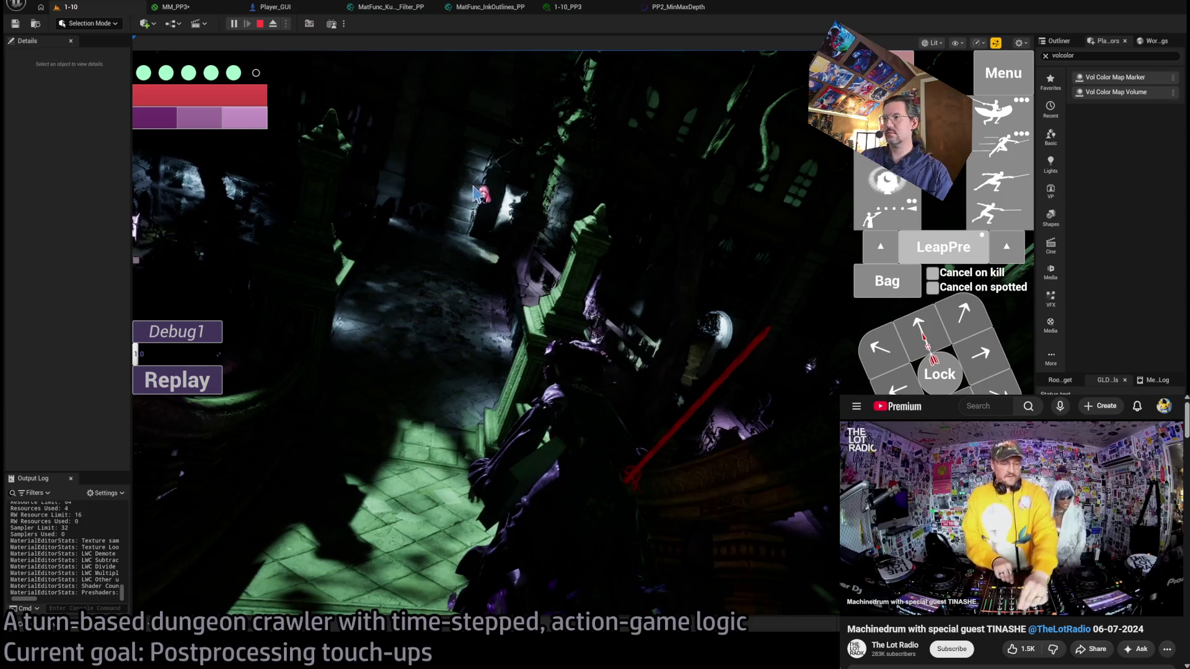
click(260, 25)
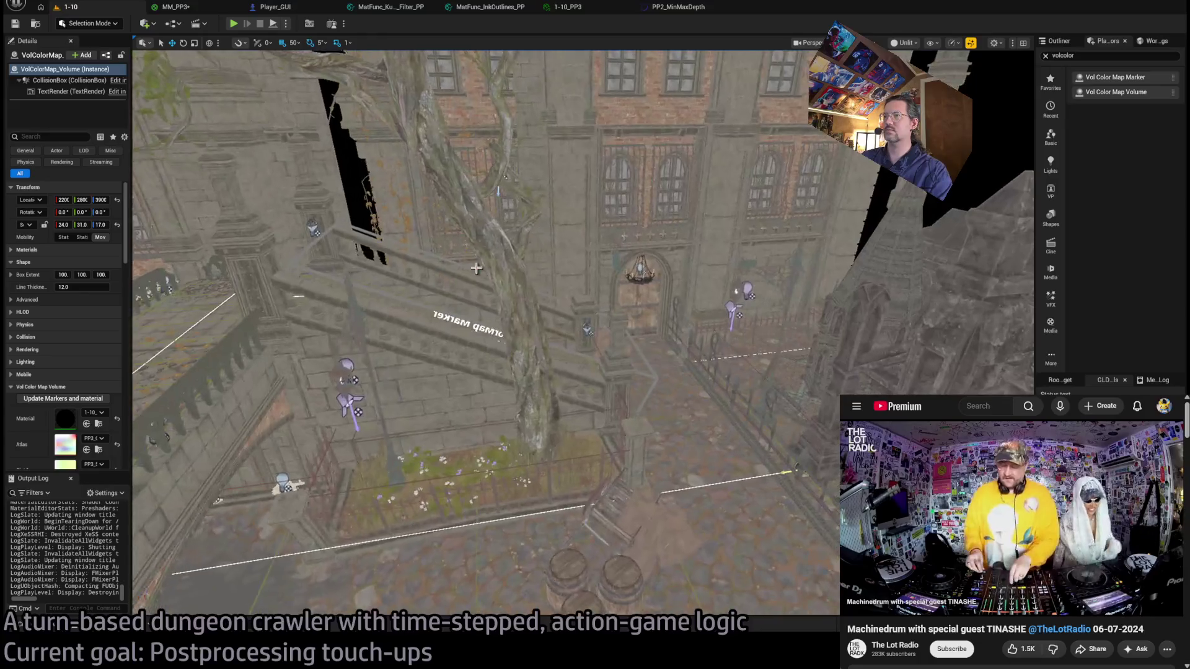
Set the VolColorMapMarker's Rotation X to 0 and its Scale Z to 4.
click(444, 314)
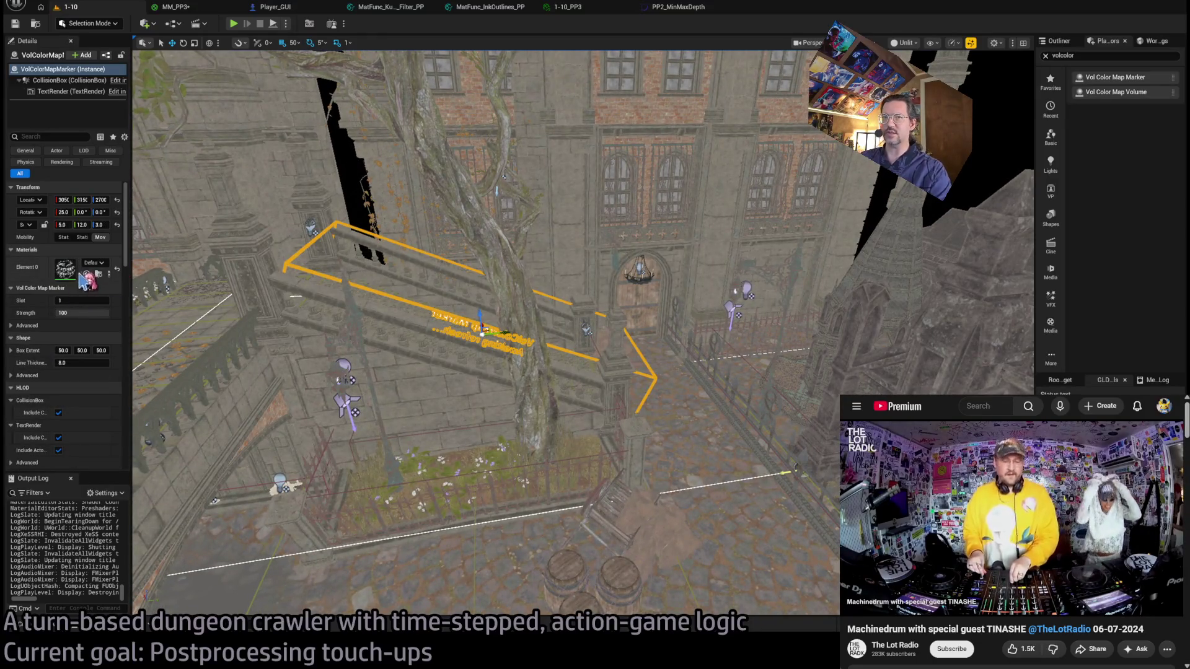
mouse_move(415, 305)
mouse_down()
mouse_move(465, 254)
mouse_move(539, 229)
mouse_up()
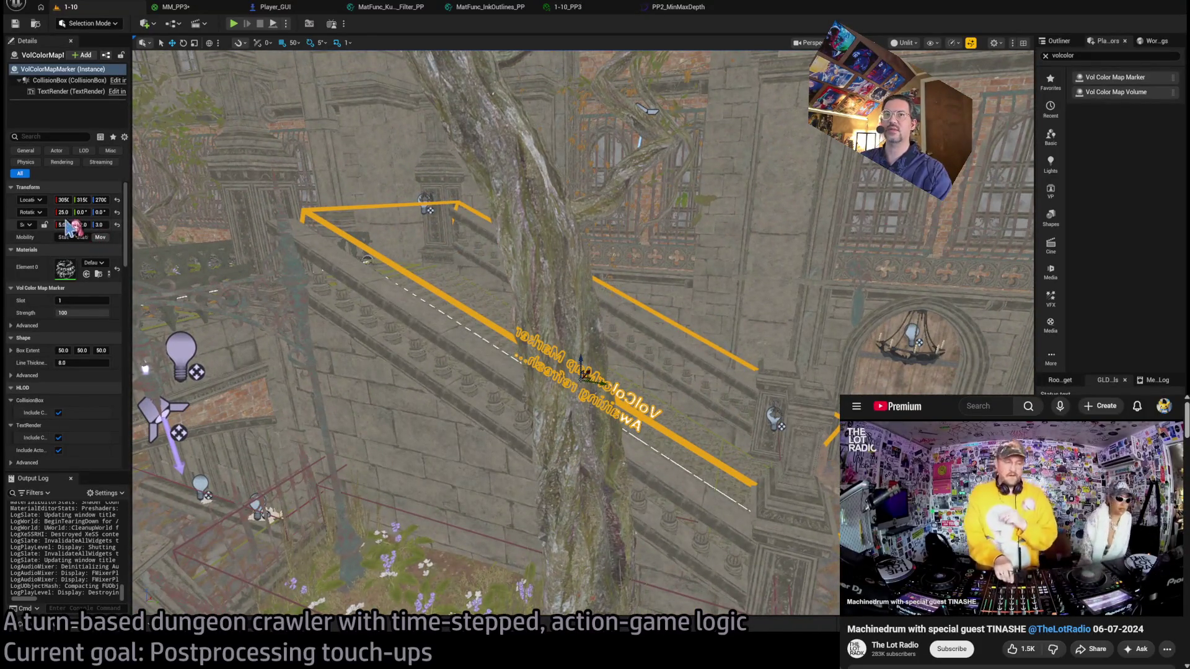
drag(131, 214, 318, 214)
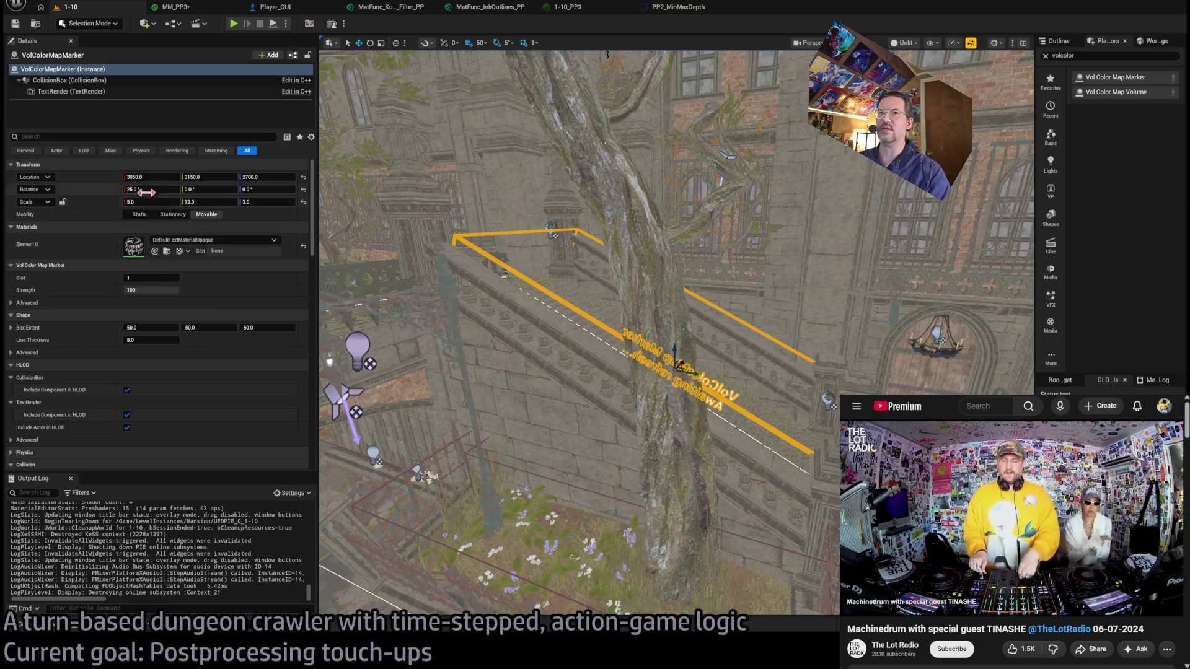
drag(145, 191, 124, 191)
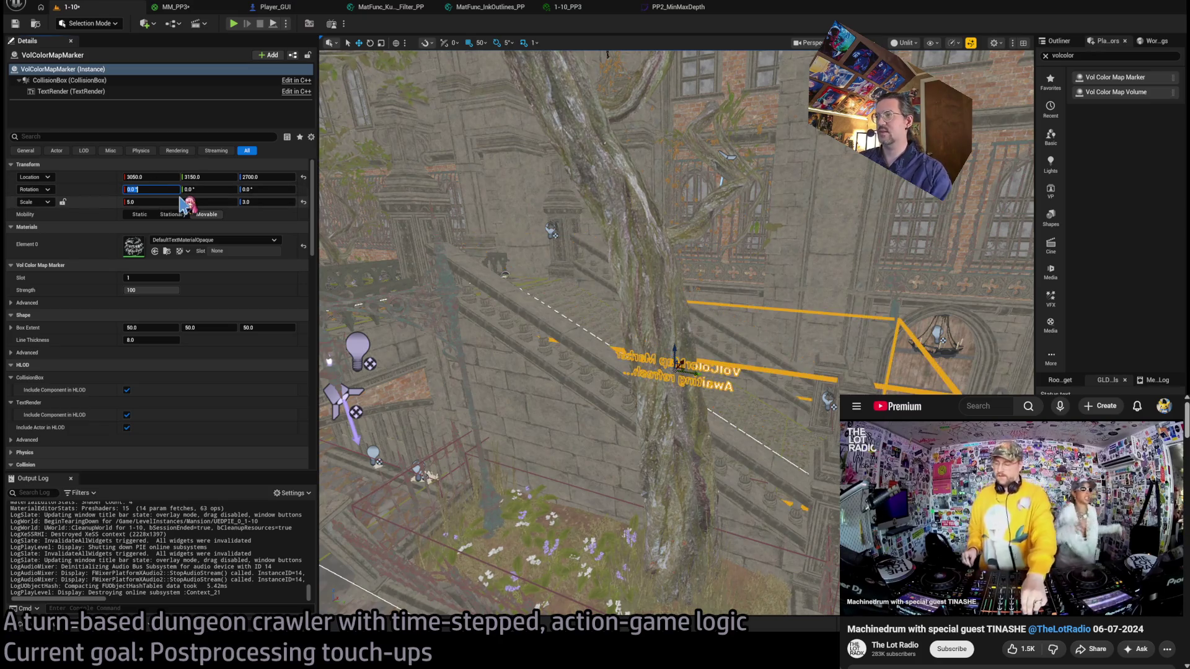
drag(245, 202, 273, 202)
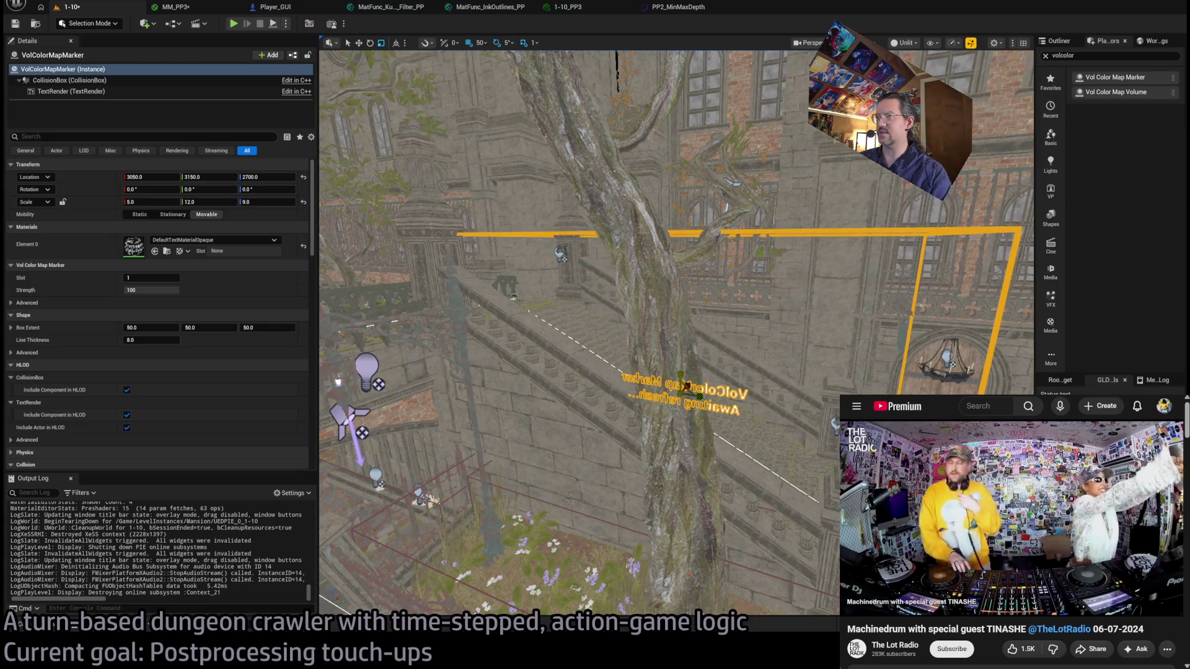
key(f)
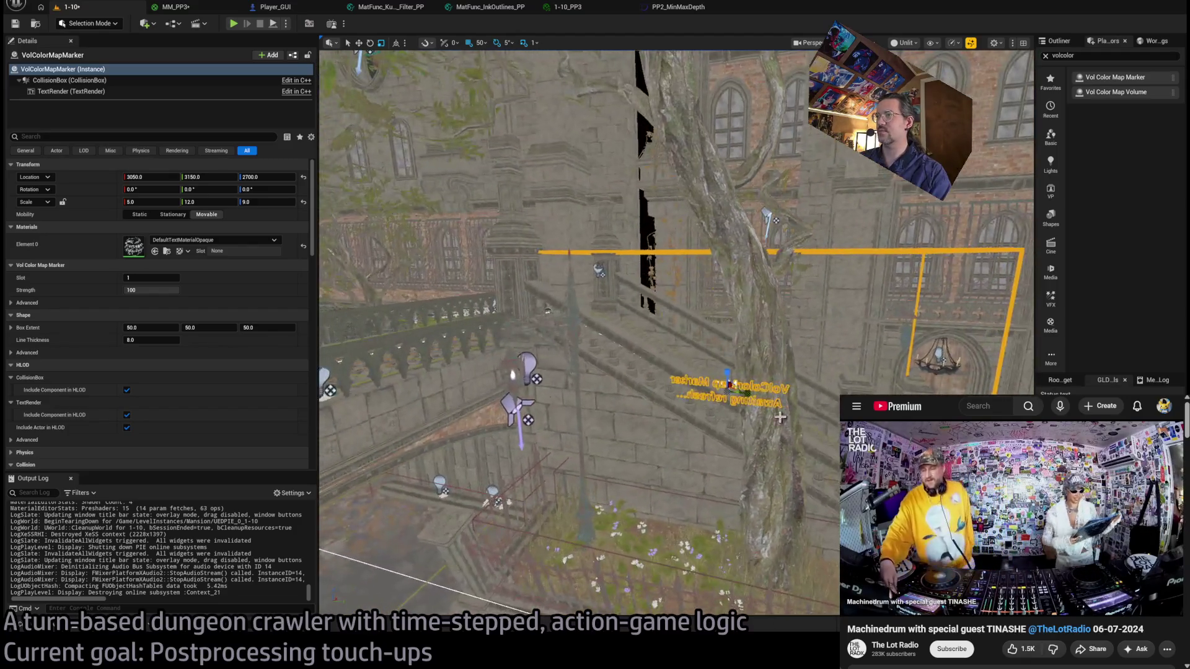
mouse_move(727, 370)
mouse_down()
mouse_move(694, 392)
mouse_move(751, 395)
mouse_move(688, 434)
mouse_move(535, 361)
mouse_move(548, 363)
mouse_move(474, 384)
mouse_up()
Replace the stray duplicate with two repositioned marker copies, one widened to Scale X 13.
key(Delete)
click(582, 318)
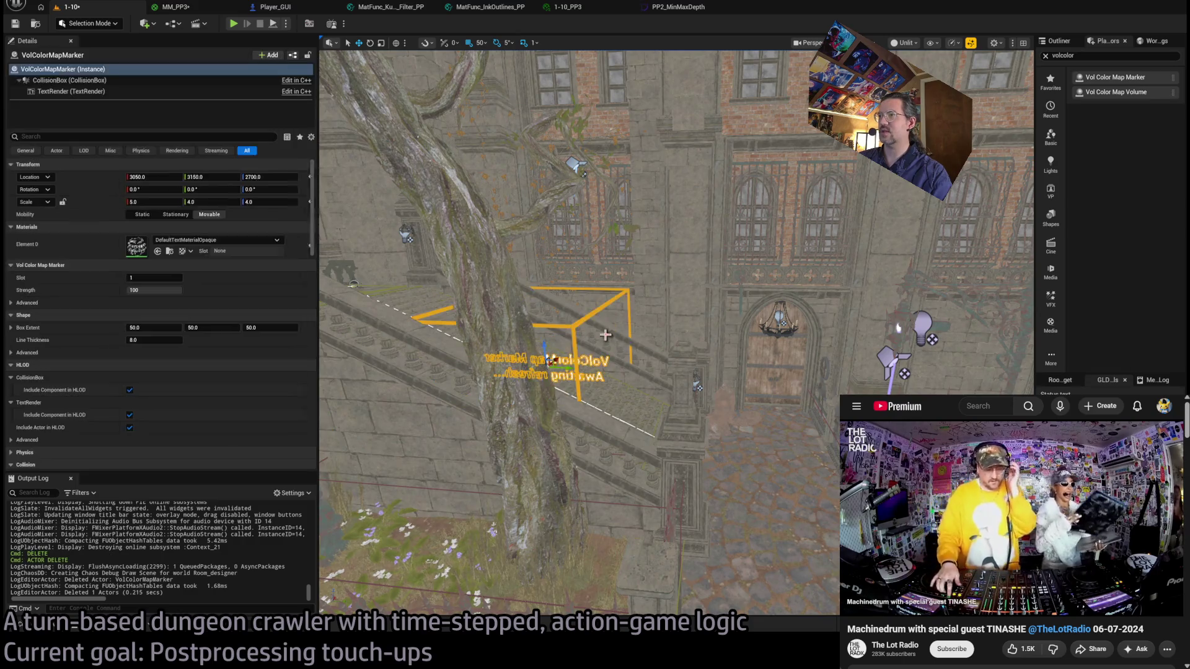
mouse_move(551, 361)
mouse_down()
mouse_move(662, 410)
mouse_move(502, 330)
mouse_up()
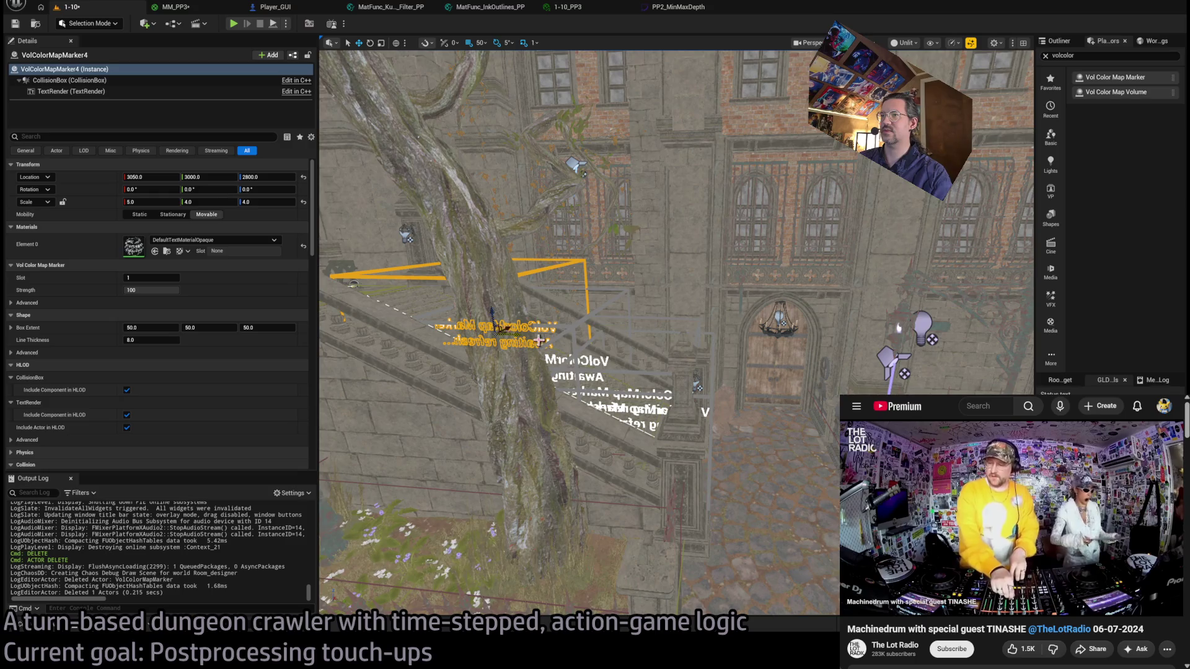
key(f)
mouse_move(797, 426)
mouse_down()
mouse_move(669, 366)
mouse_move(563, 354)
mouse_move(570, 428)
mouse_up()
mouse_move(858, 384)
mouse_down()
mouse_move(874, 385)
mouse_move(706, 386)
mouse_move(707, 235)
mouse_move(761, 245)
mouse_move(706, 260)
mouse_move(706, 328)
mouse_up()
Bring the VolColorMap_Volume into view and select it.
drag(693, 248, 693, 273)
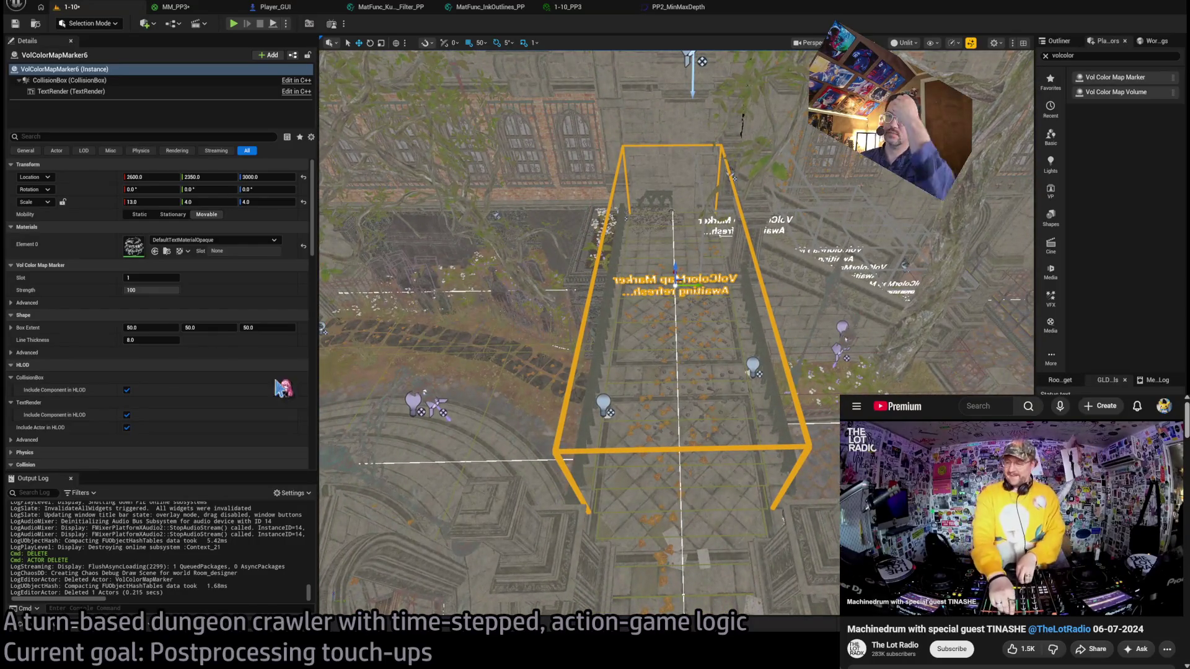
drag(528, 370, 527, 415)
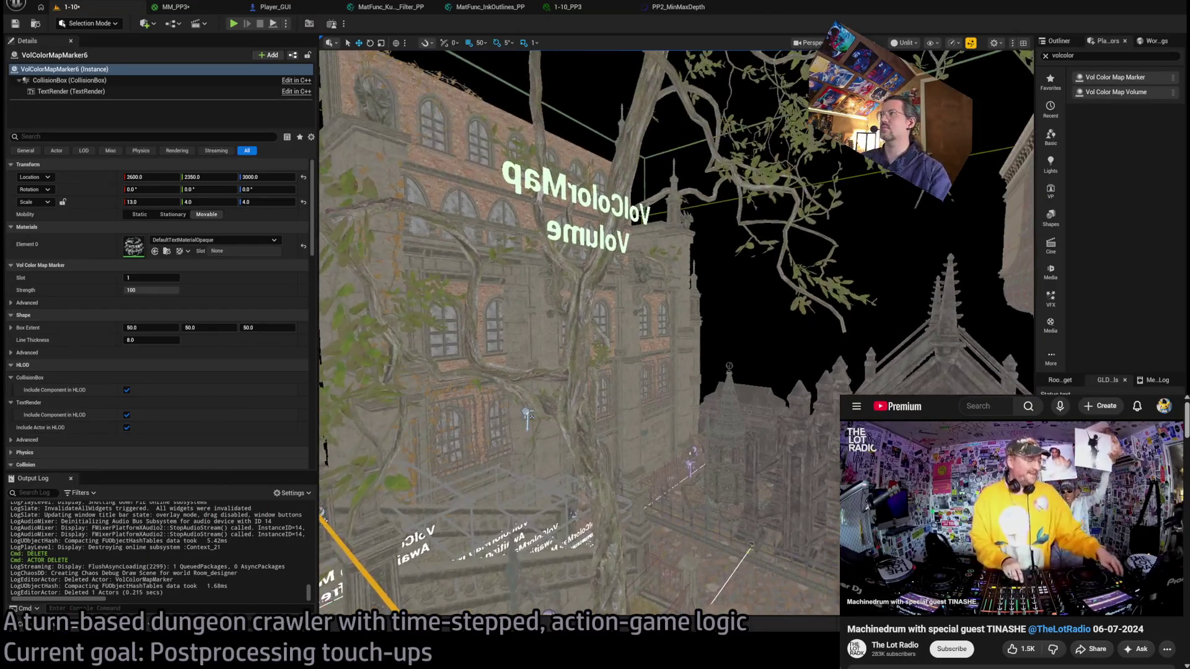
click(683, 147)
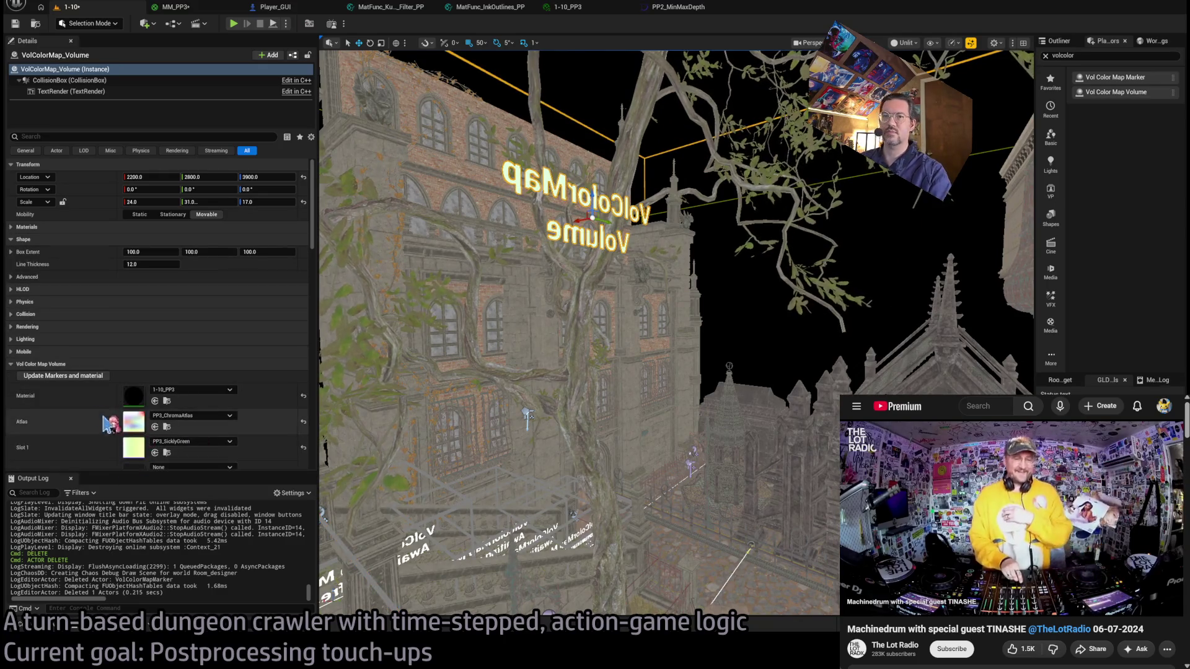
Open the 1-10_VolColorMap_A volume texture from the Content Drawer and zoom its preview.
click(78, 384)
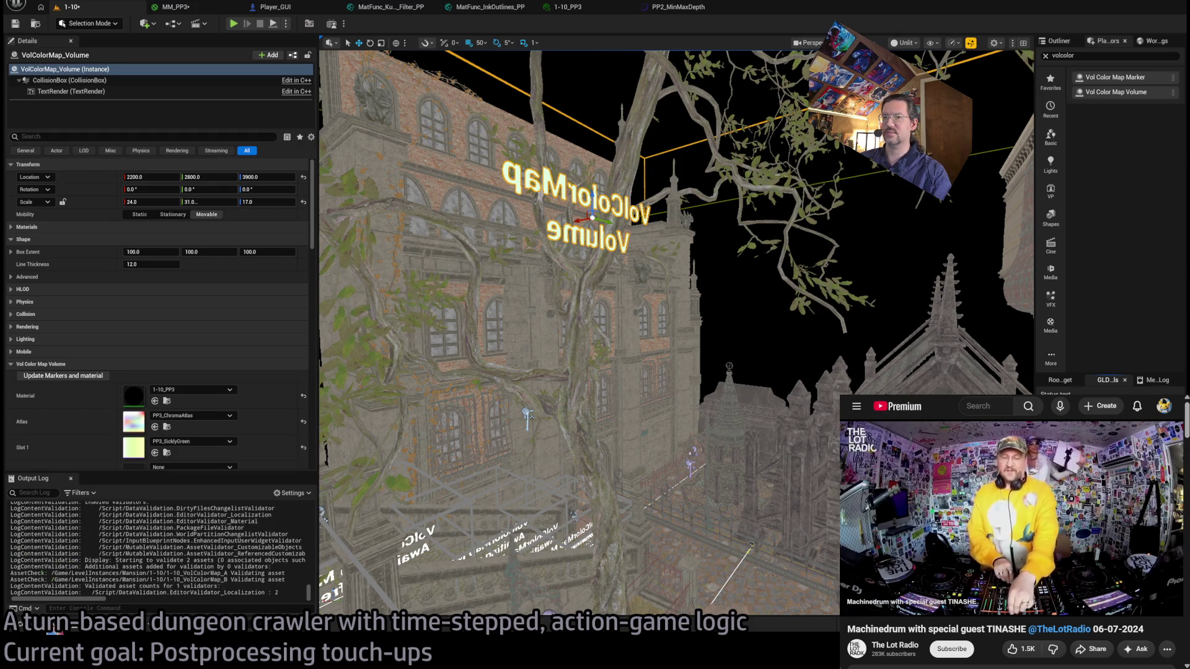
key(ctrl+space)
double_click(174, 296)
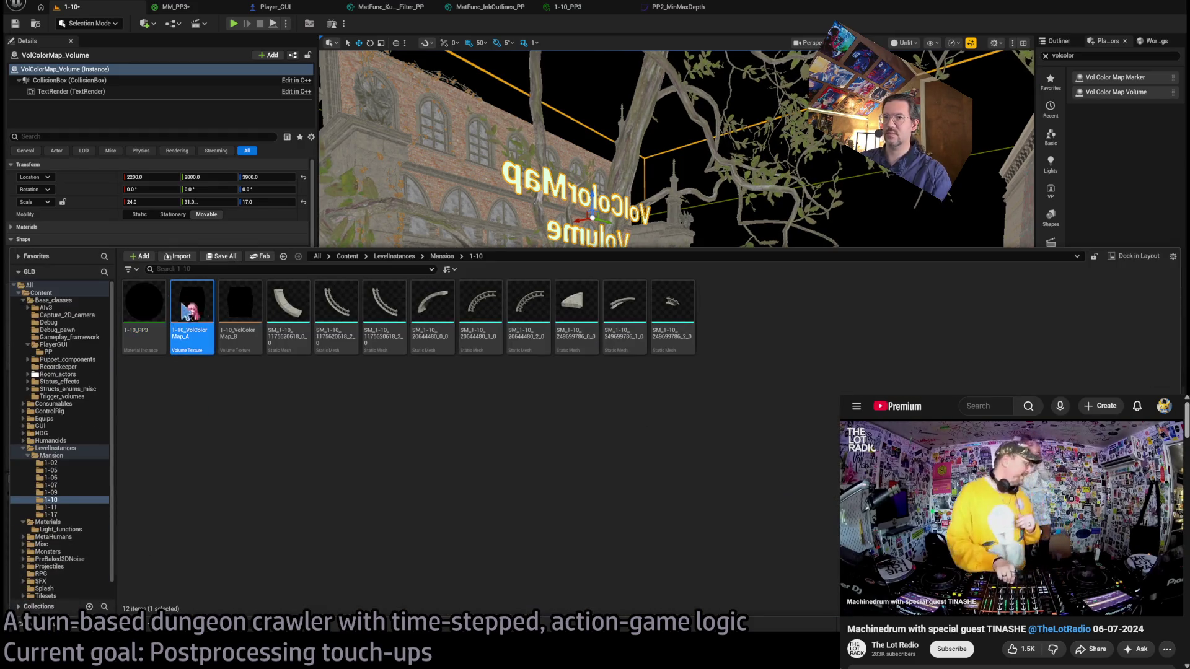
scroll(366, 361, up, 3)
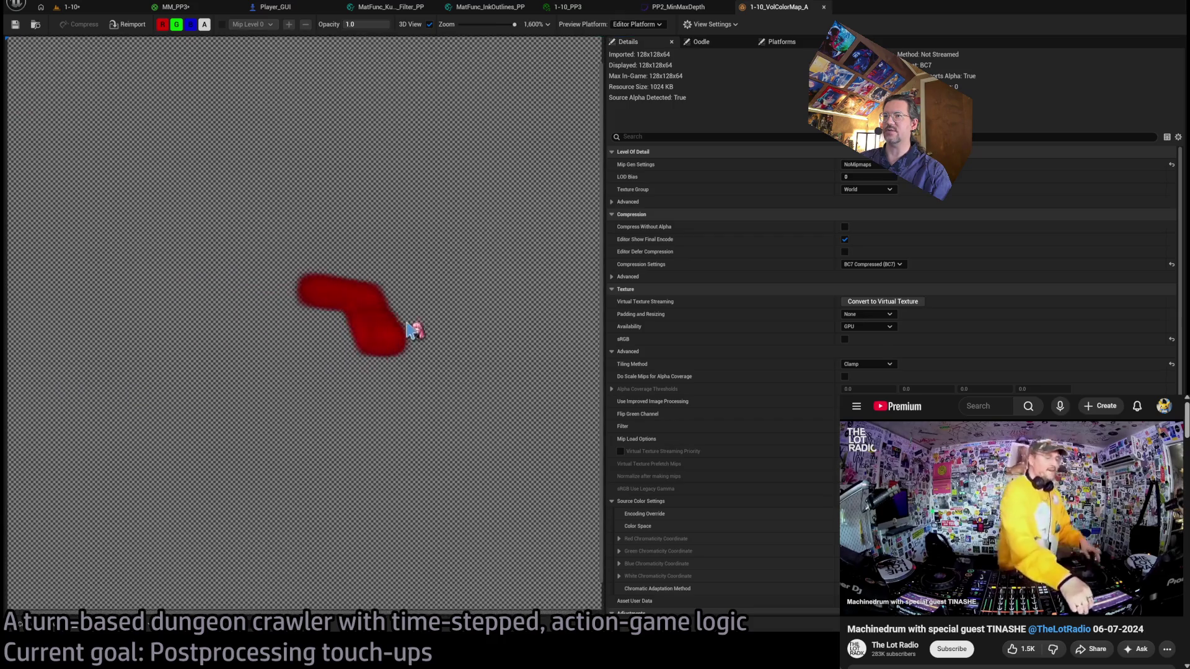
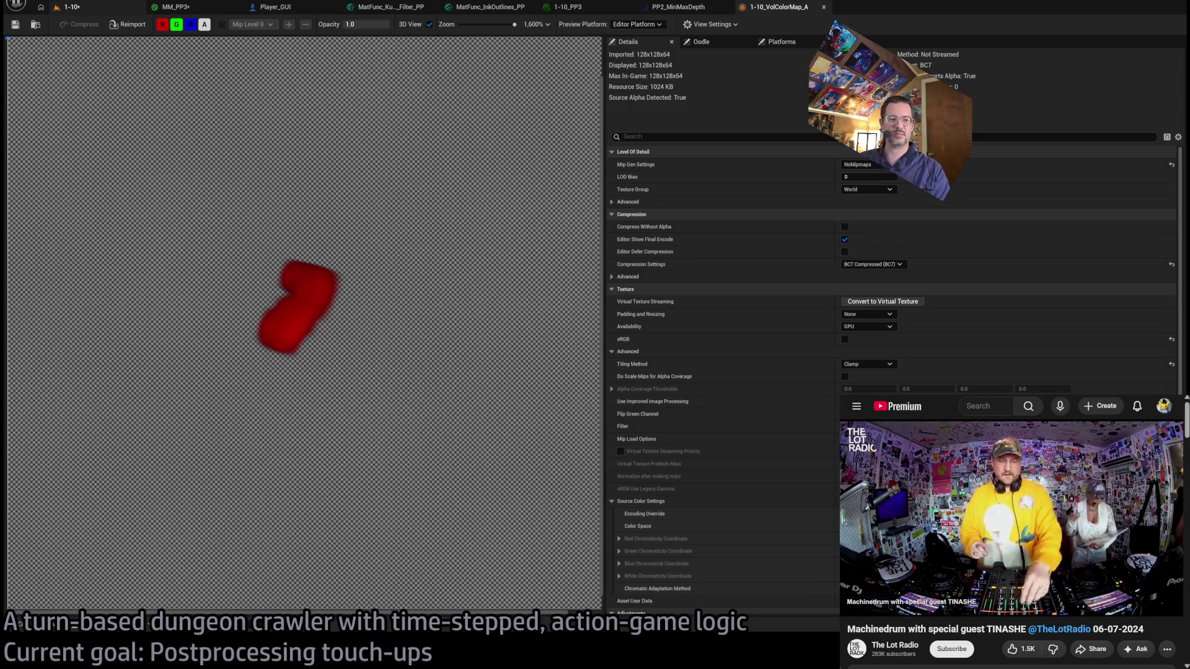
Move Spawn_marker_player to 1056, 2360, 3631 in the 1-10 level and start Play In Editor.
key(ctrl+Tab)
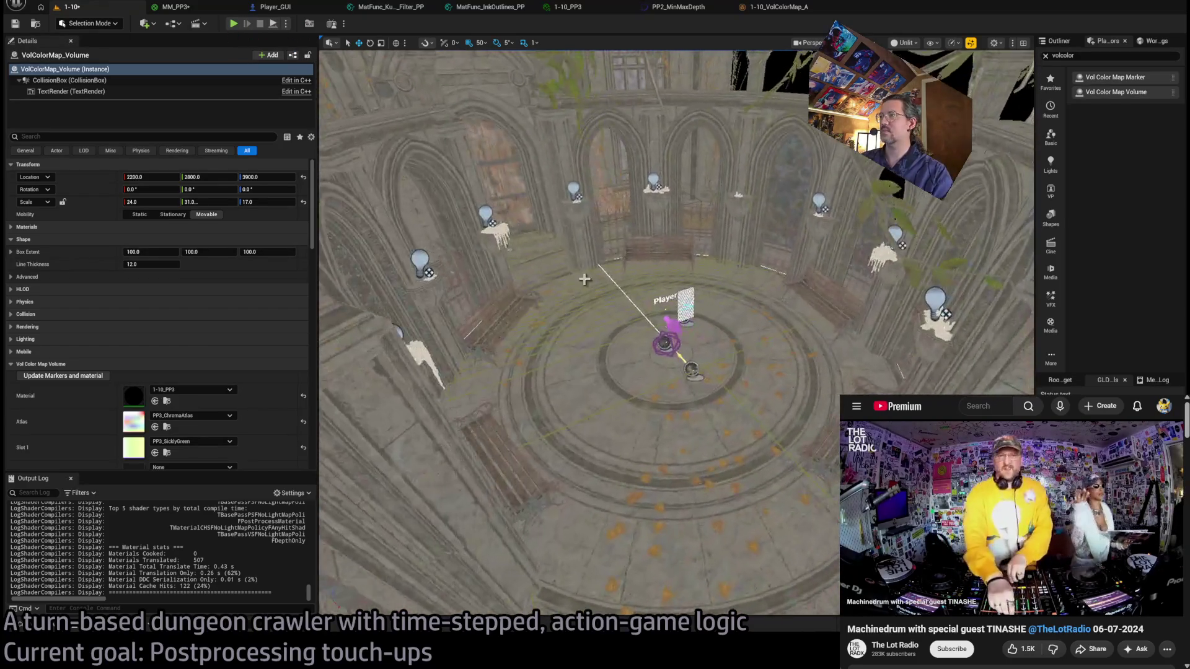
click(667, 345)
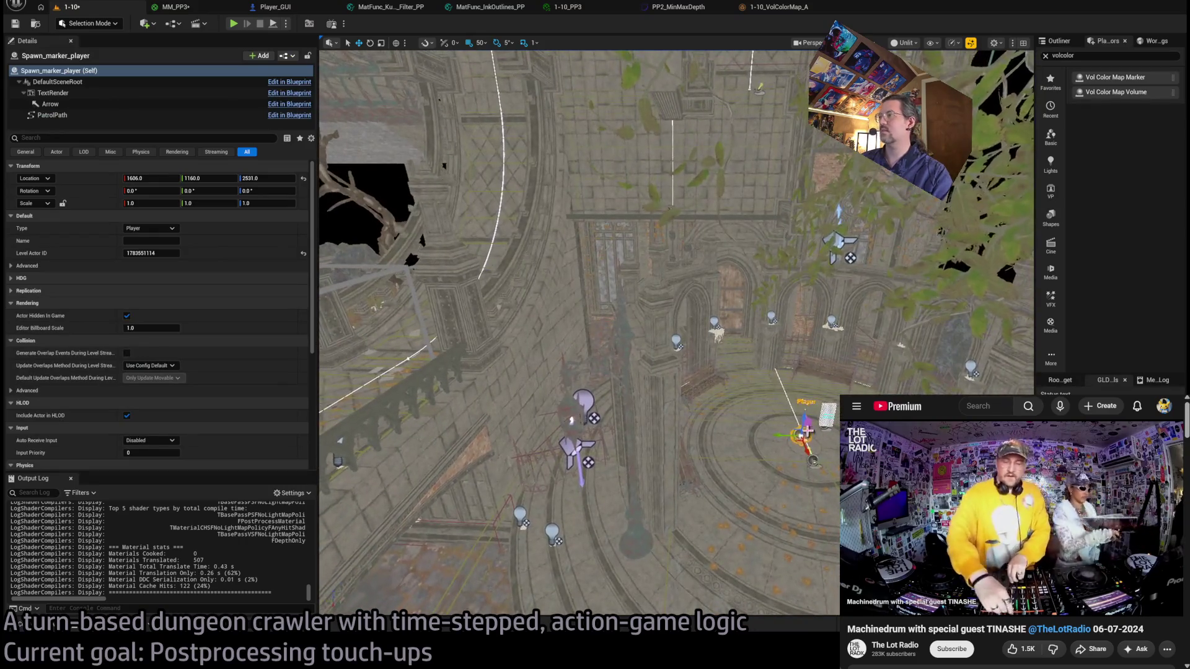
drag(795, 430, 492, 66)
key(f)
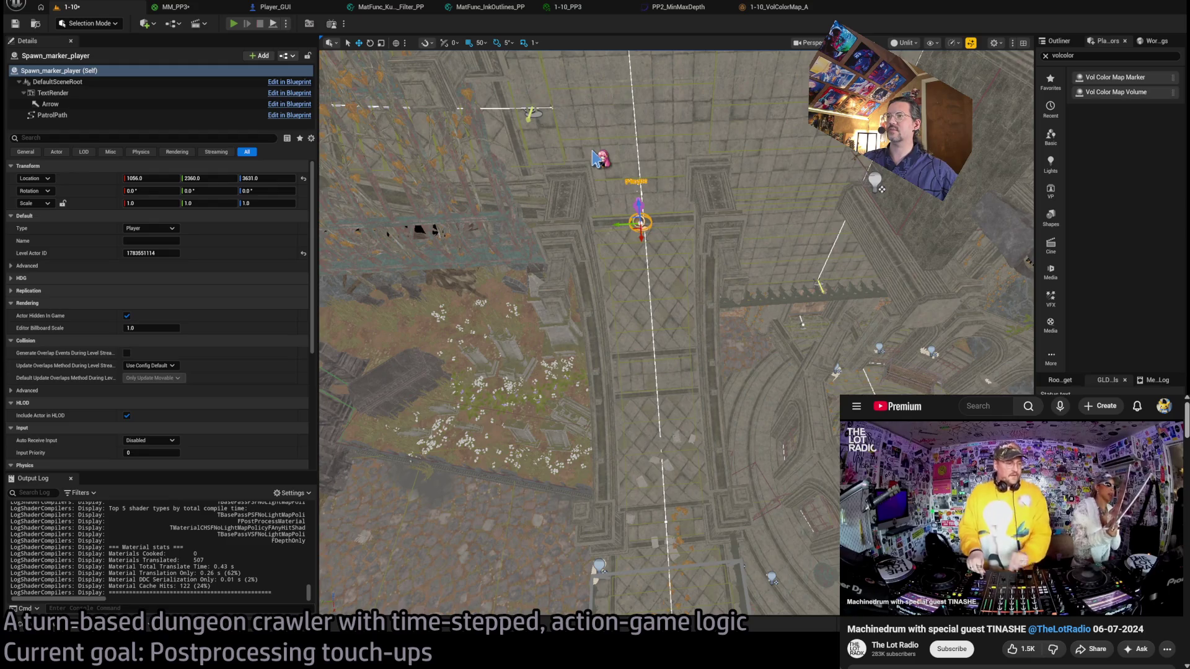
key(alt+p)
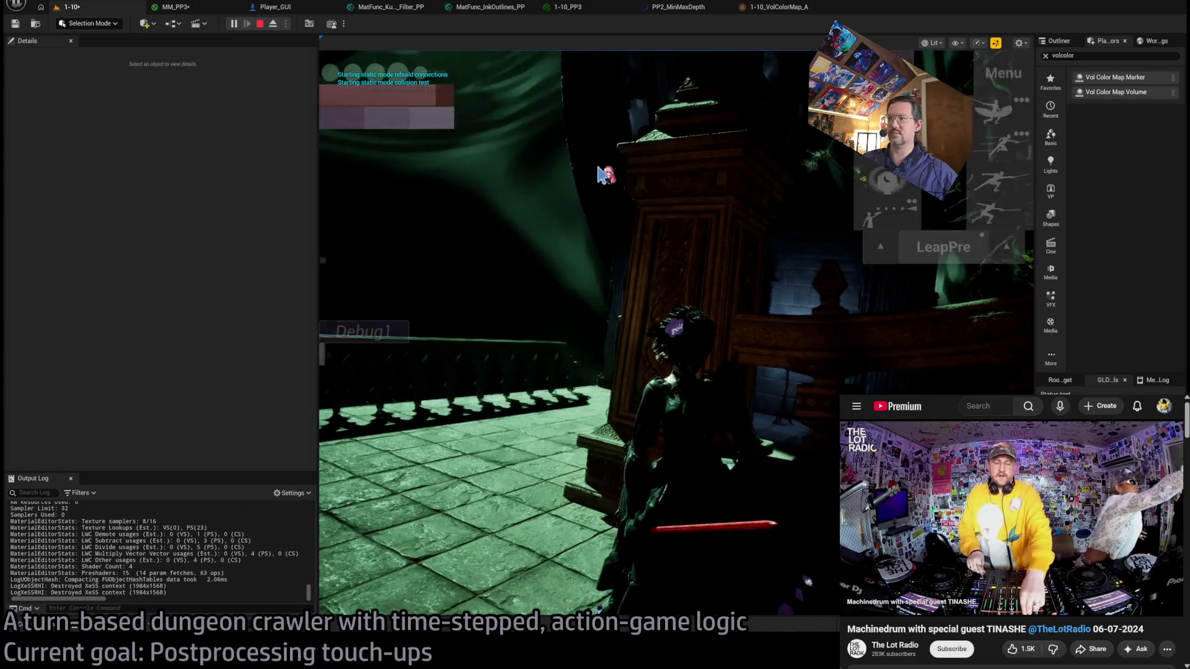
Look around the green-and-purple tinted dungeon in the running game, then stop playing.
click(976, 232)
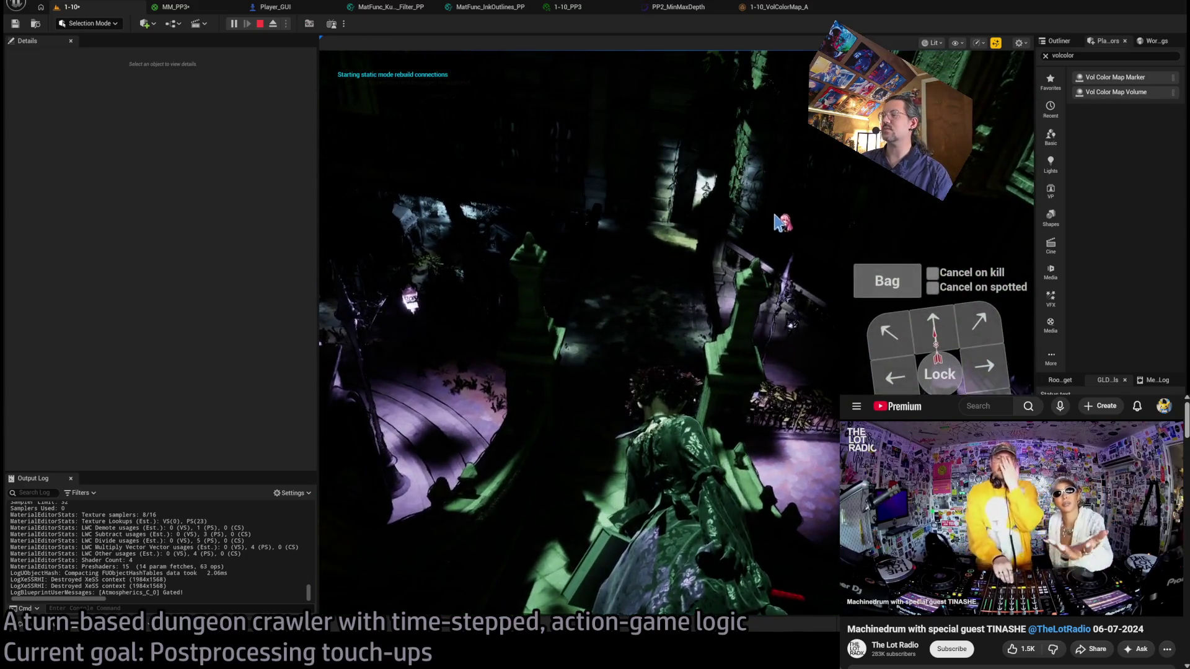
click(749, 286)
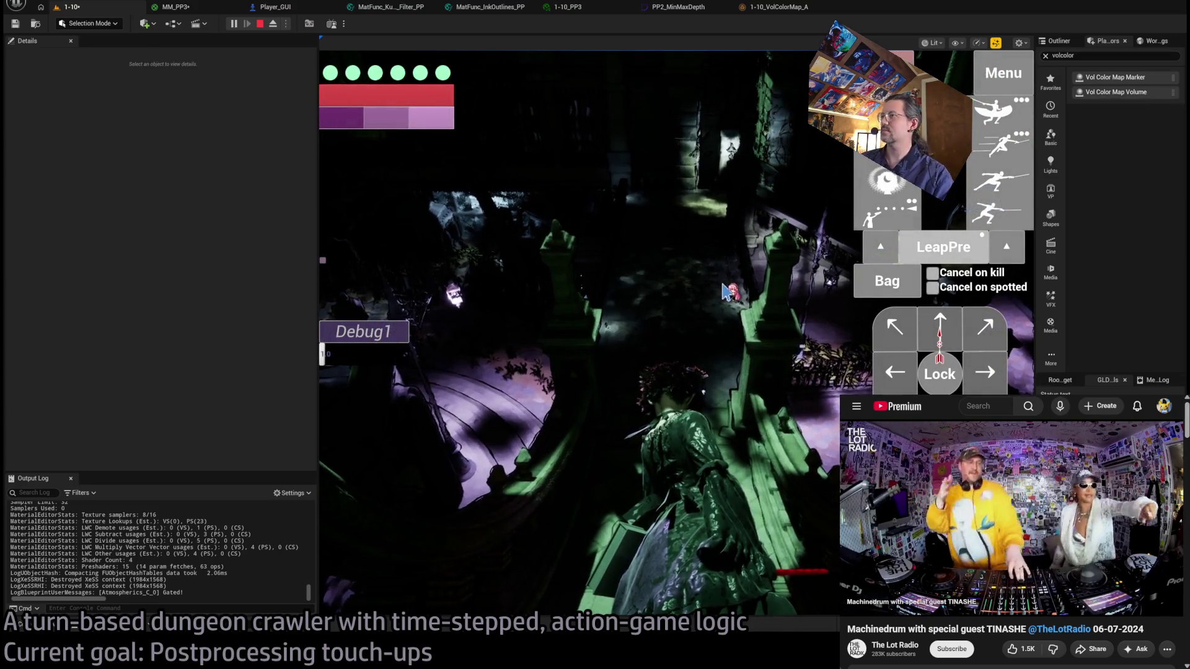
click(693, 243)
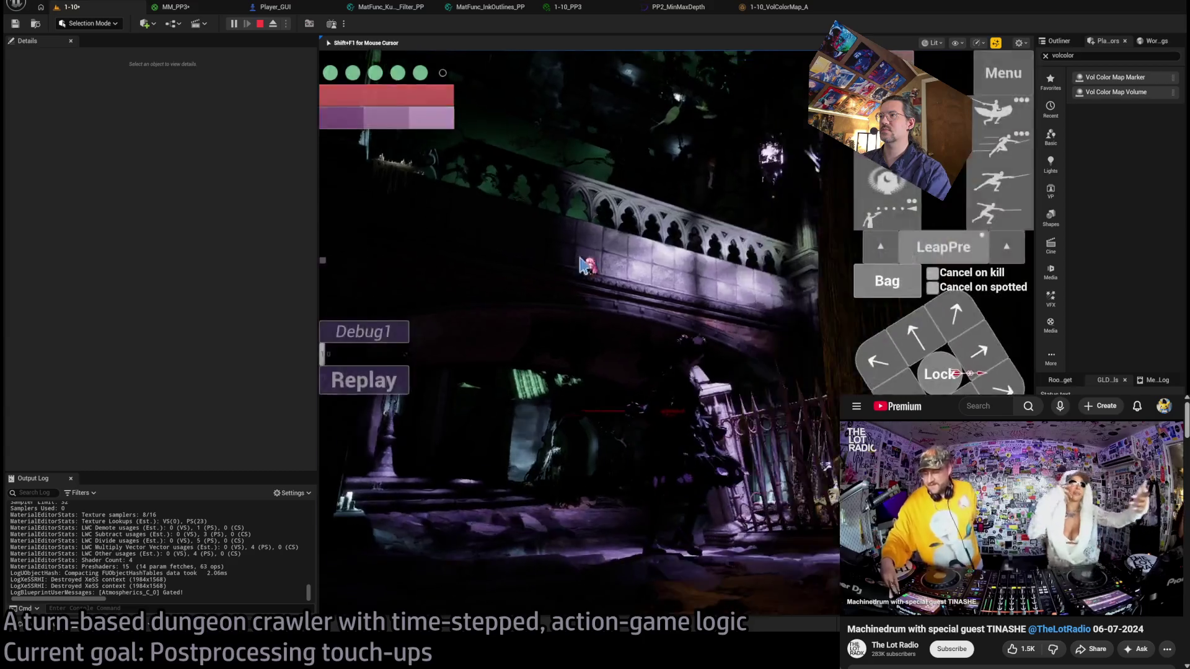
key(Escape)
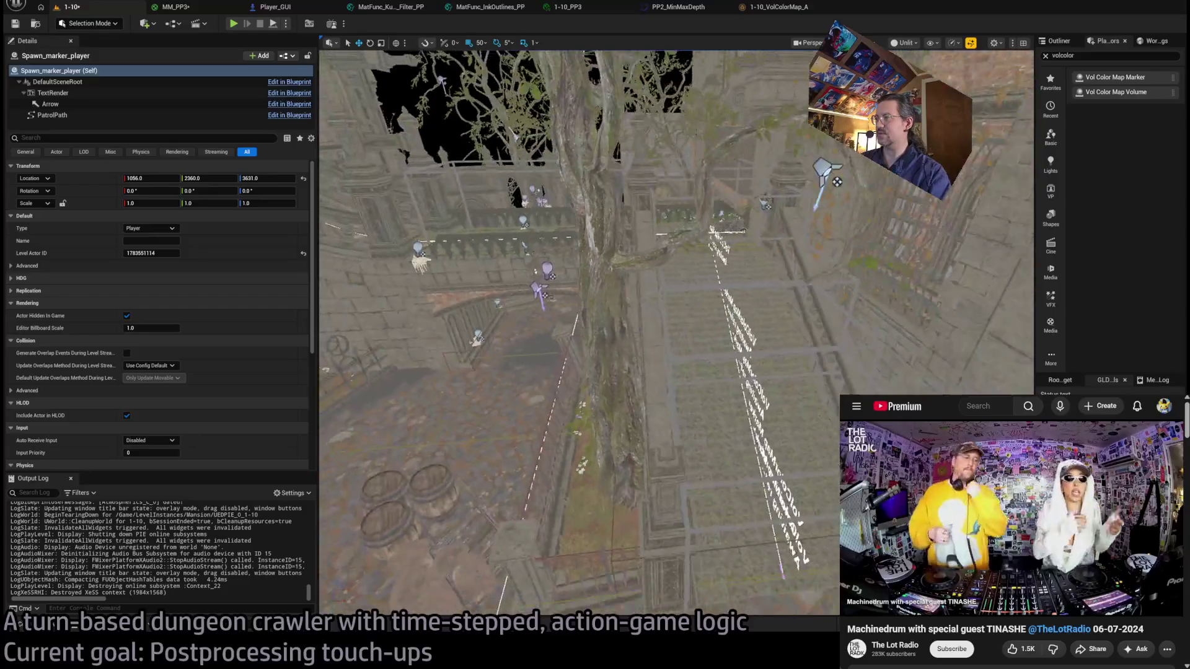
Widen the two selected corridor colour-map marker boxes along Scale X.
click(852, 389)
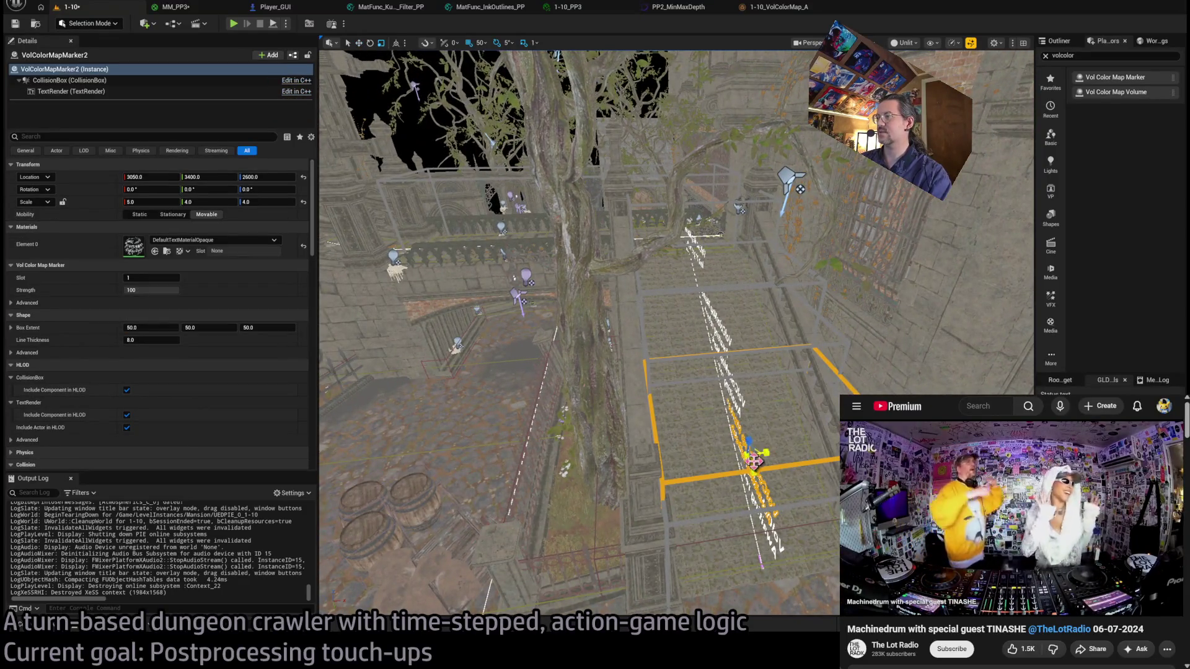
ctrl+click(793, 507)
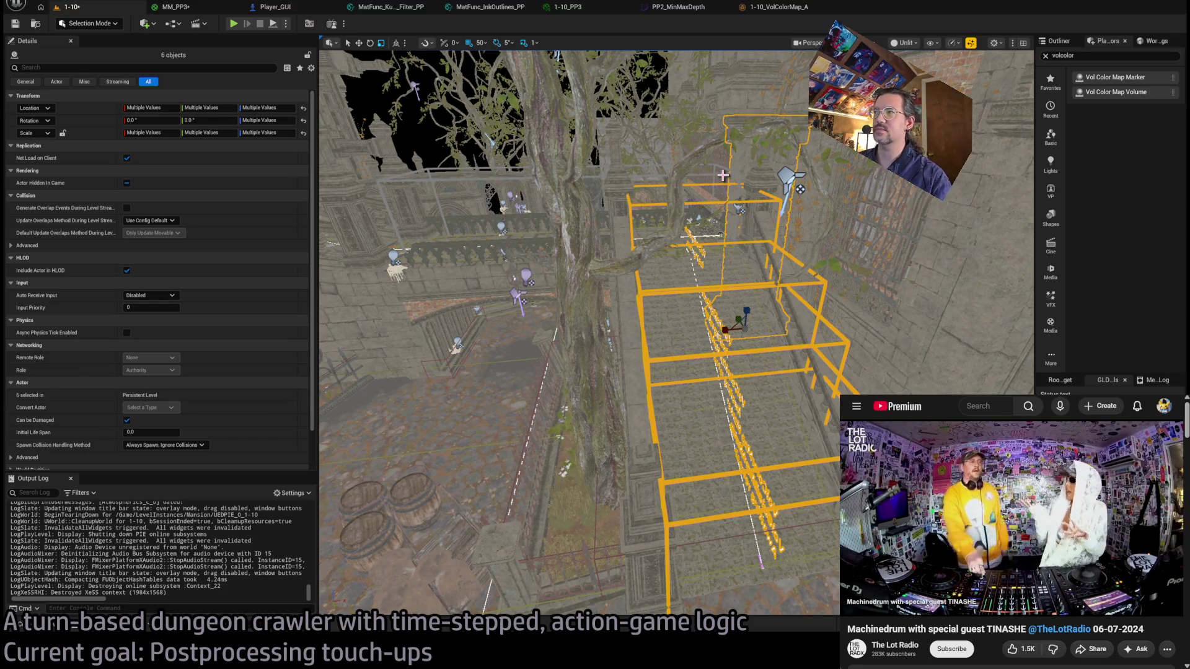
key(ctrl+z)
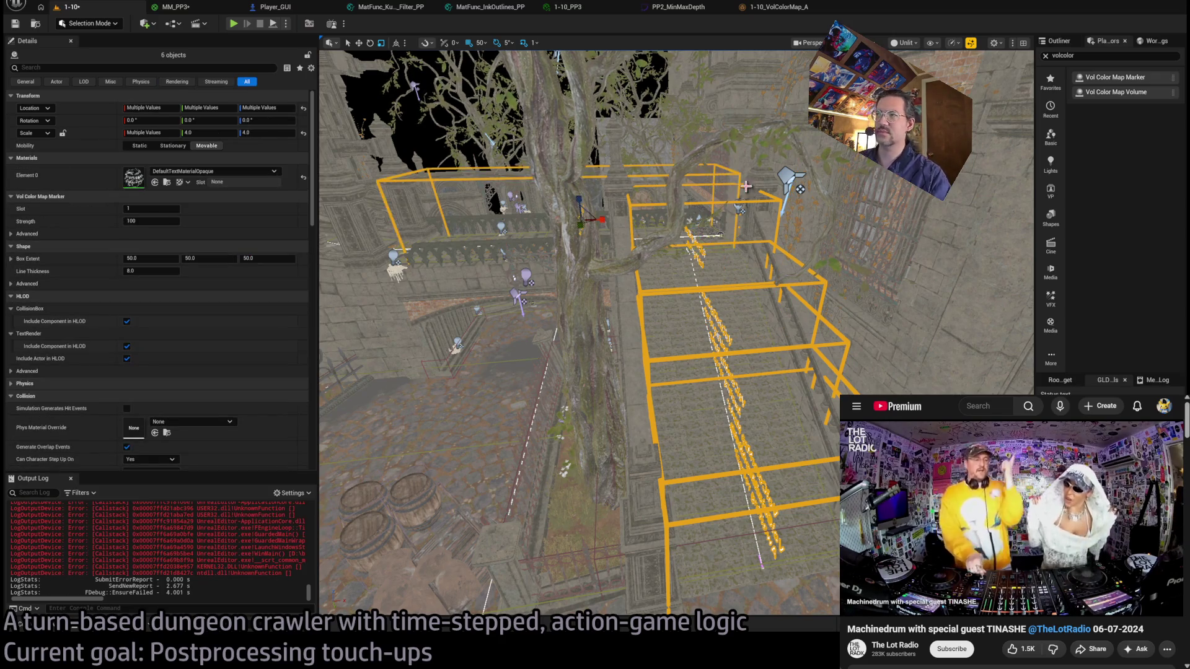
key(ctrl+z)
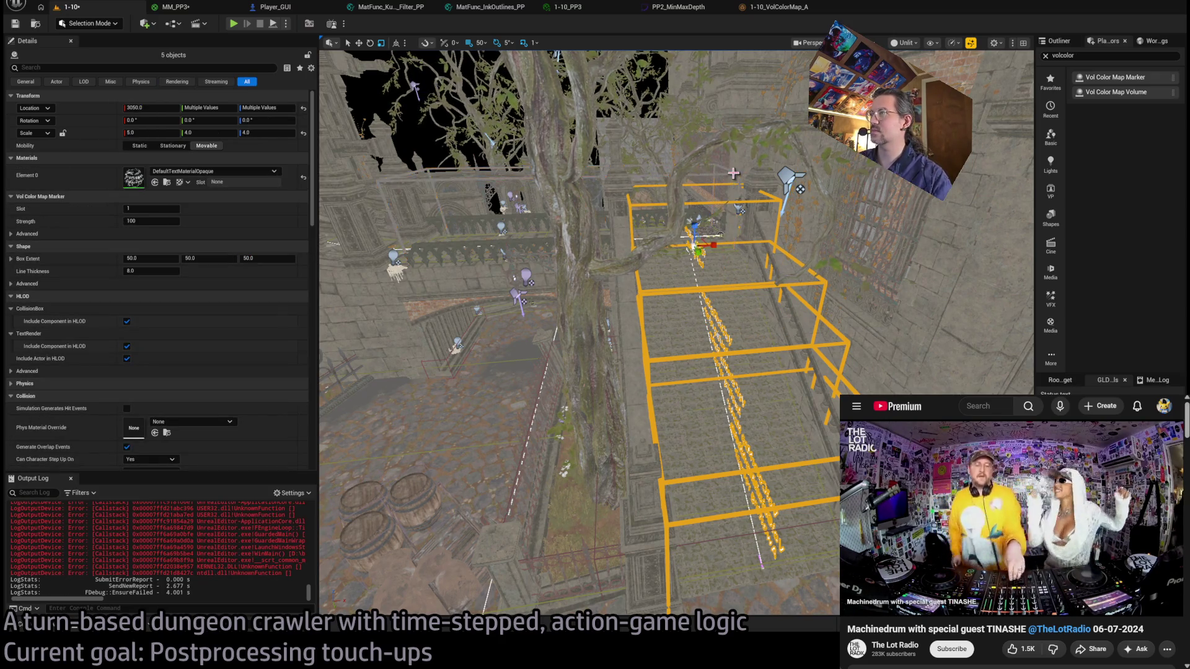
key(ctrl+z)
key(ctrl+z)
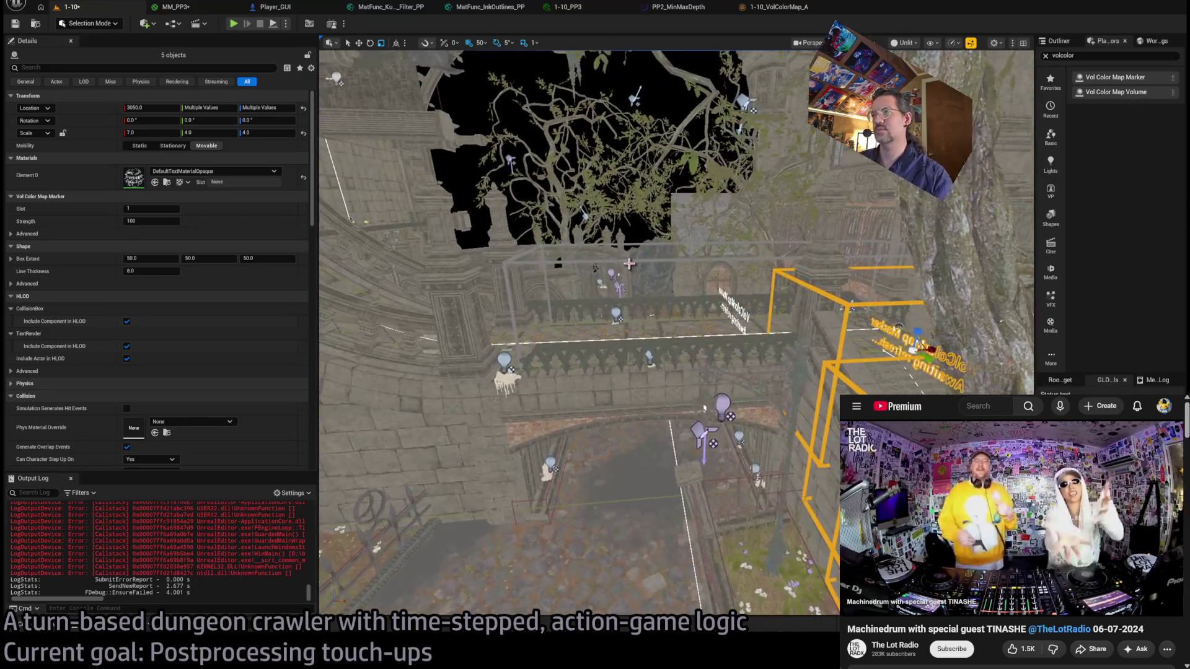
Enlarge balcony marker VolColorMapMarker6 and open the 1-10_VolColorMap_A volume texture.
click(628, 261)
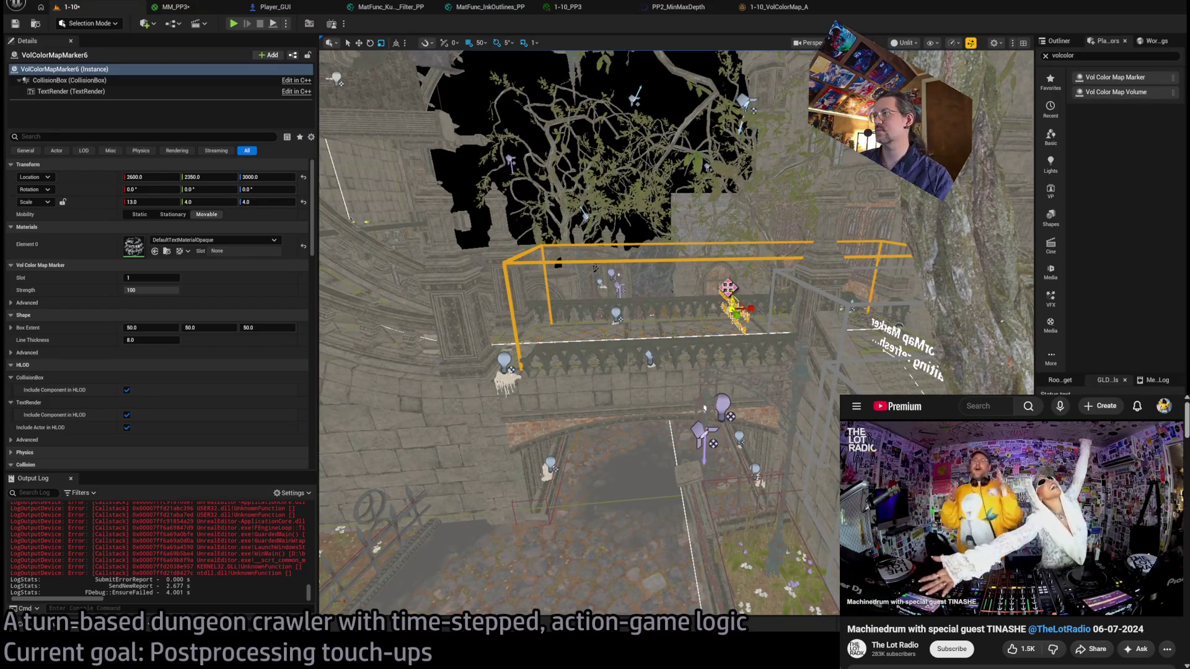
key(ctrl+z)
key(ctrl+z)
key(ctrl+z)
key(ctrl+z)
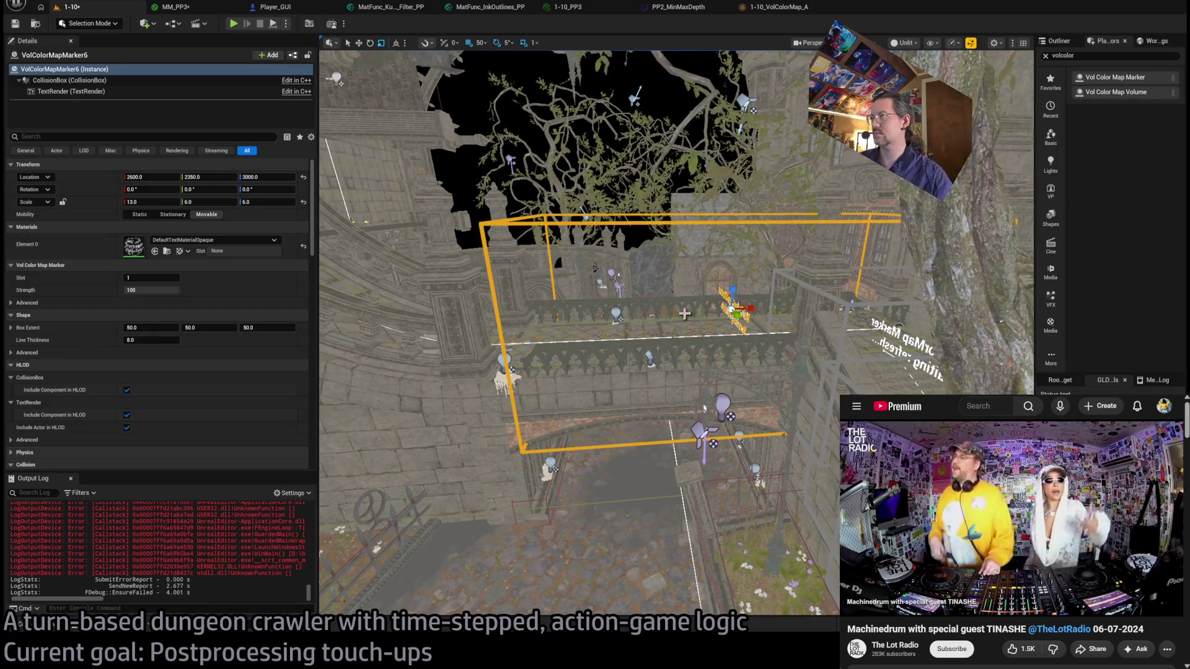
drag(704, 407, 682, 347)
key(ctrl+z)
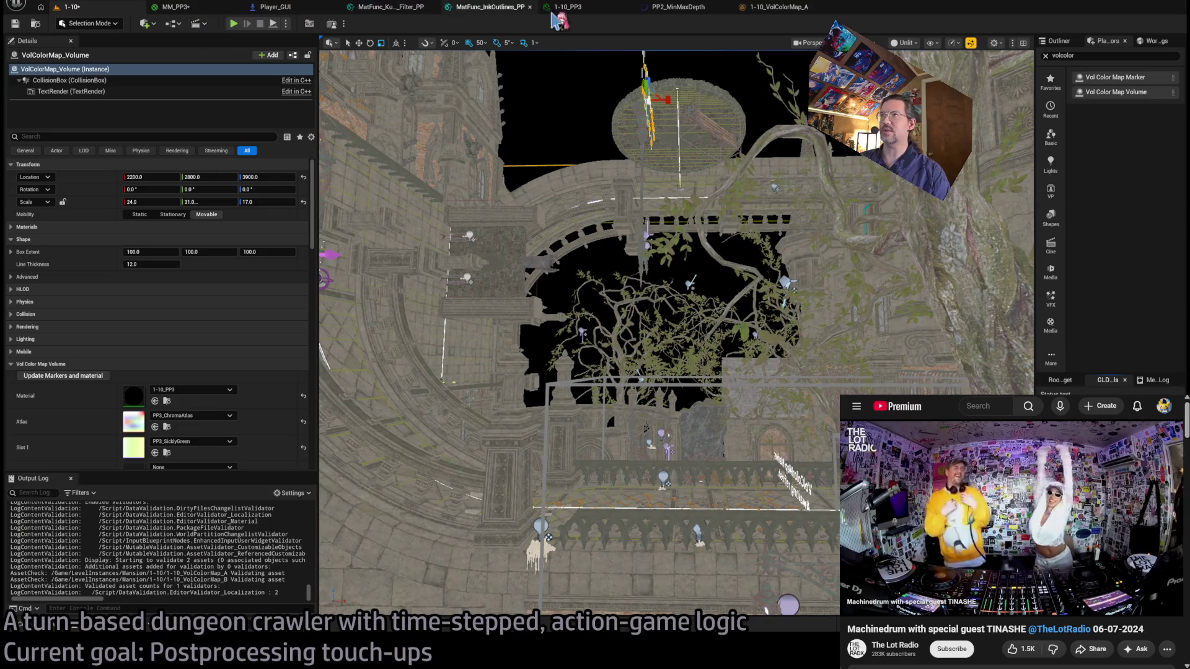
click(749, 10)
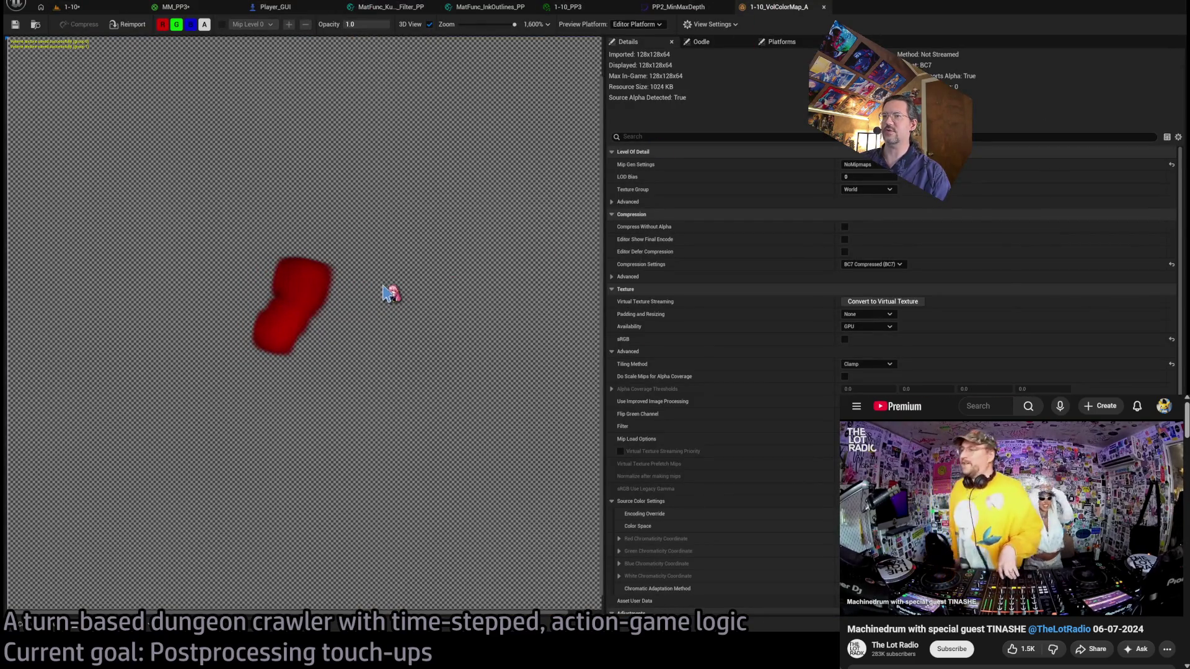
Return to the 1-10 level and launch it in play mode again.
click(72, 7)
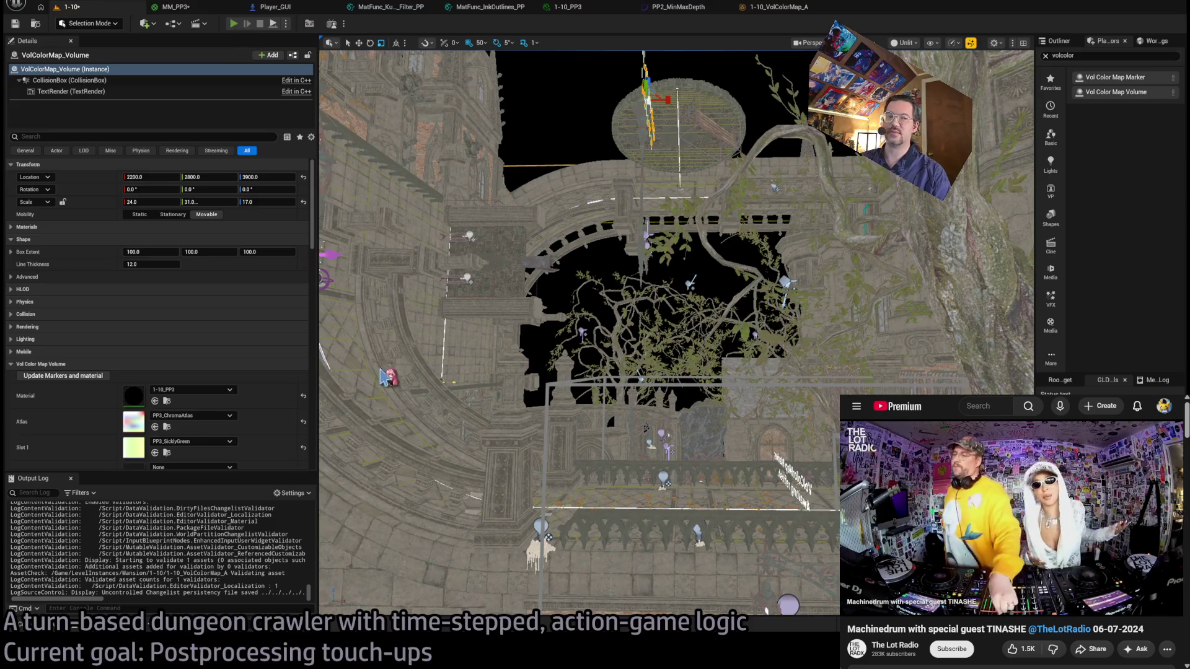
key(alt+p)
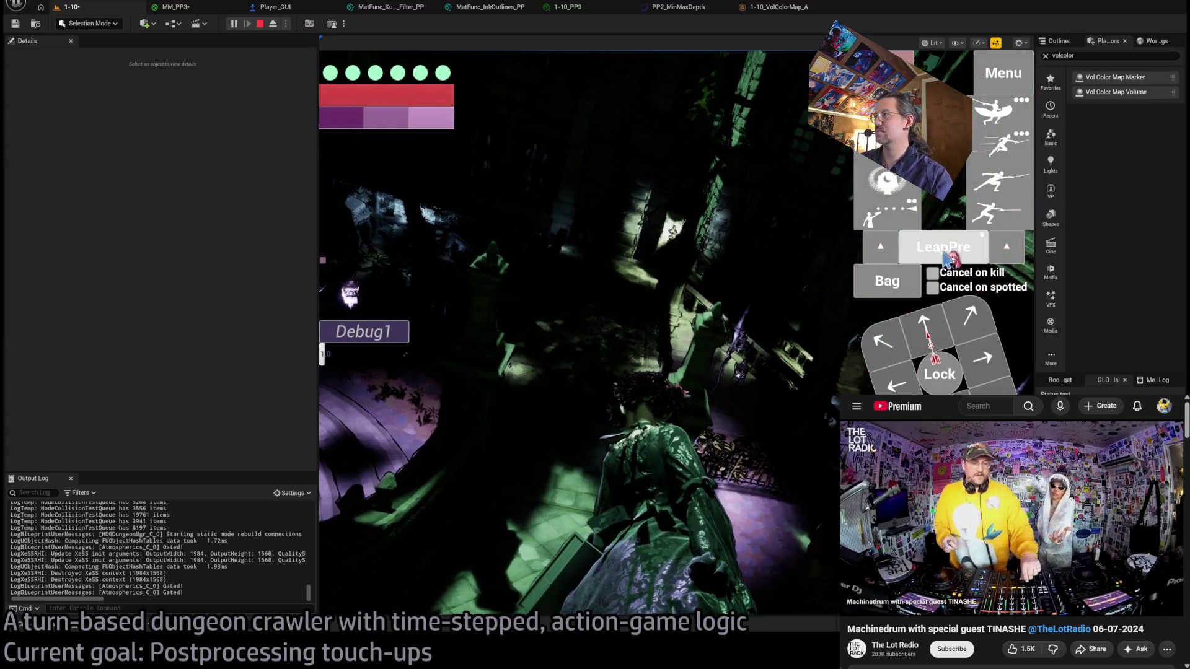
Queue a LeapPre action plus another step, and run two turns with Go!
click(611, 443)
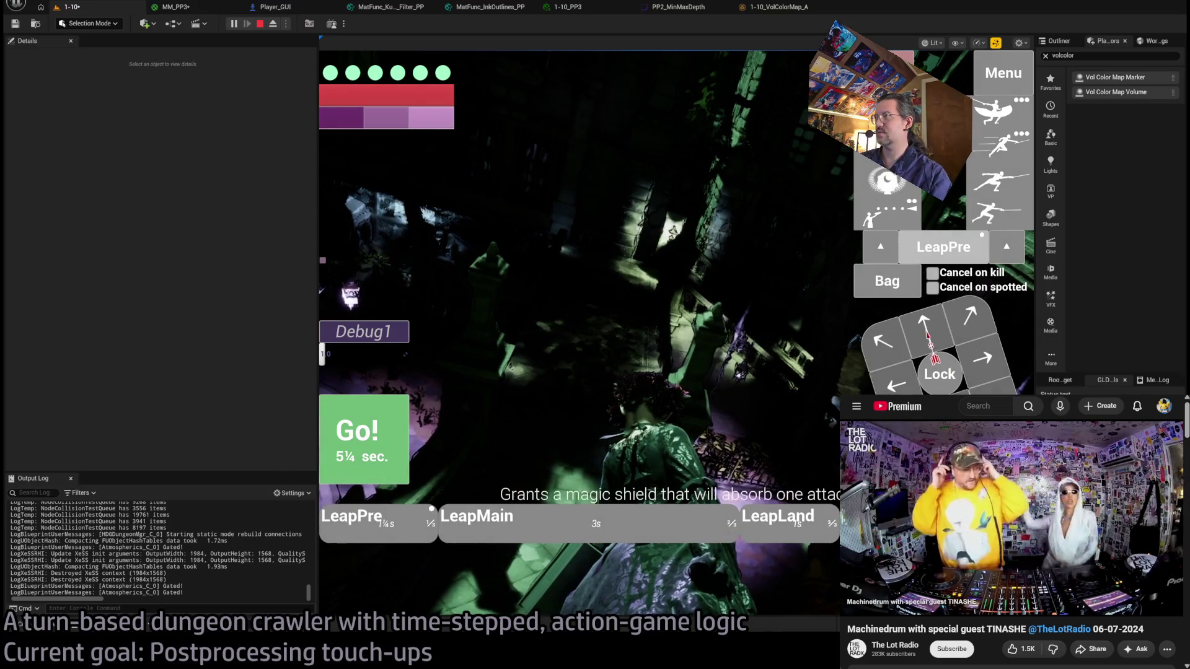
click(932, 341)
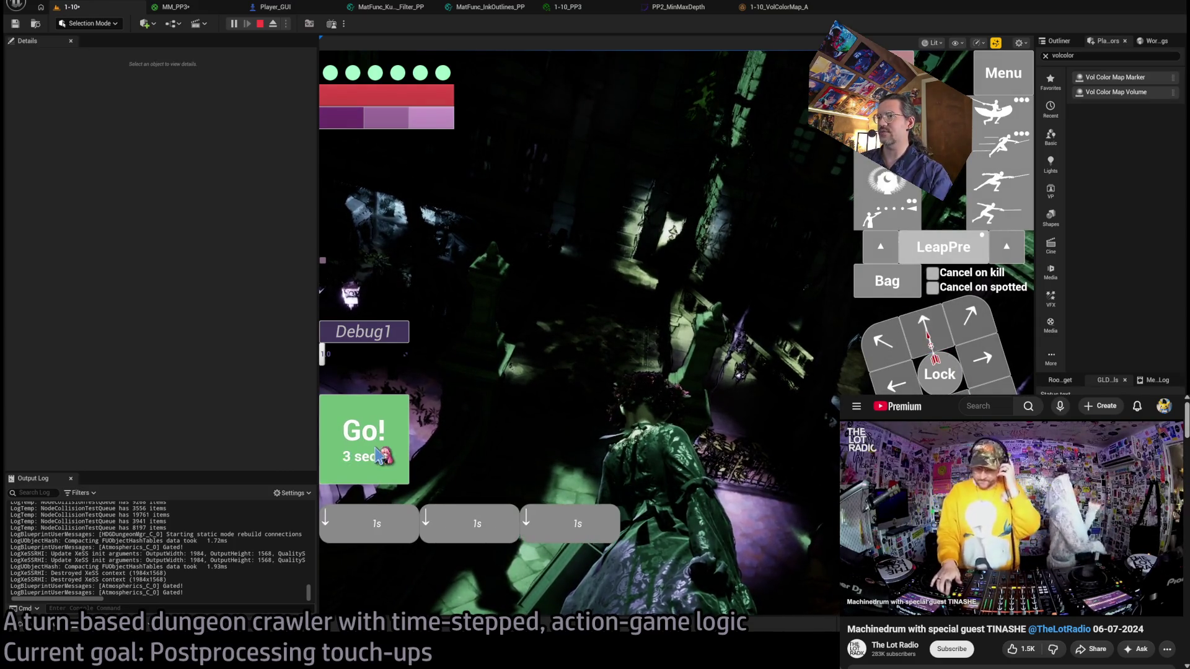
click(390, 452)
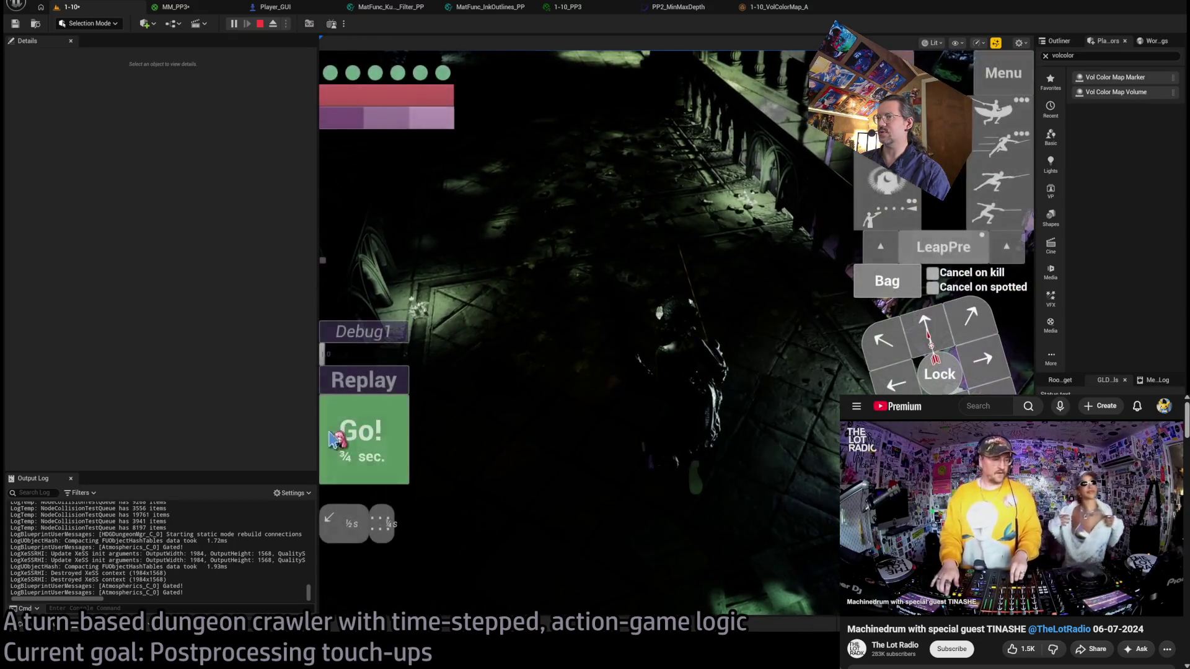
click(336, 439)
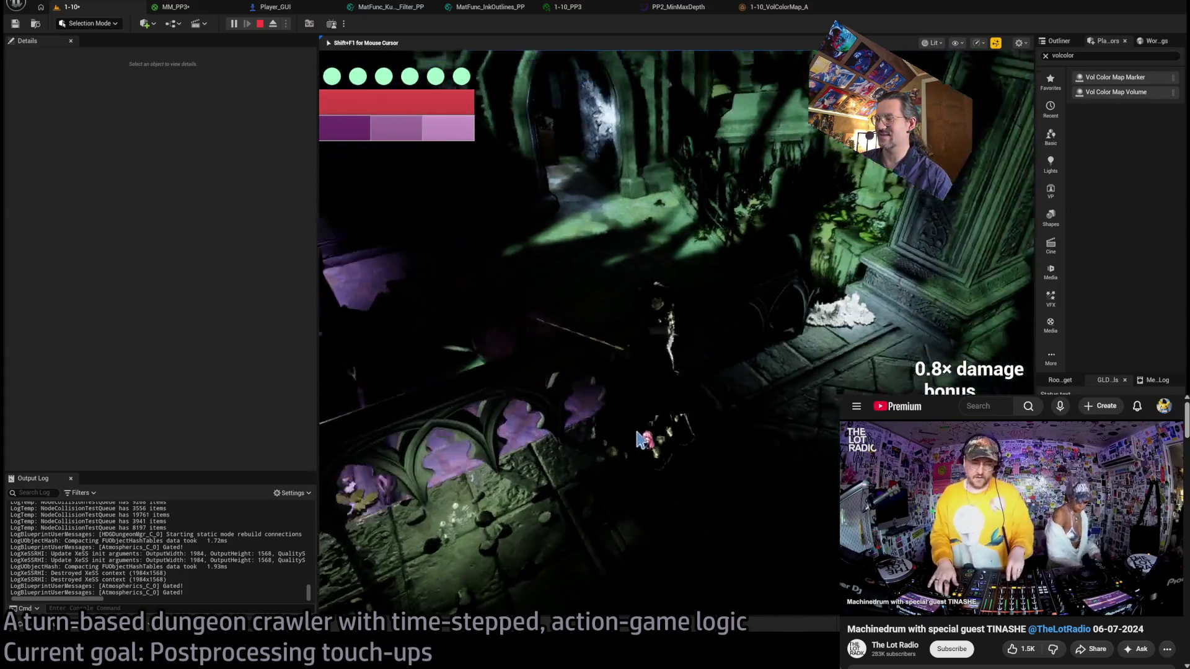
View the green graveyard and dark staircase in-game, then bring up the MM_PP3 material graph.
click(428, 483)
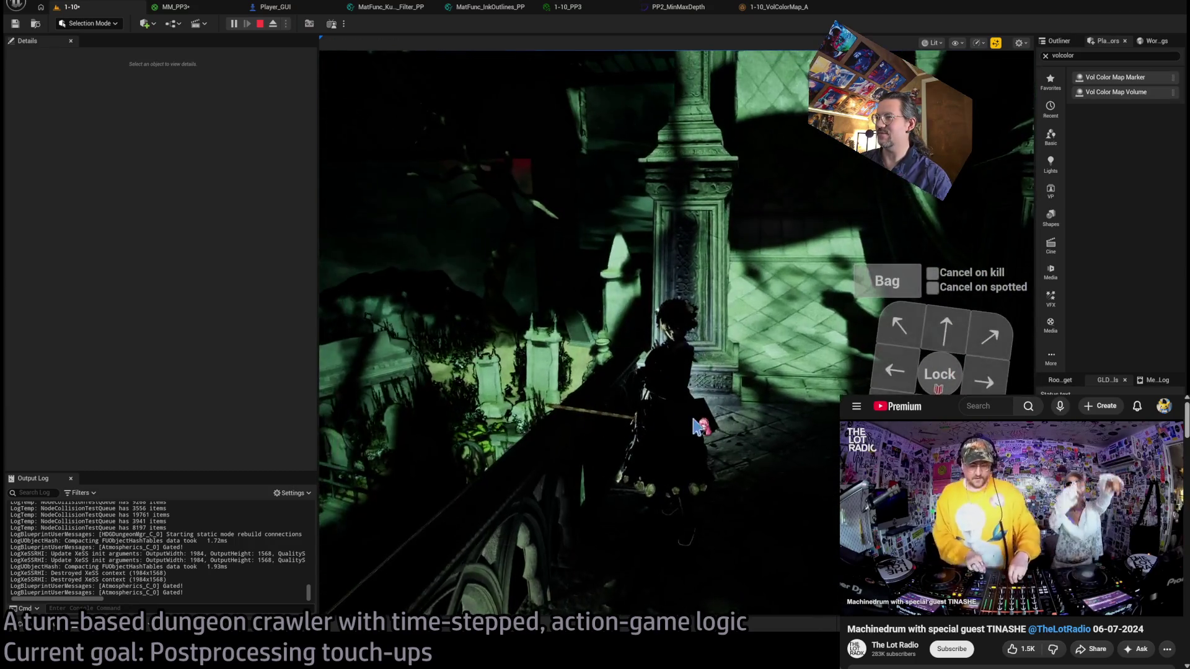
click(662, 431)
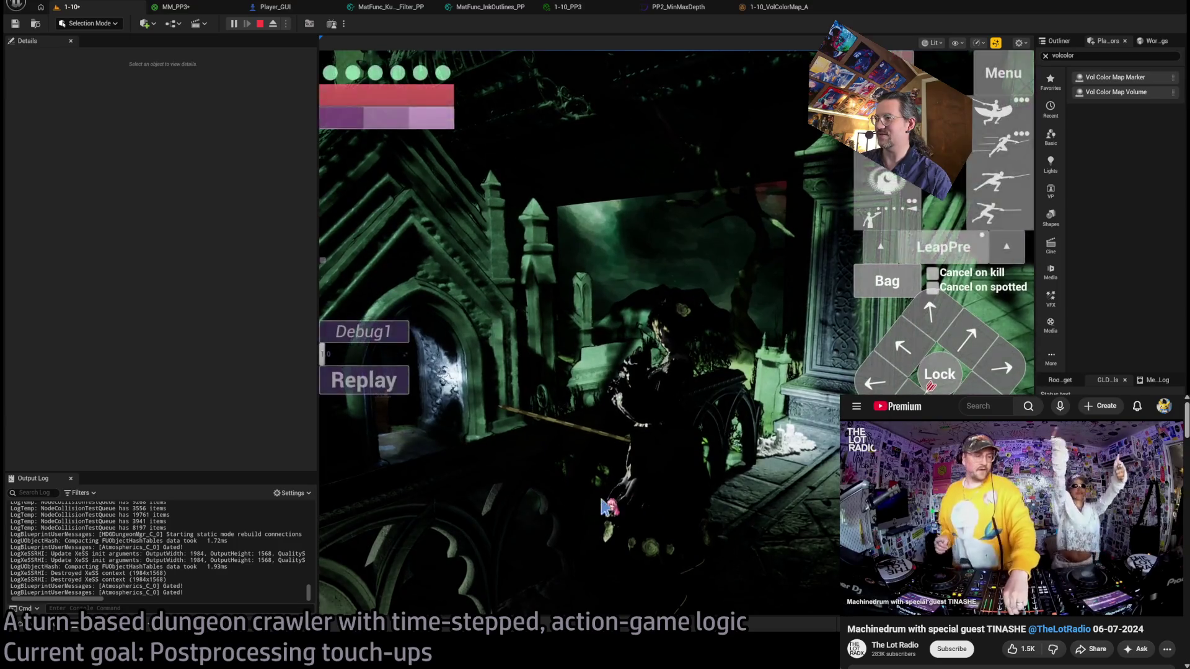
click(604, 506)
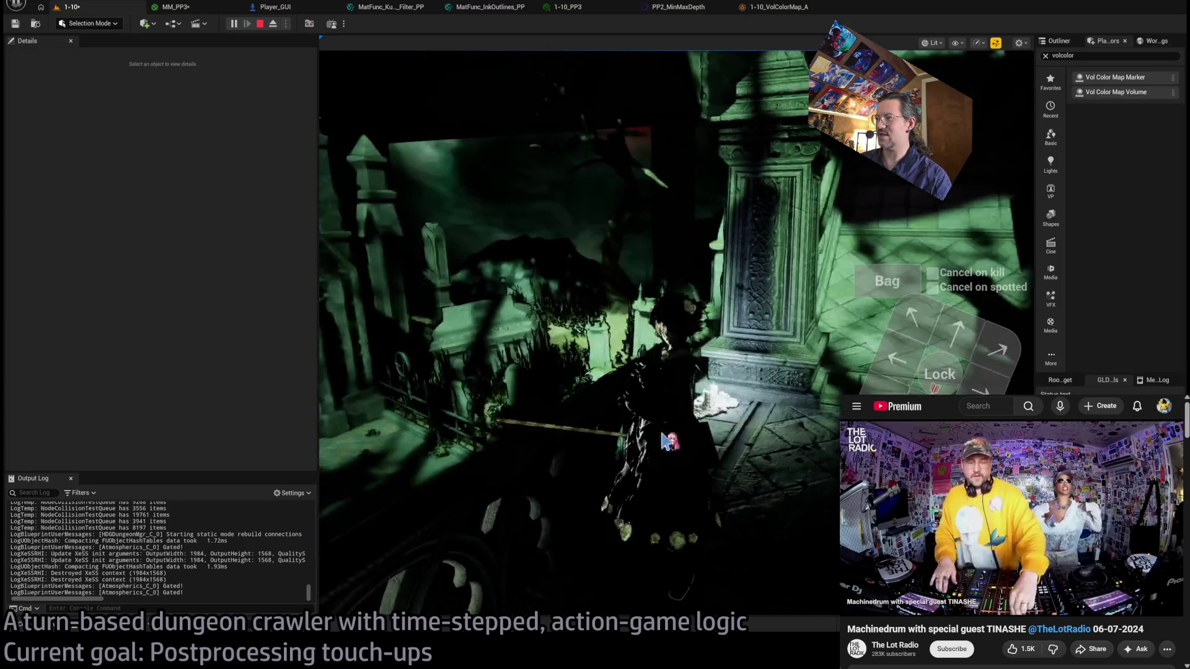
click(638, 445)
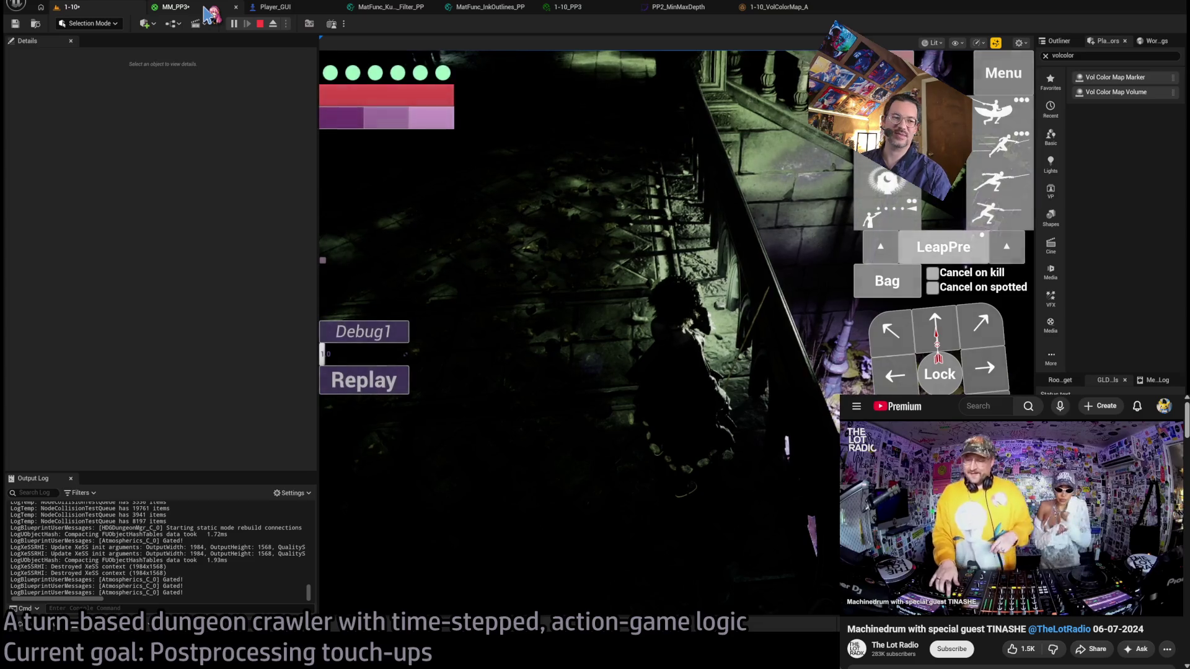
click(208, 13)
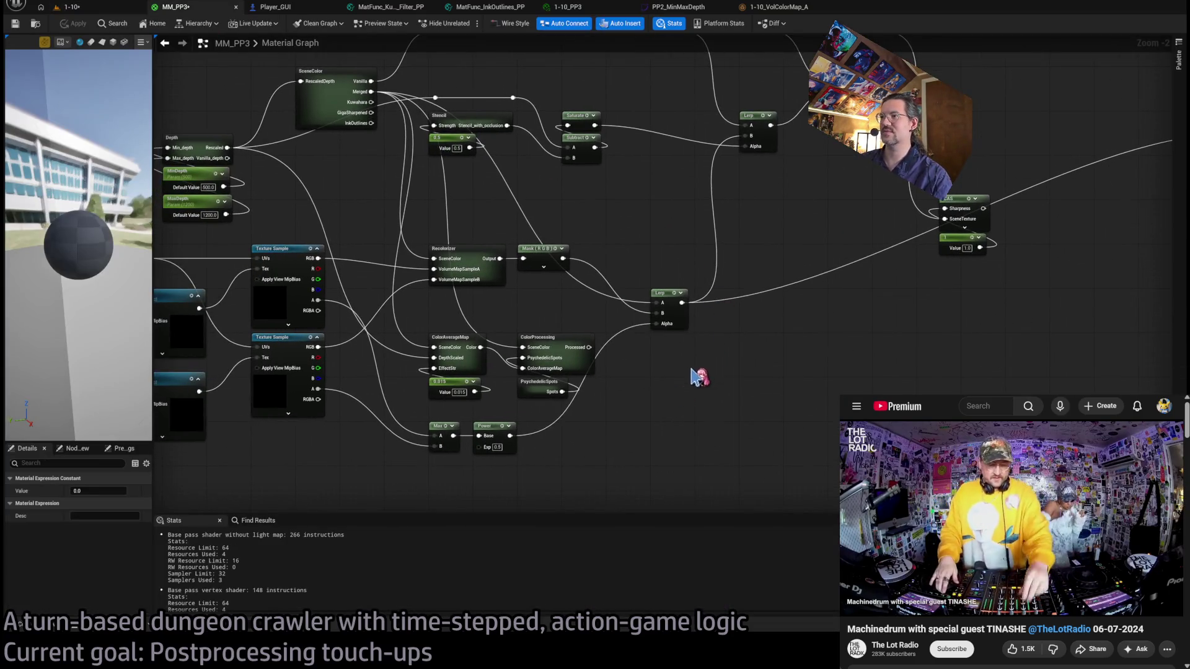
Wire PulseDebug's Normal output into MM_PP3's Emissive Color, bypassing CAS, then return to 1-10.
scroll(698, 350, down, 1)
scroll(618, 260, up, 1)
drag(626, 248, 670, 266)
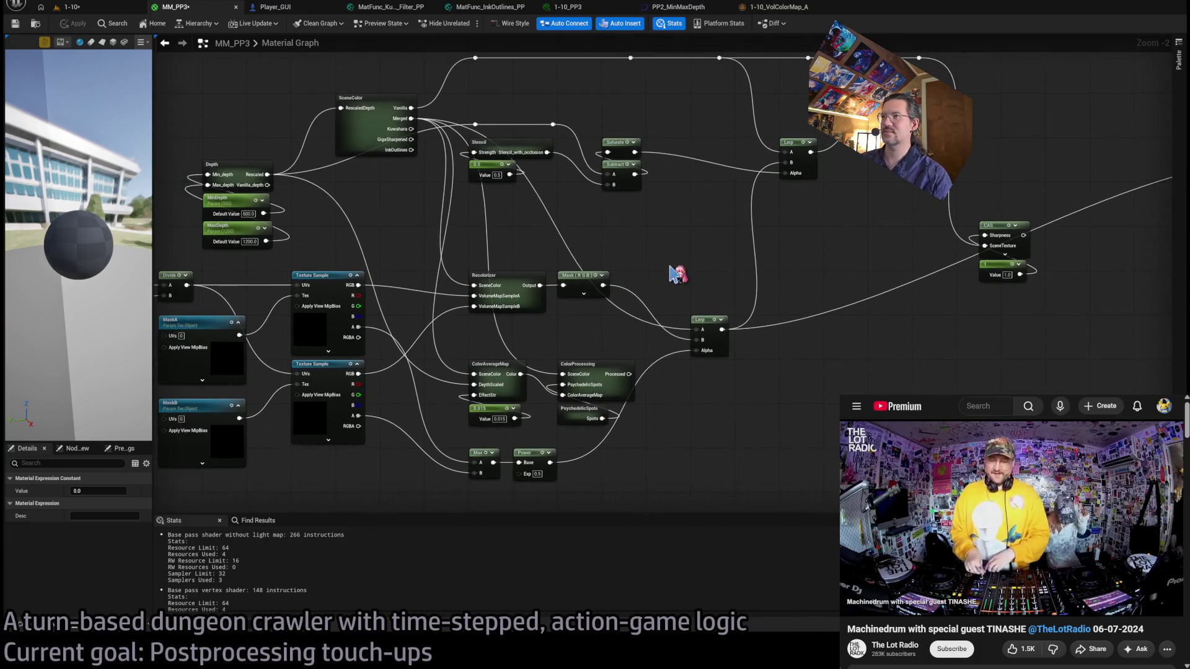
mouse_move(774, 228)
mouse_down()
mouse_move(698, 253)
mouse_move(777, 312)
mouse_up()
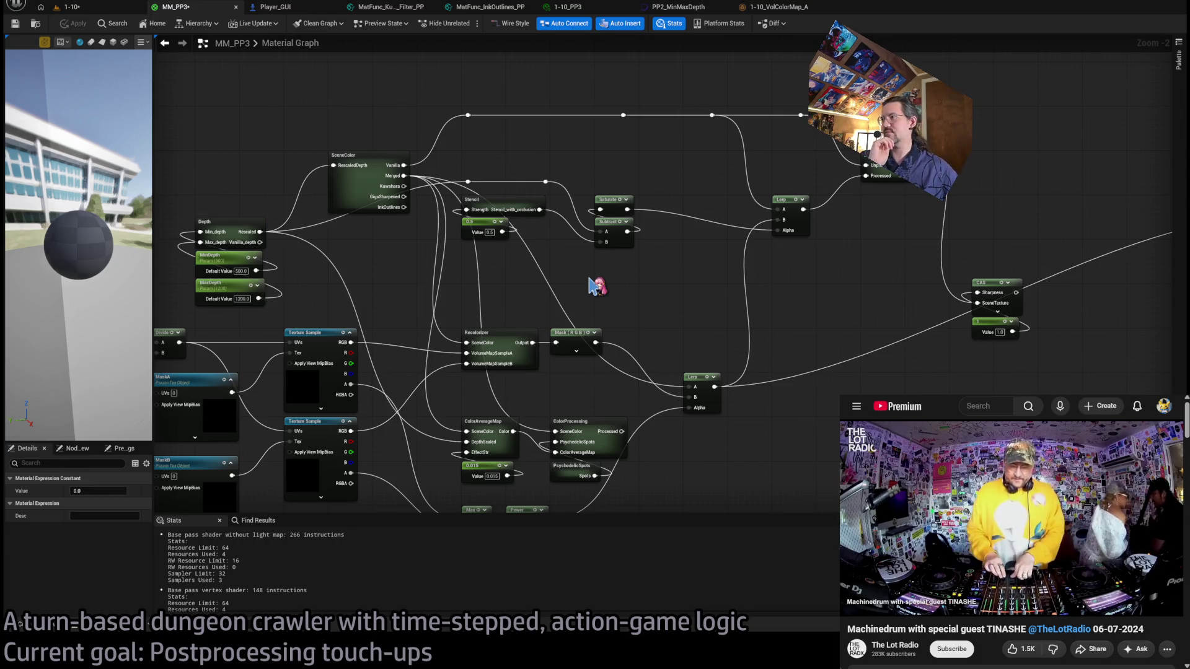
drag(589, 279, 315, 310)
mouse_move(642, 207)
mouse_down()
mouse_move(911, 252)
mouse_move(993, 248)
mouse_up()
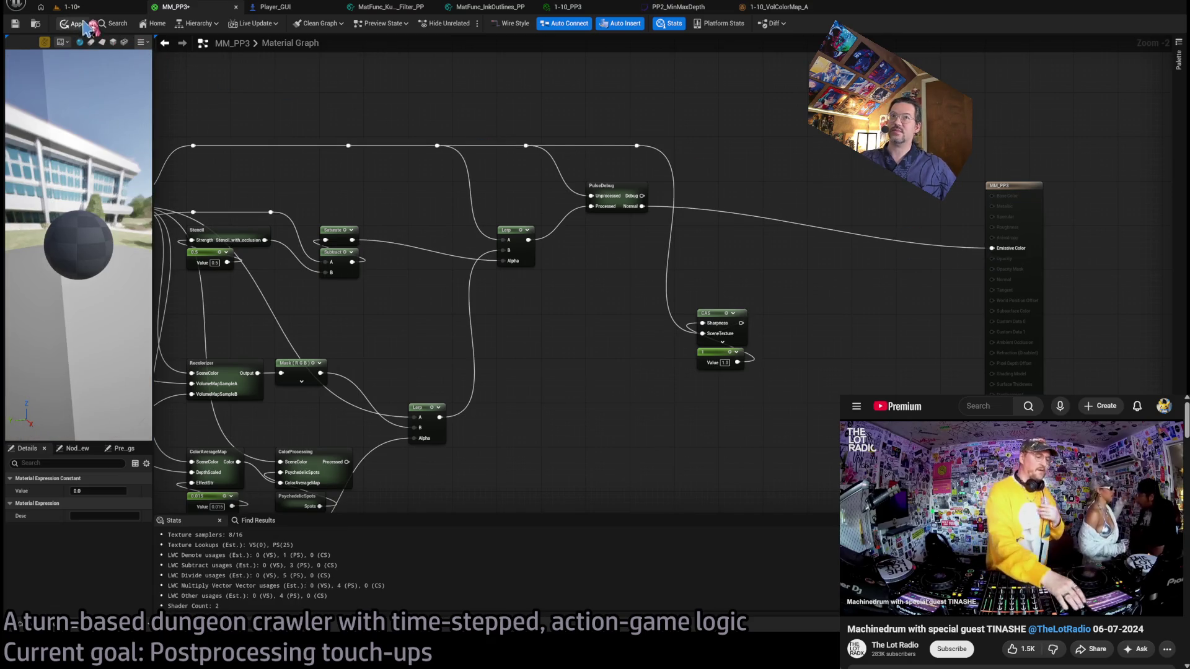
click(111, 9)
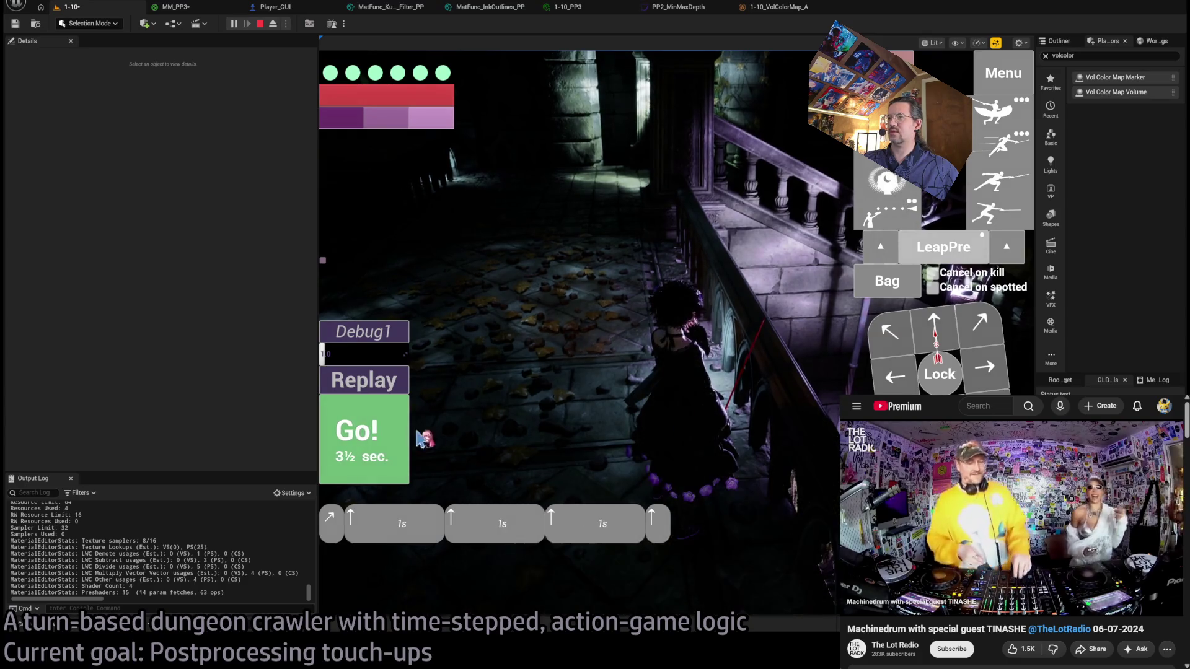
Play an up-left move and a leap turn in the tinted dungeon, then end the session.
click(633, 360)
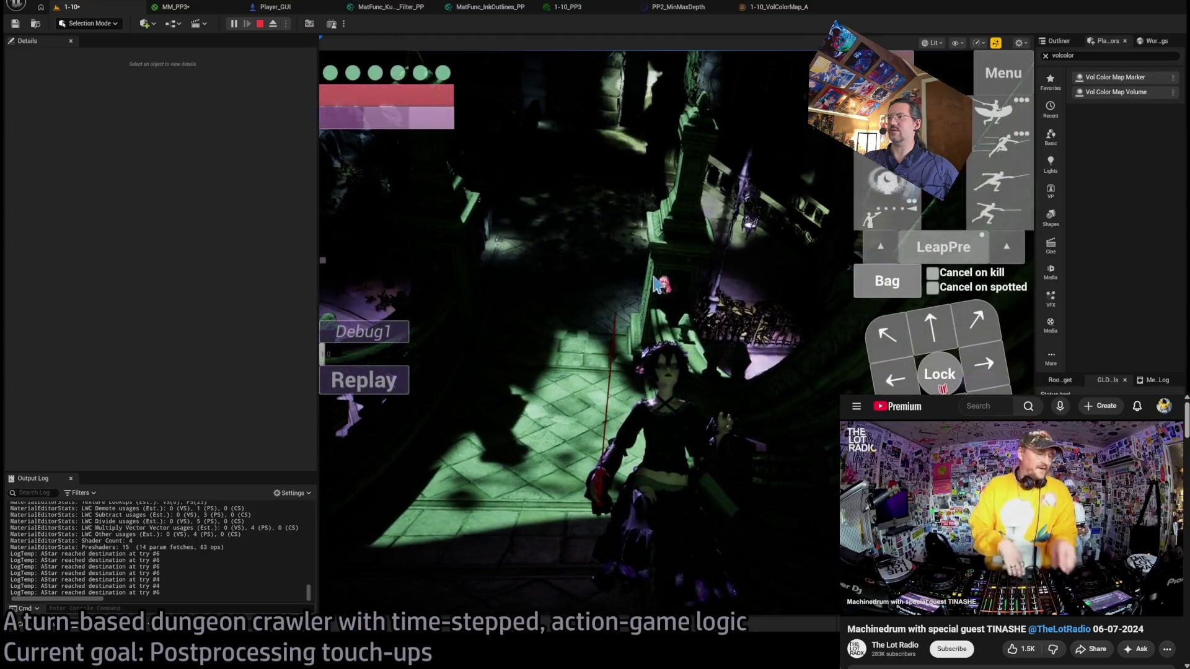
click(892, 348)
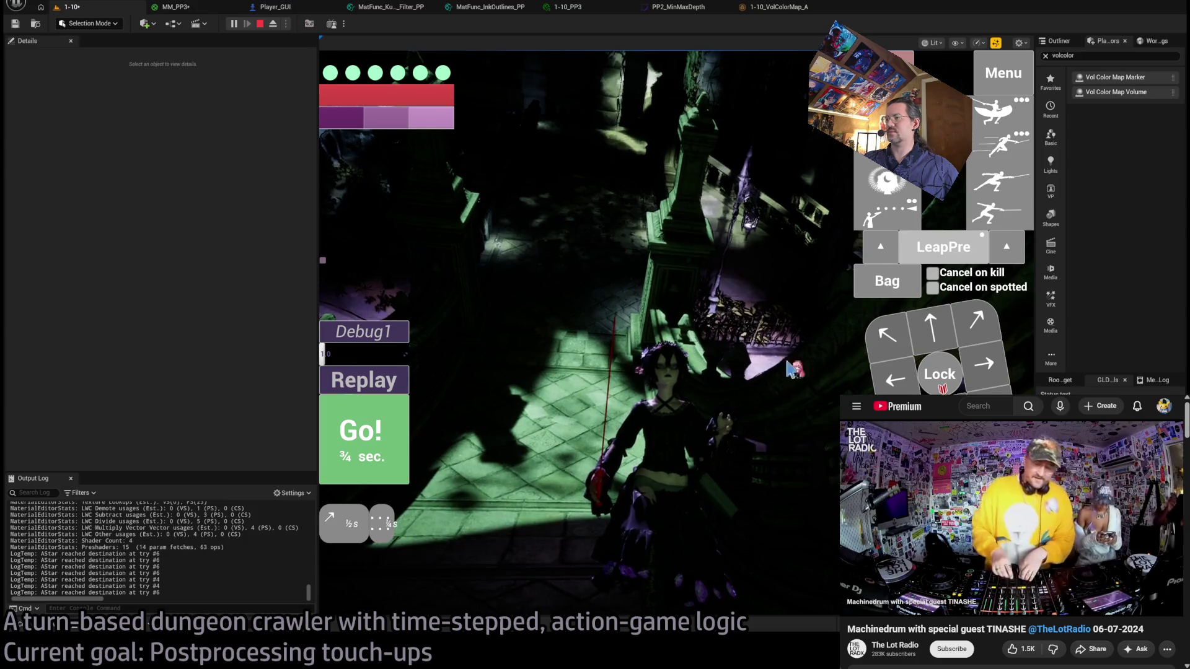
click(400, 459)
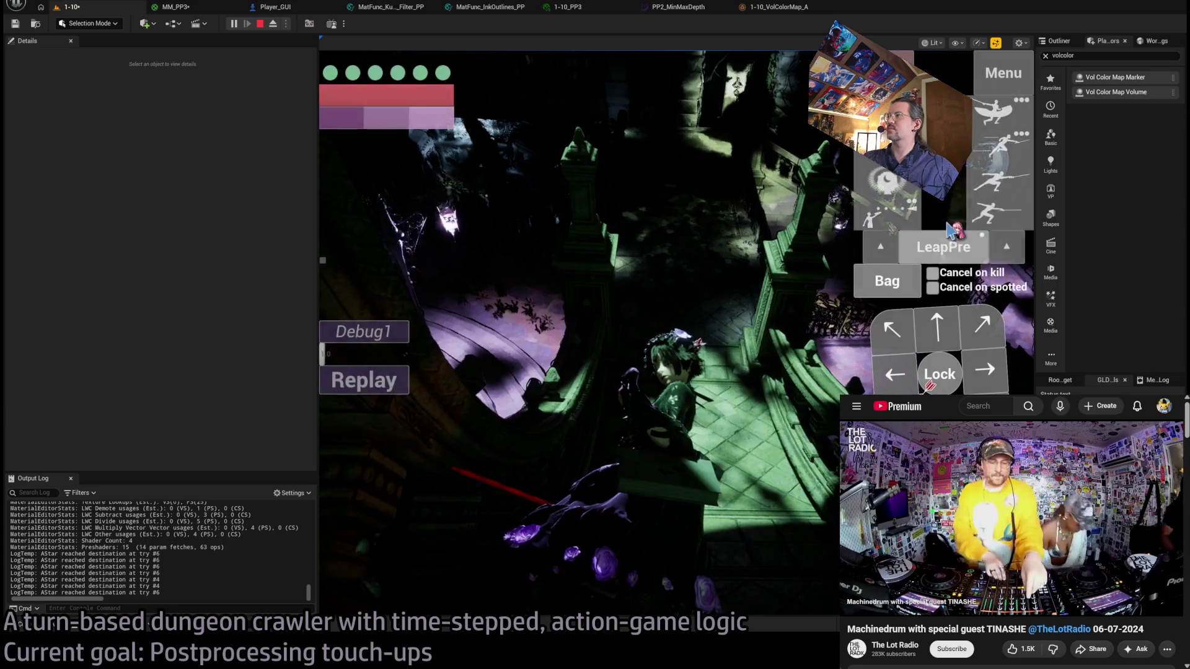
click(690, 185)
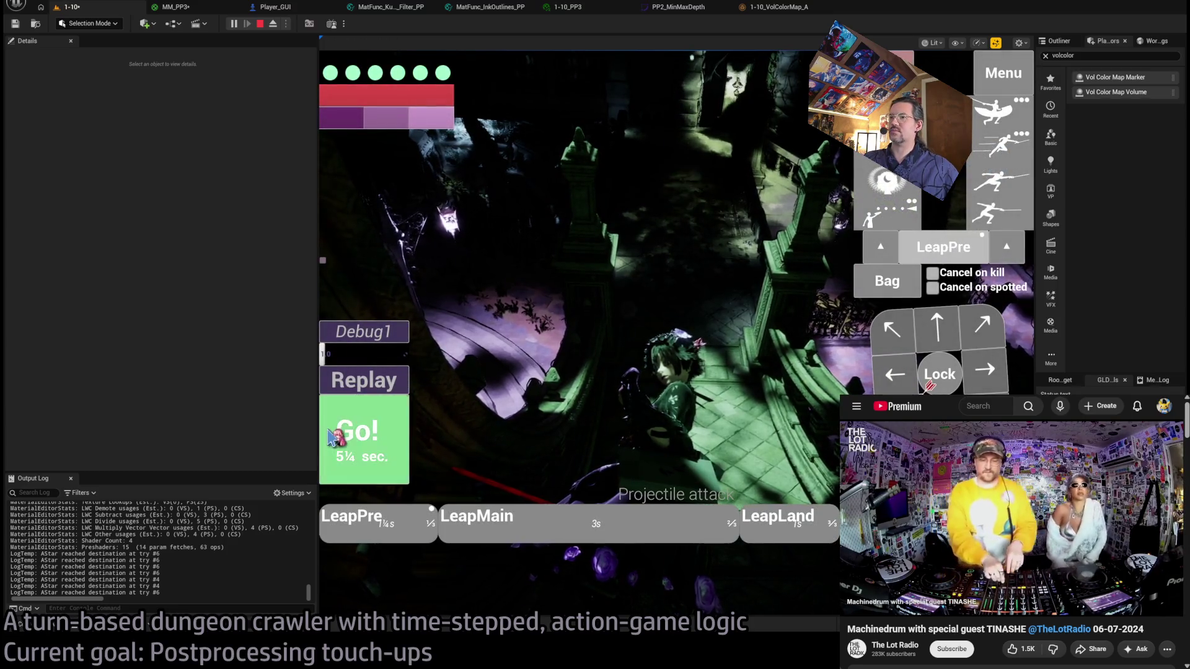
click(689, 185)
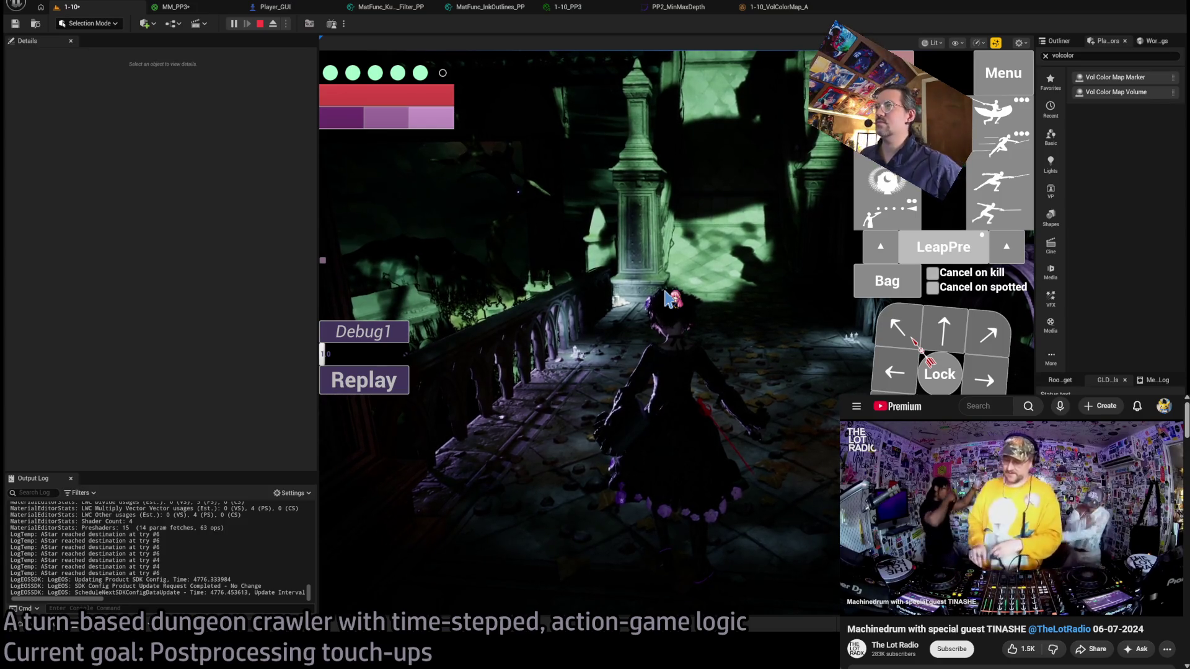
click(679, 369)
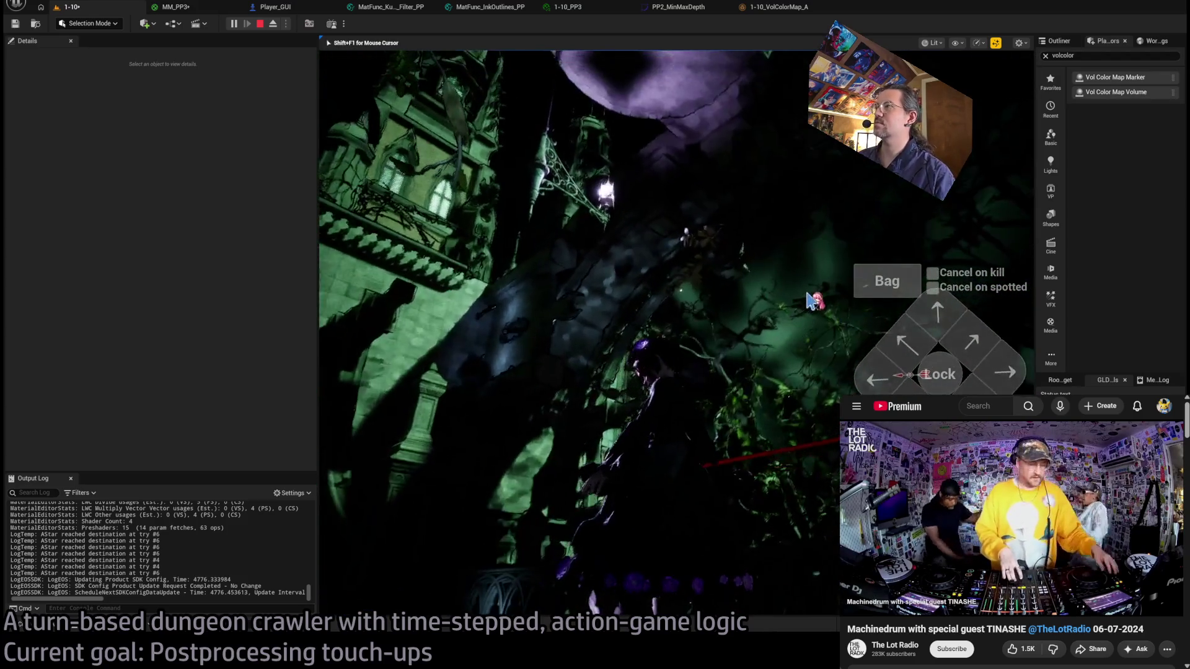
key(Escape)
drag(764, 280, 765, 280)
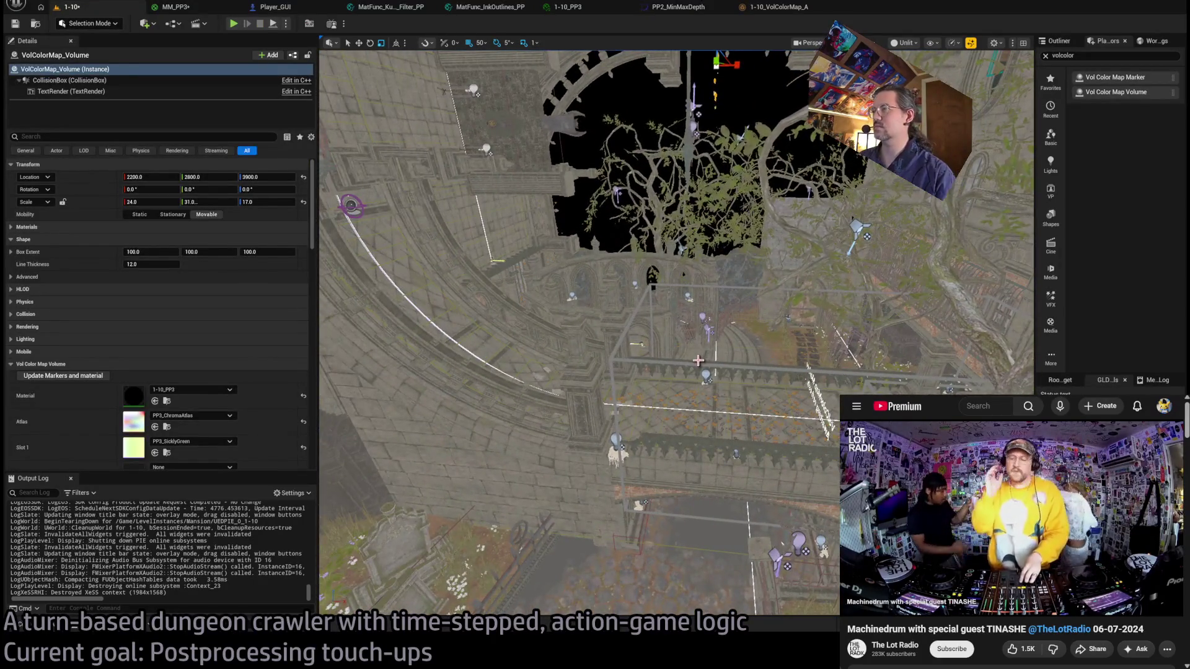
Duplicate VolColorMapMarker6 into markers 8, 9 and 10 along the upper cathedral wall.
click(706, 375)
key(f)
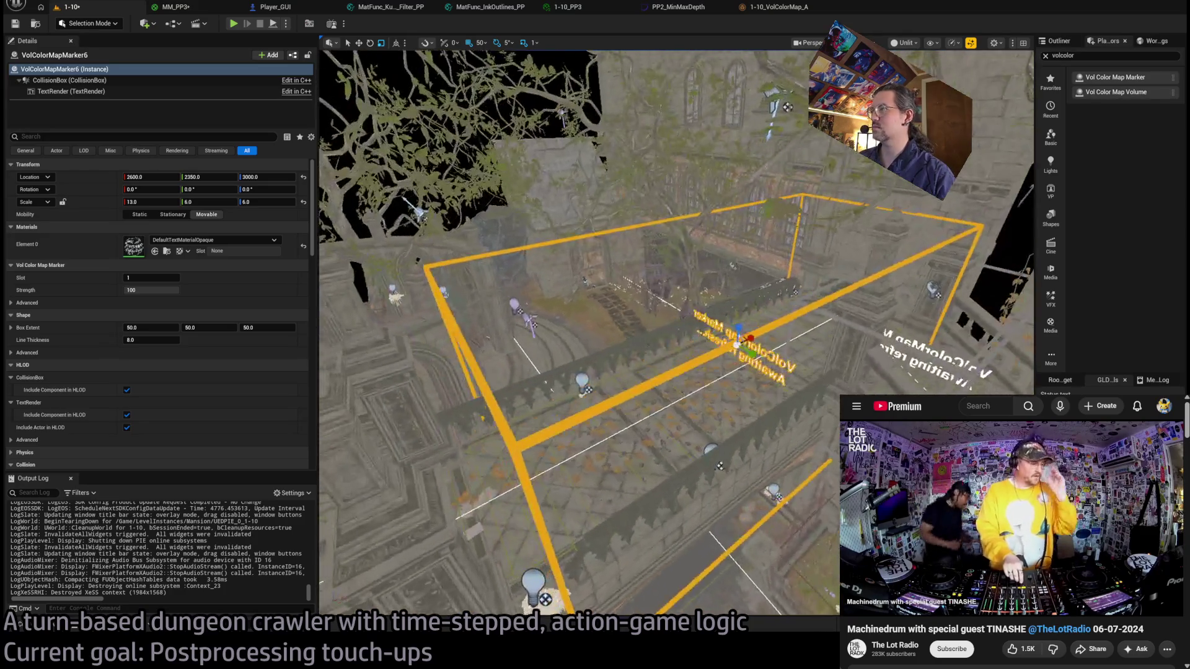
drag(775, 372, 775, 372)
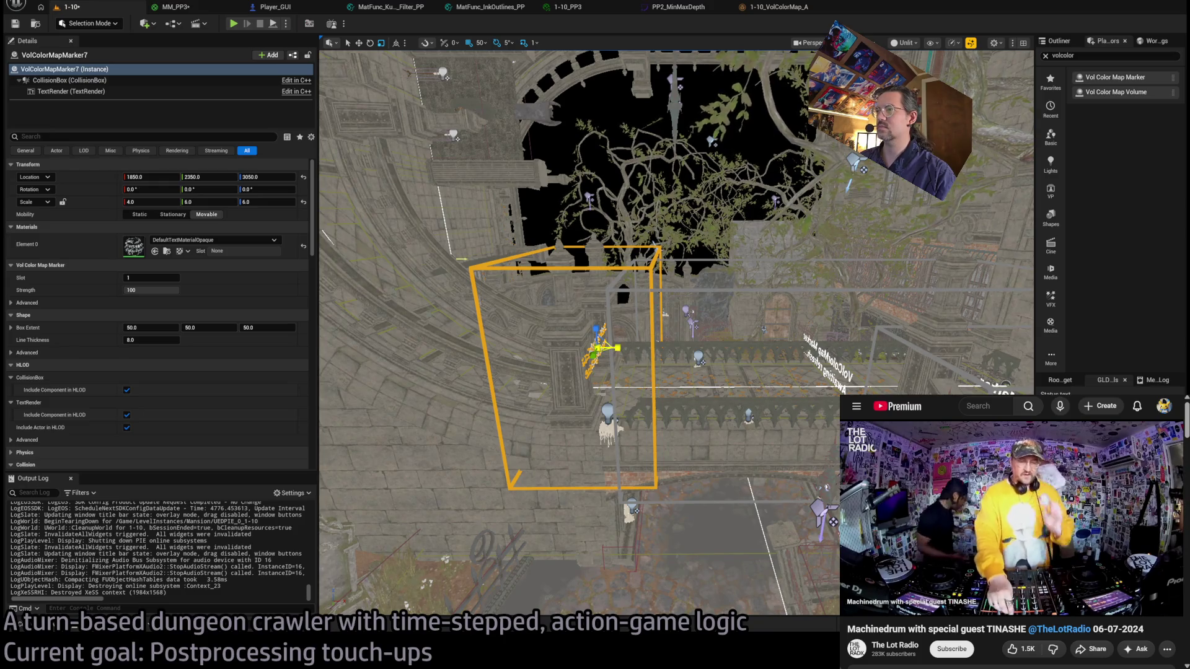
mouse_move(602, 342)
mouse_down()
mouse_move(484, 286)
mouse_move(474, 299)
mouse_move(491, 323)
mouse_move(488, 313)
mouse_up()
key(f)
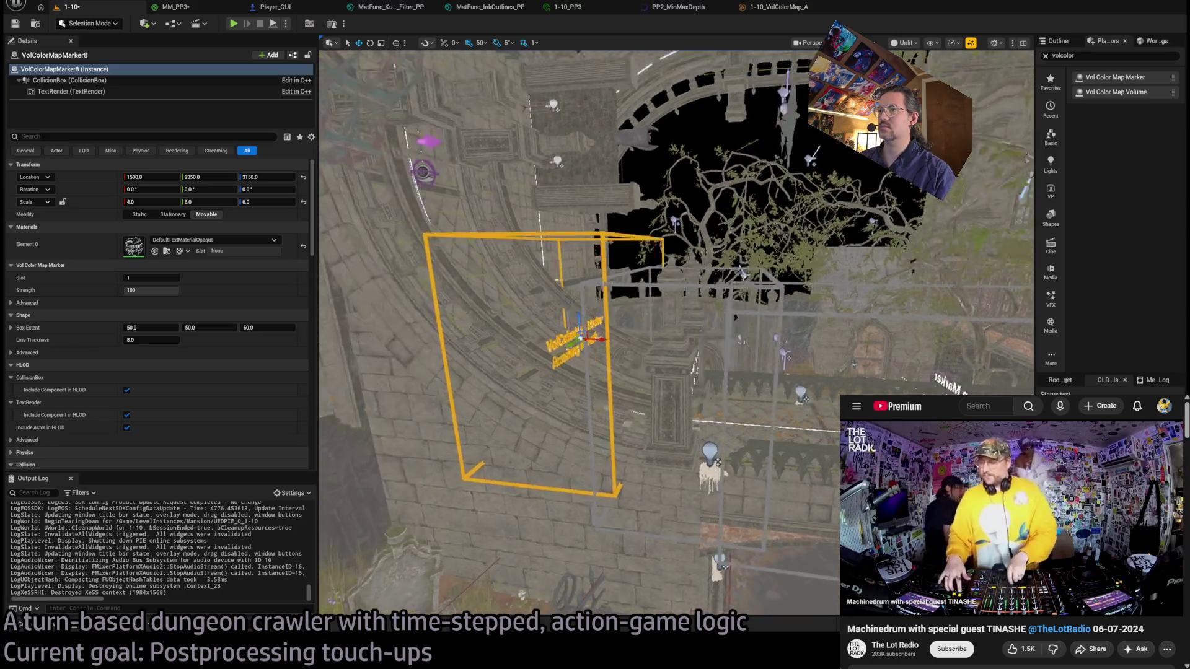
mouse_move(650, 375)
mouse_down()
mouse_move(613, 372)
mouse_move(540, 285)
mouse_up()
key(f)
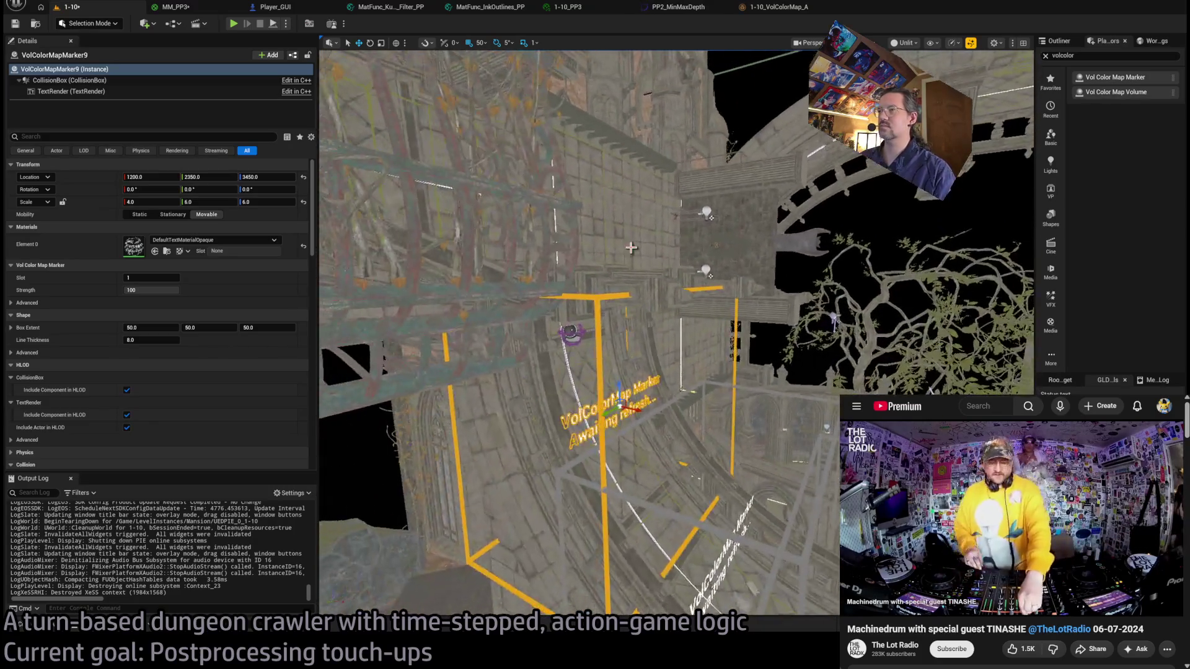
drag(620, 387, 620, 347)
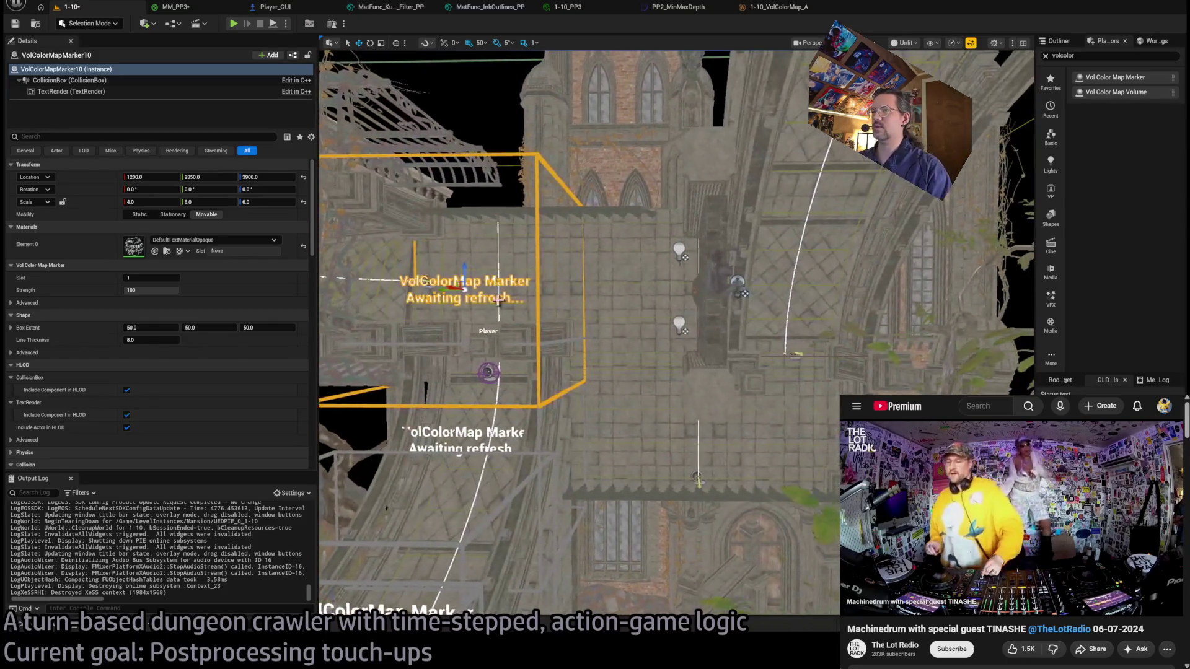
mouse_move(462, 285)
mouse_down()
mouse_move(552, 301)
mouse_move(627, 338)
mouse_move(617, 341)
mouse_move(632, 320)
mouse_up()
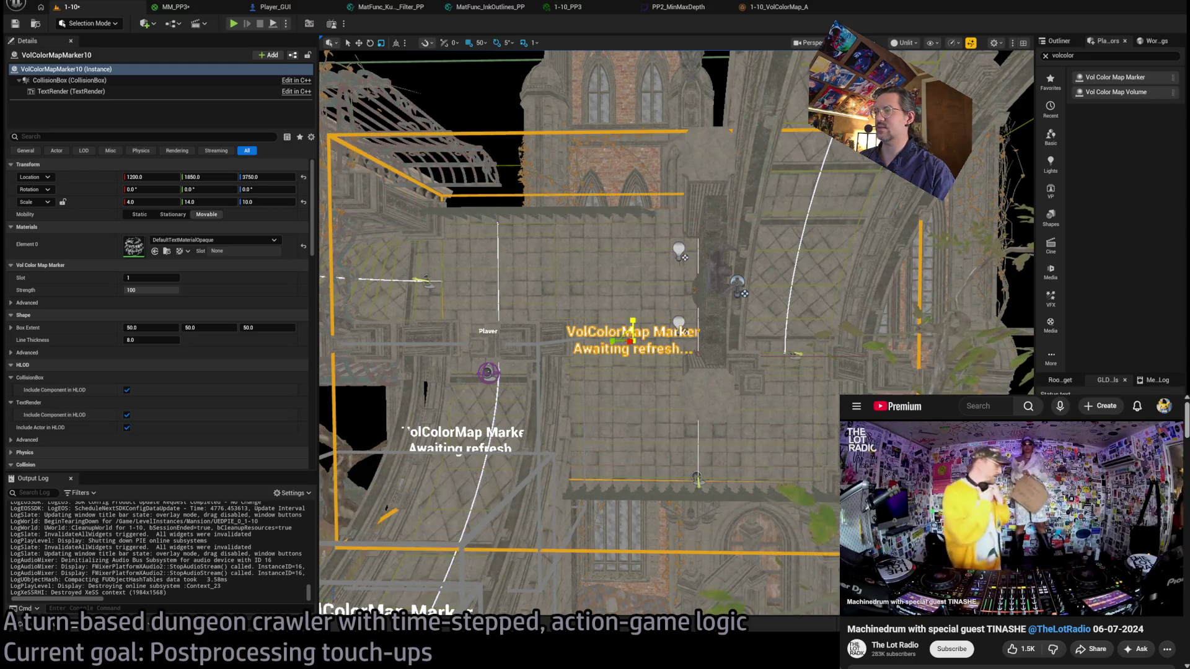
Place VolColorMapMarker11, then duplicate and widen further markers, ending with VolColorMapMarker13 at scale 20 × 6 × 6.
key(d)
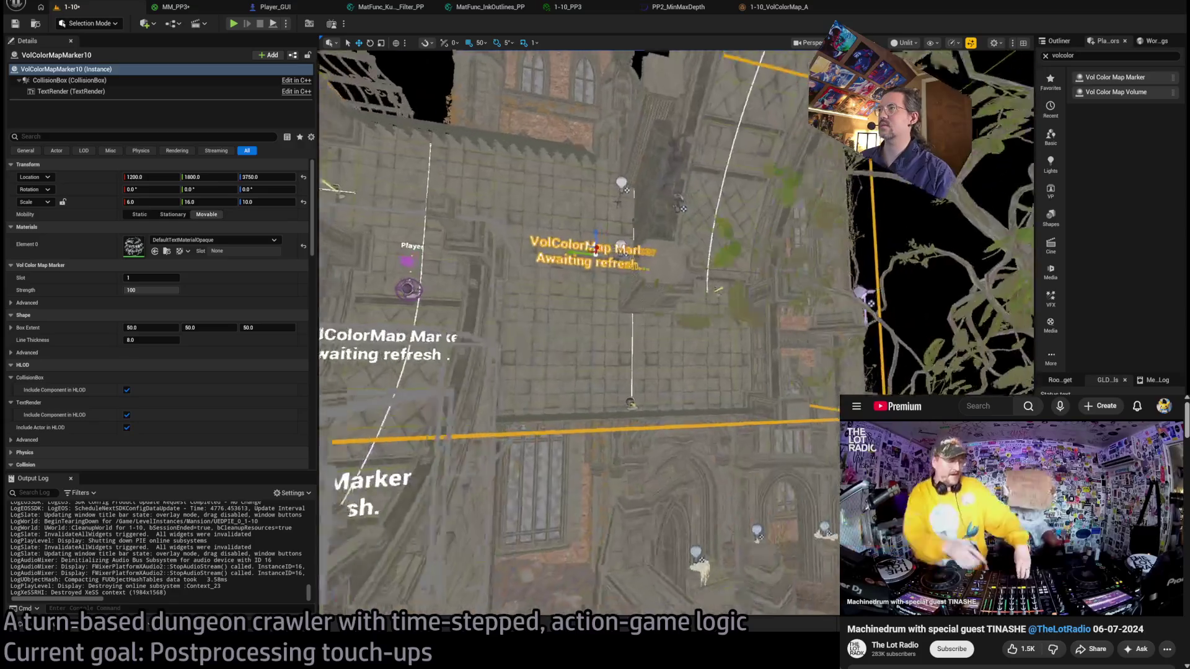
scroll(613, 228, down, 10)
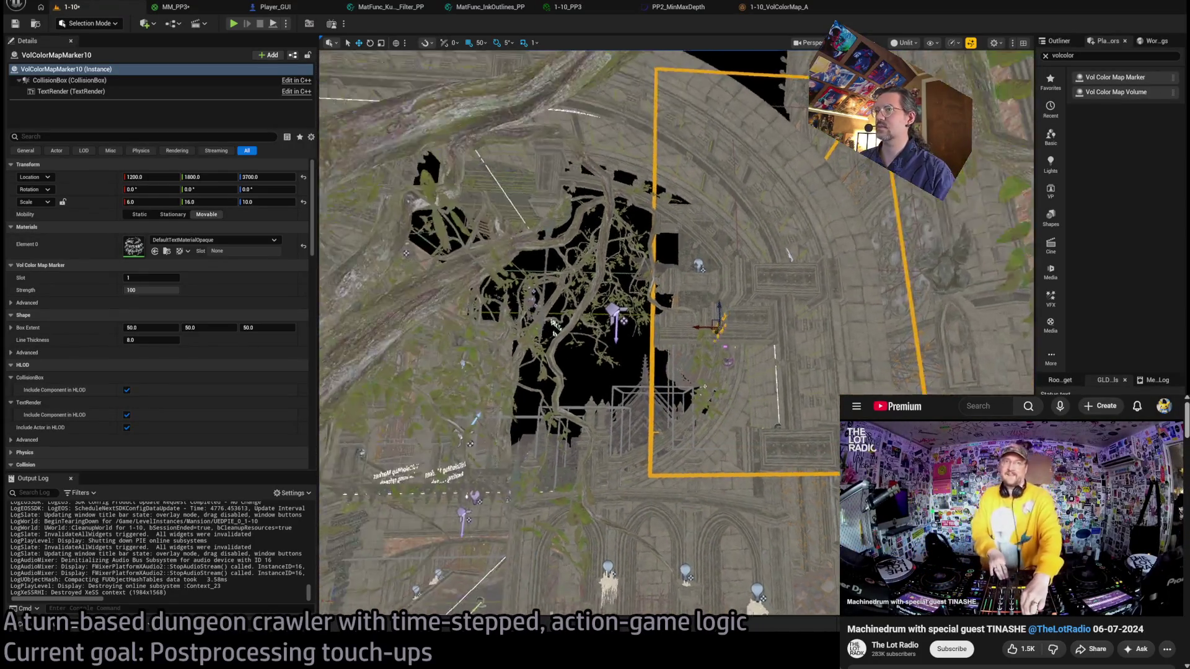
drag(710, 376, 671, 352)
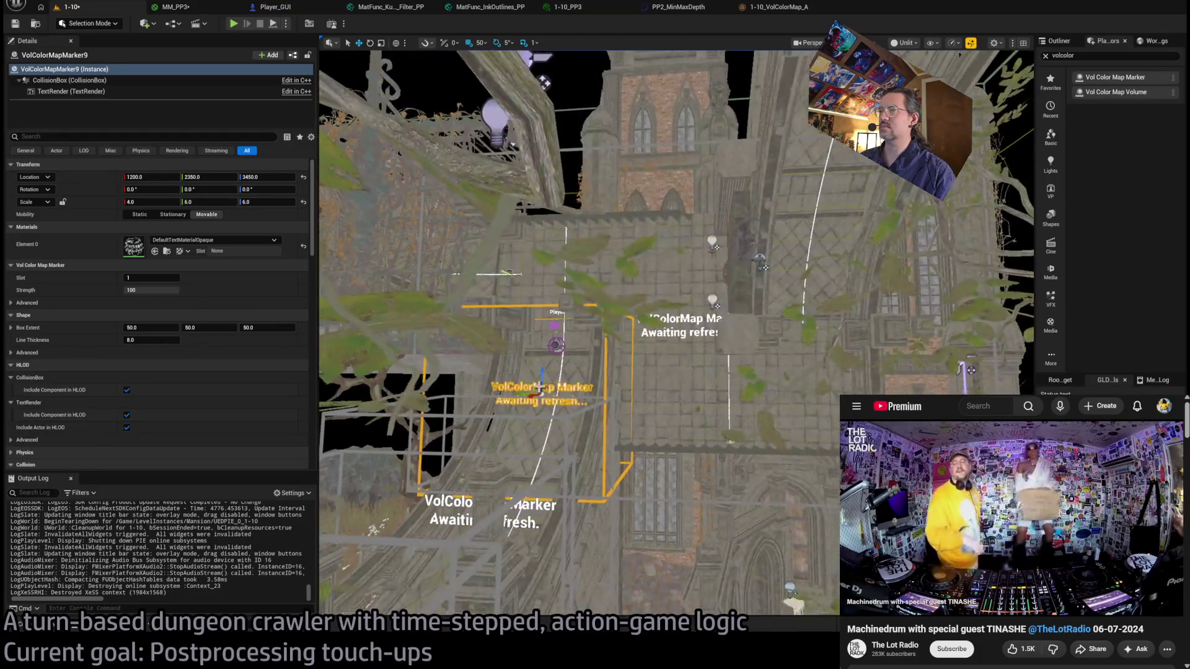
click(757, 279)
mouse_move(758, 279)
mouse_down()
mouse_move(542, 82)
mouse_move(758, 374)
mouse_up()
mouse_move(805, 263)
mouse_down()
mouse_move(718, 205)
mouse_move(719, 219)
mouse_move(747, 228)
mouse_move(724, 209)
mouse_move(492, 146)
mouse_move(531, 155)
mouse_move(518, 200)
mouse_move(544, 200)
mouse_up()
key(r)
key(w)
mouse_move(729, 224)
mouse_down()
mouse_move(660, 166)
mouse_move(729, 223)
mouse_move(694, 225)
mouse_move(736, 224)
mouse_move(713, 210)
mouse_move(824, 267)
mouse_move(856, 264)
mouse_move(861, 298)
mouse_move(850, 267)
mouse_move(700, 167)
mouse_up()
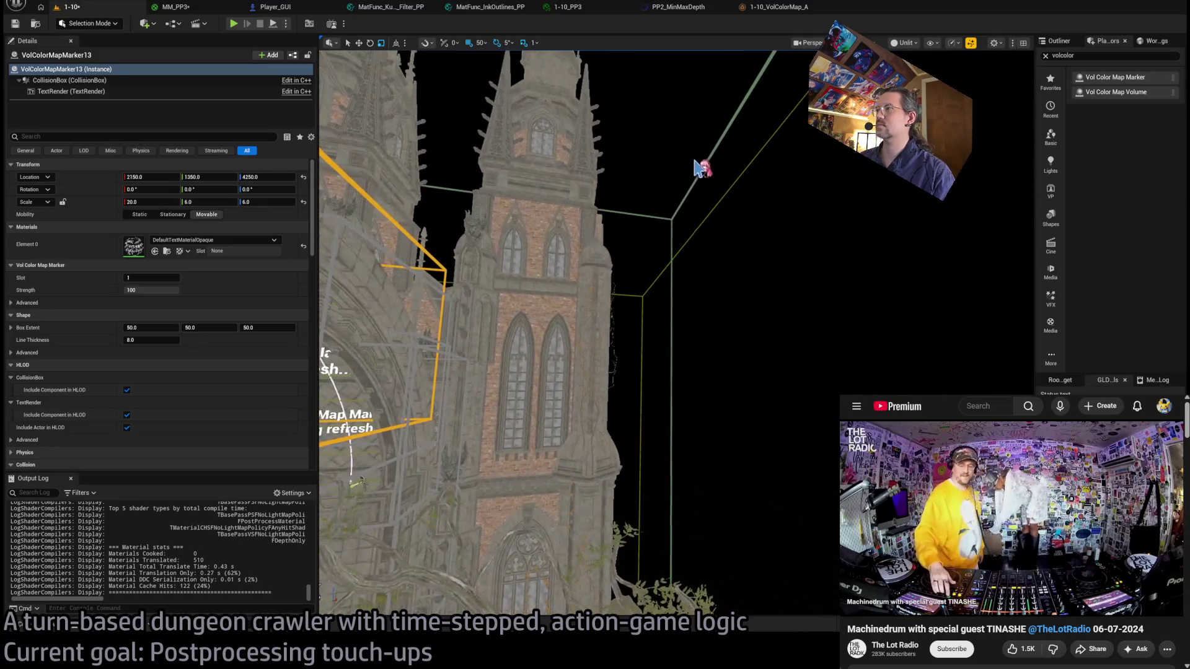
Update VolColorMap_Volume's markers and material to PP3_SicklyGreen, save the level, and start Play.
click(700, 168)
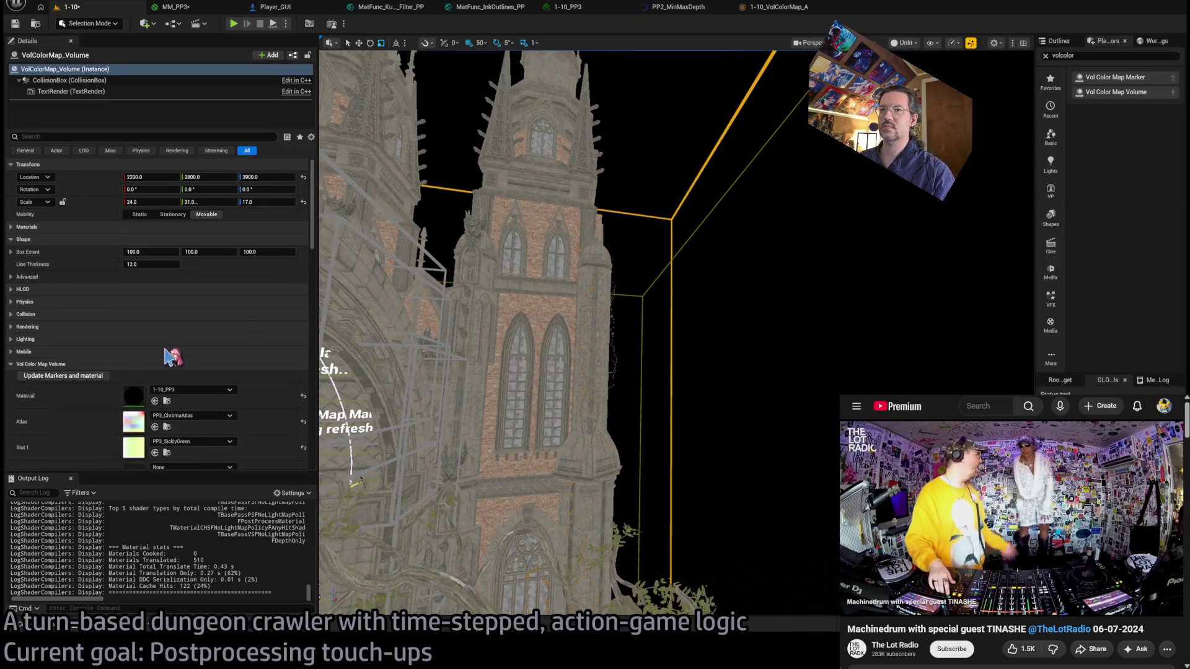
click(87, 376)
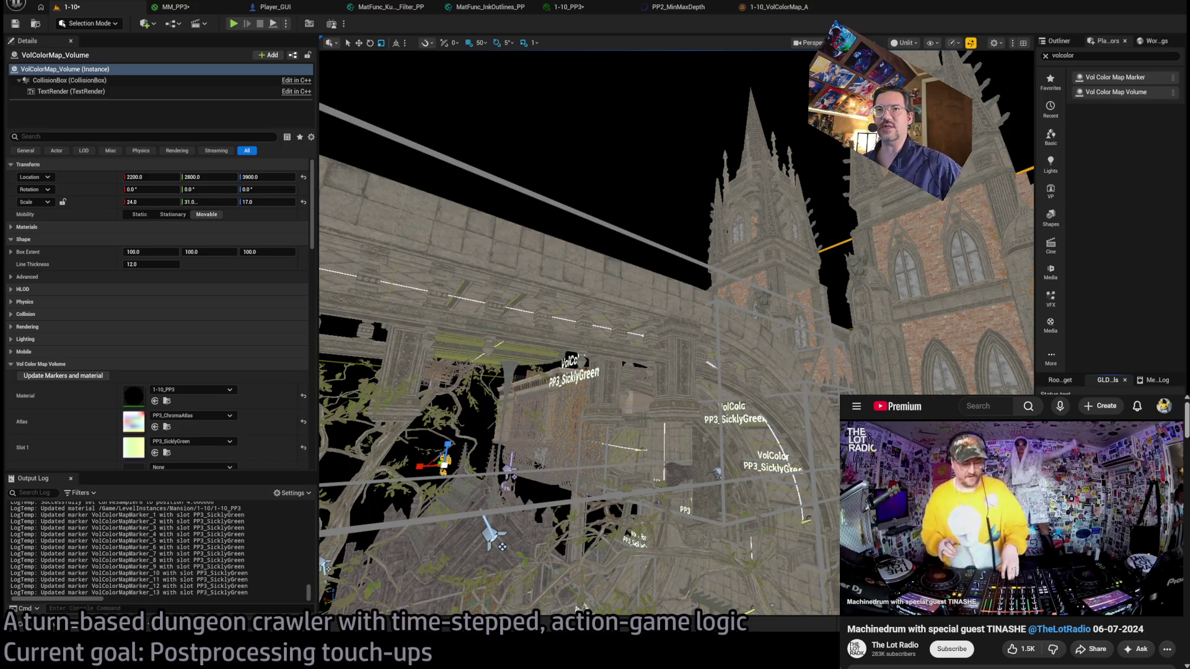
key(ctrl+s)
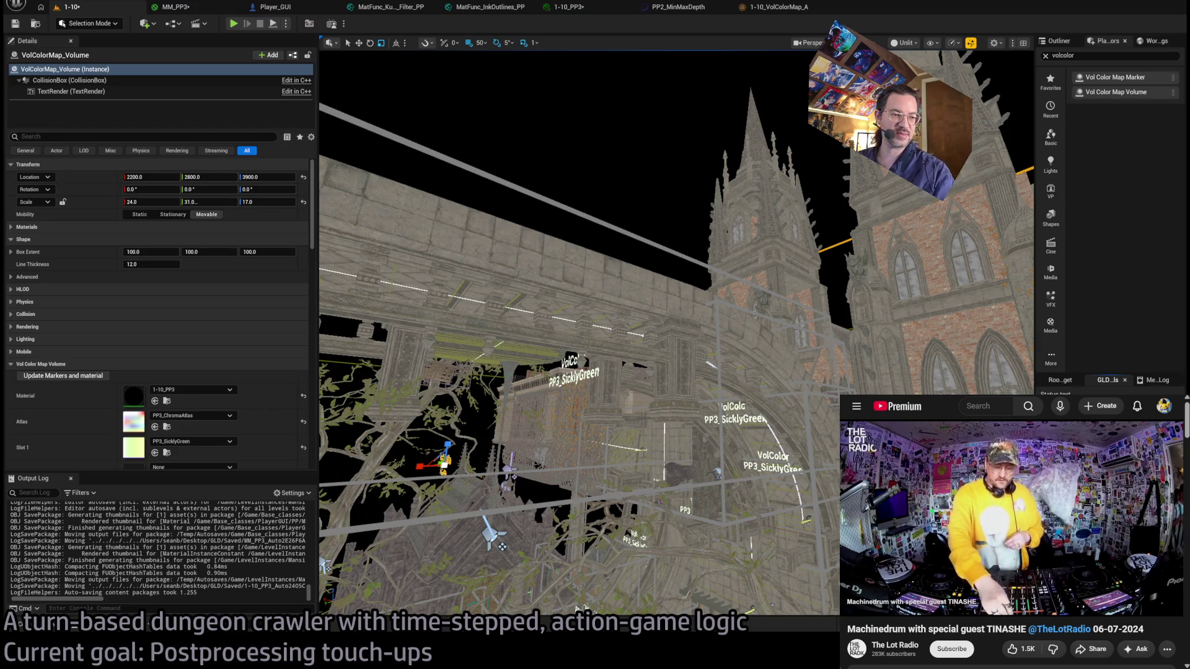
drag(637, 226, 637, 225)
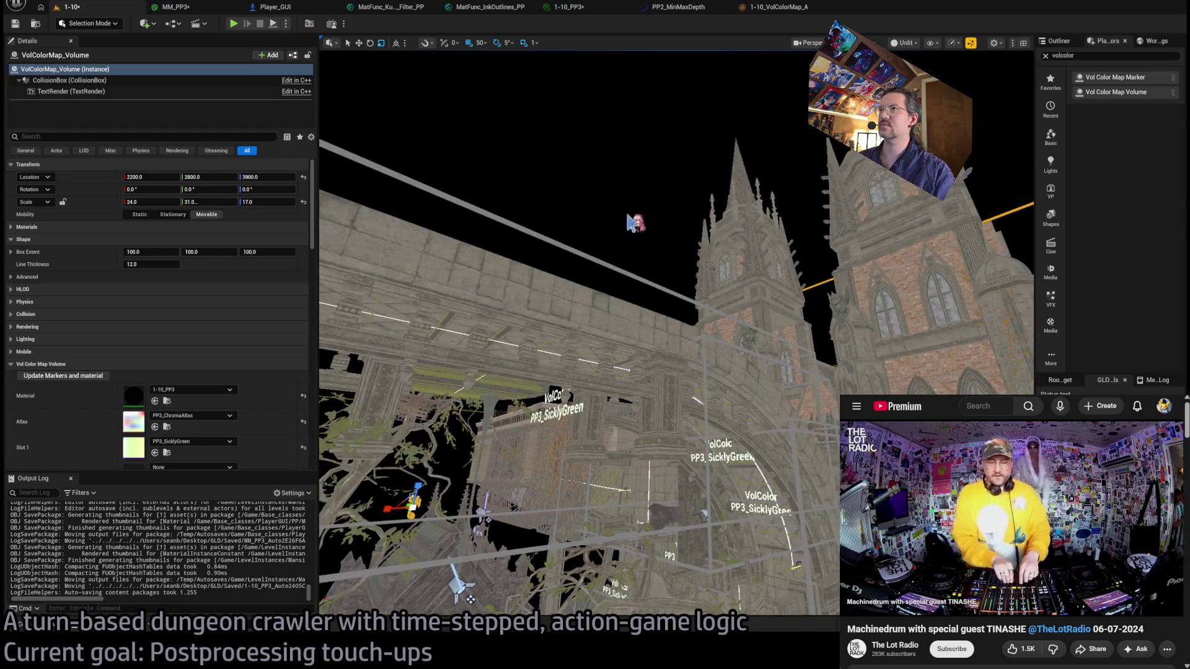
click(235, 27)
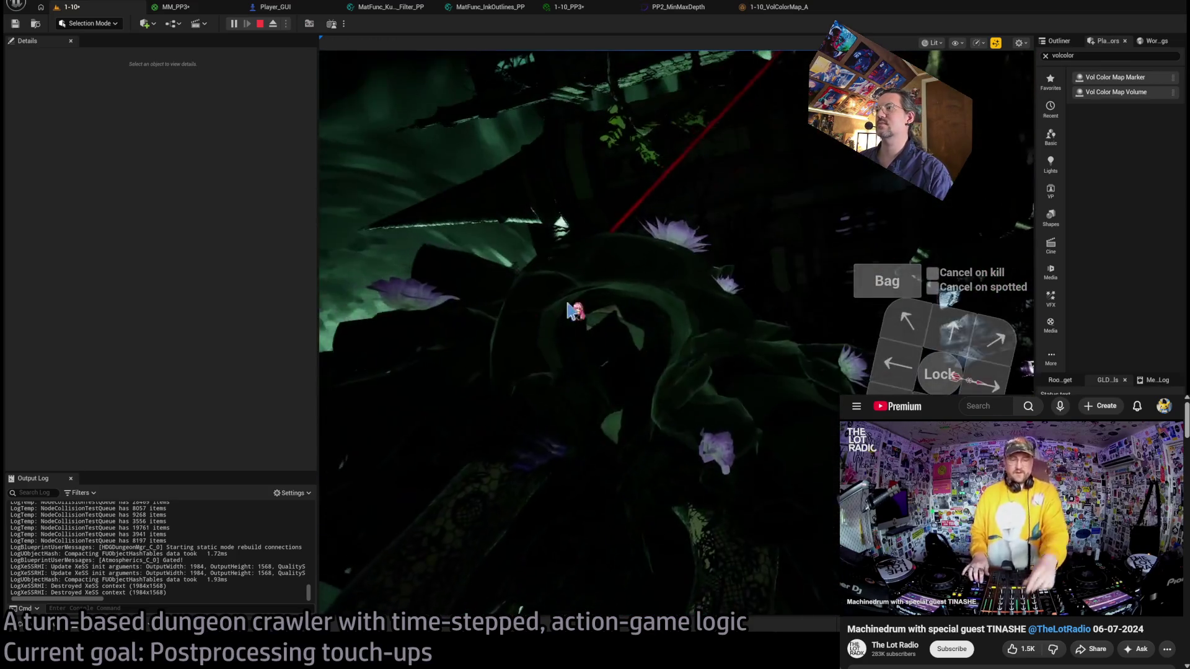
Look around the green-lit courtyard with the game camera.
click(817, 317)
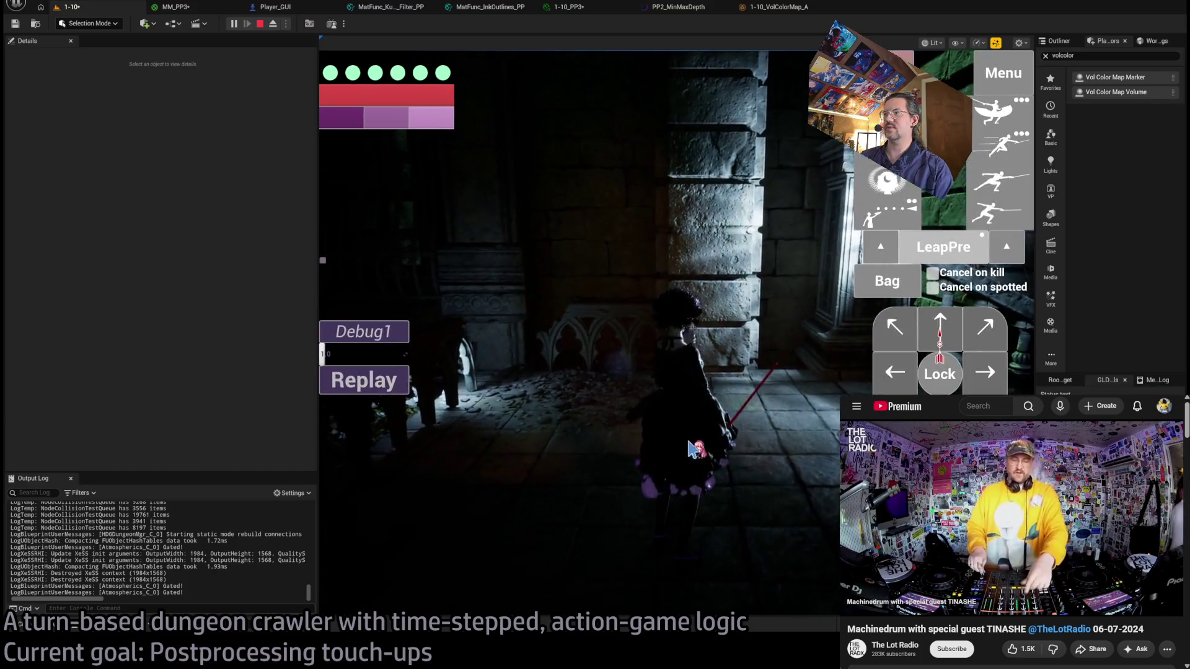
click(335, 384)
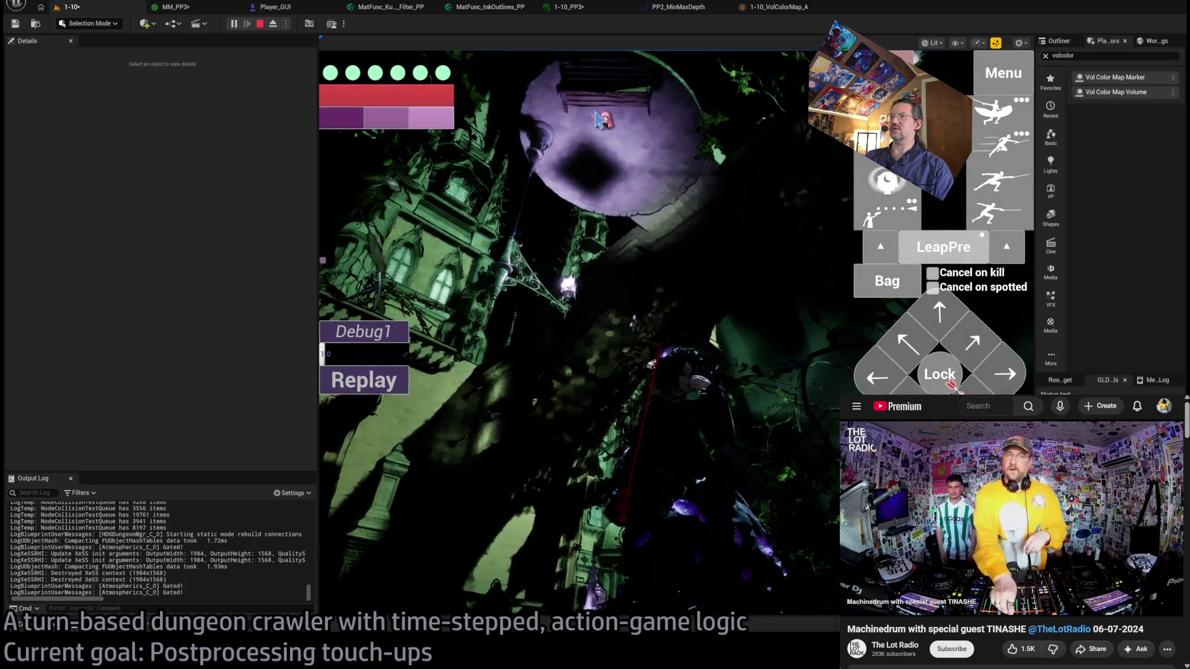
click(590, 164)
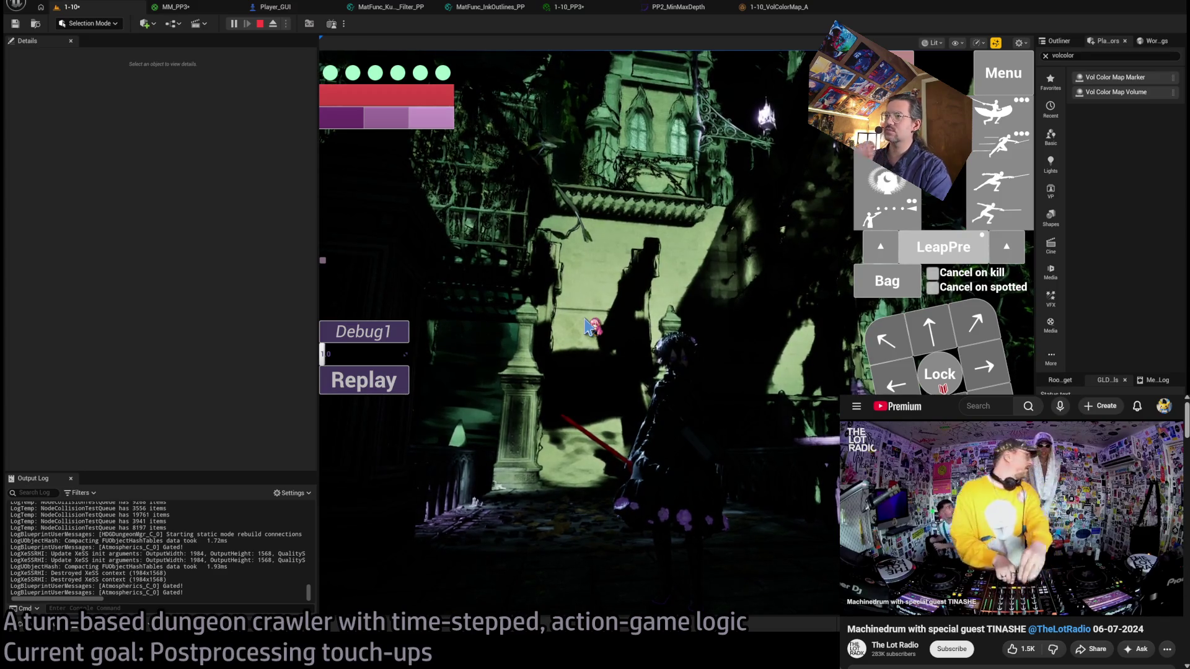
click(586, 323)
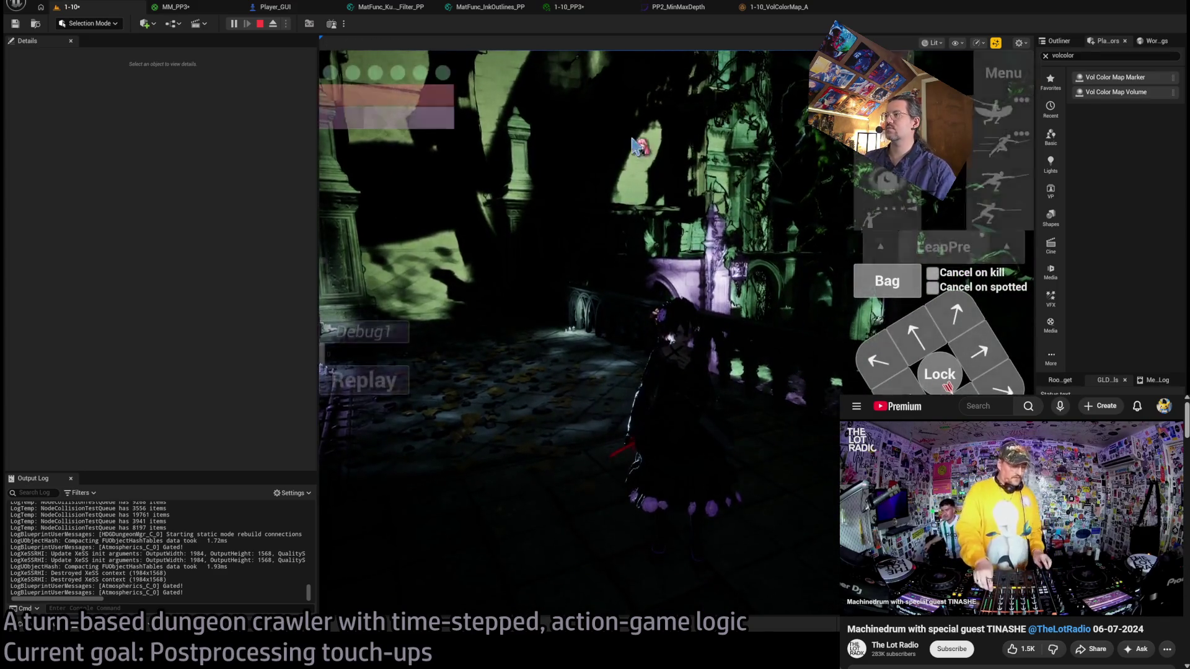
Walk the character forward and right with queued steps toward the purple-paved gated archway.
click(914, 334)
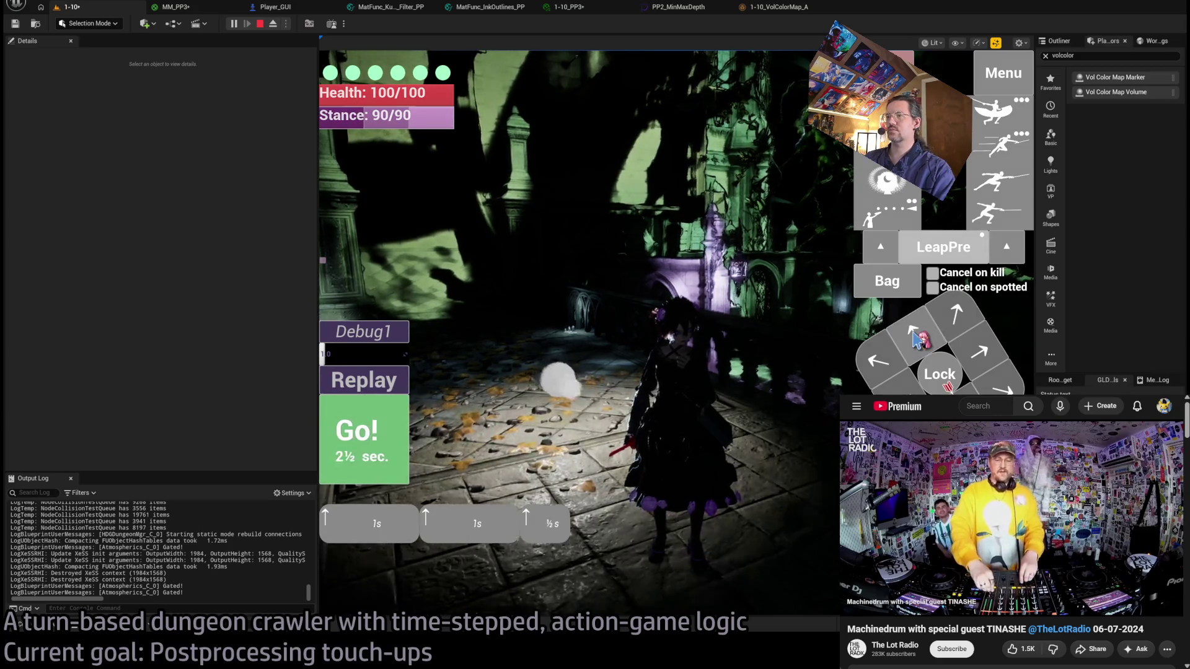
click(372, 440)
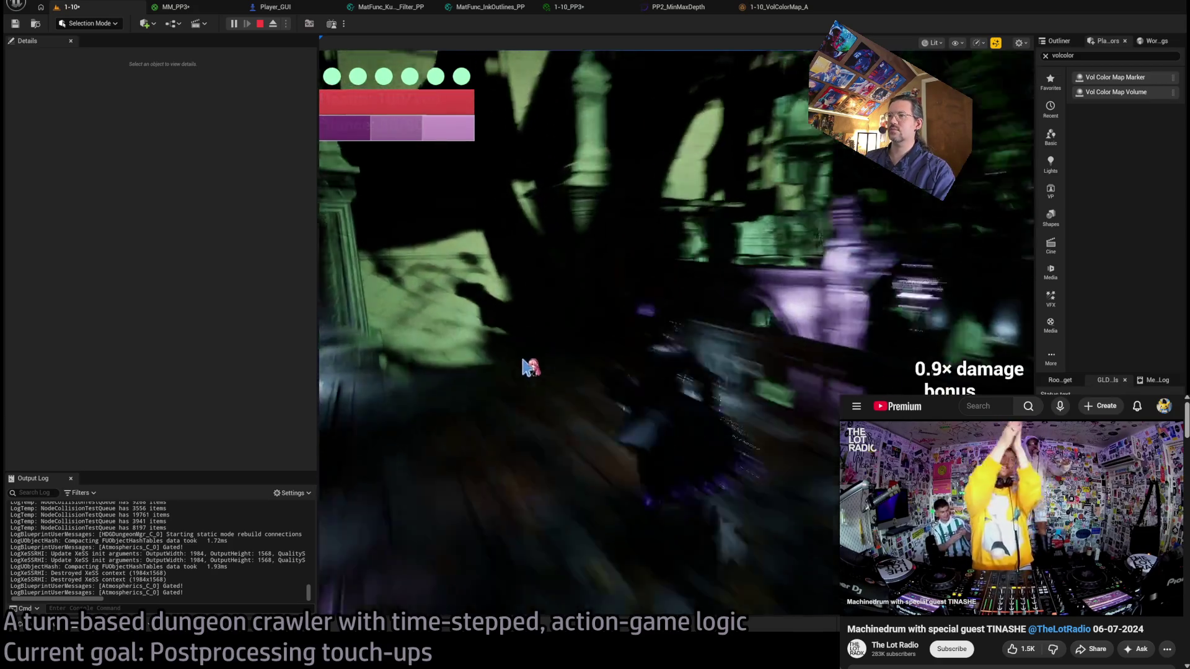
click(926, 328)
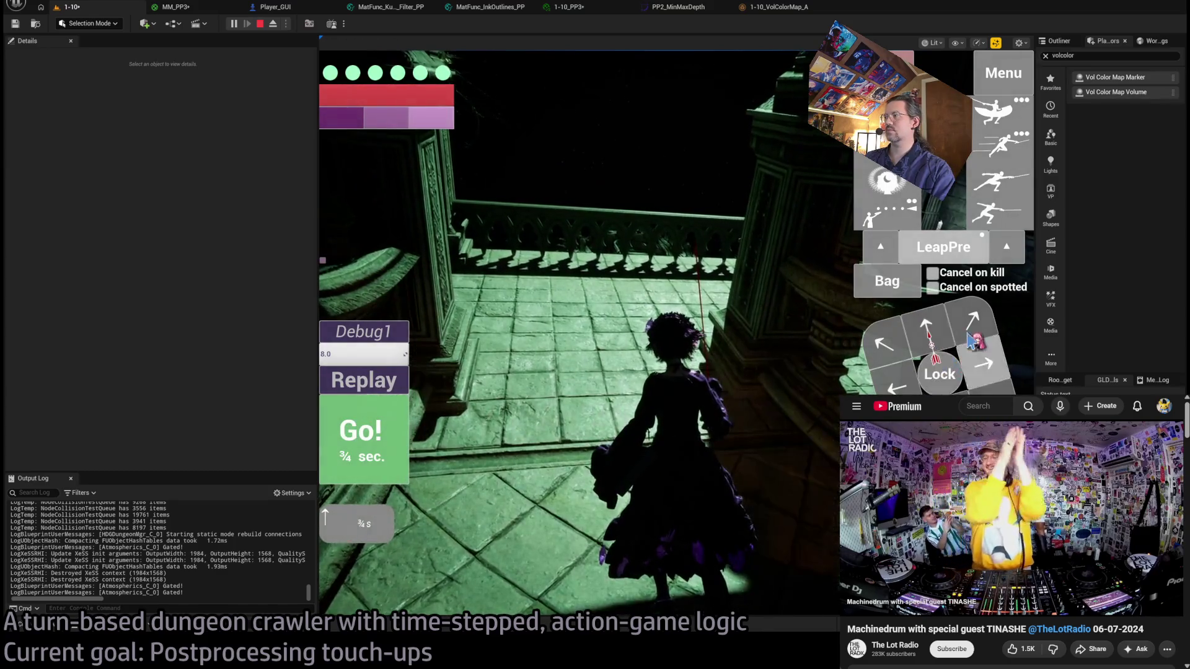
click(984, 370)
click(372, 432)
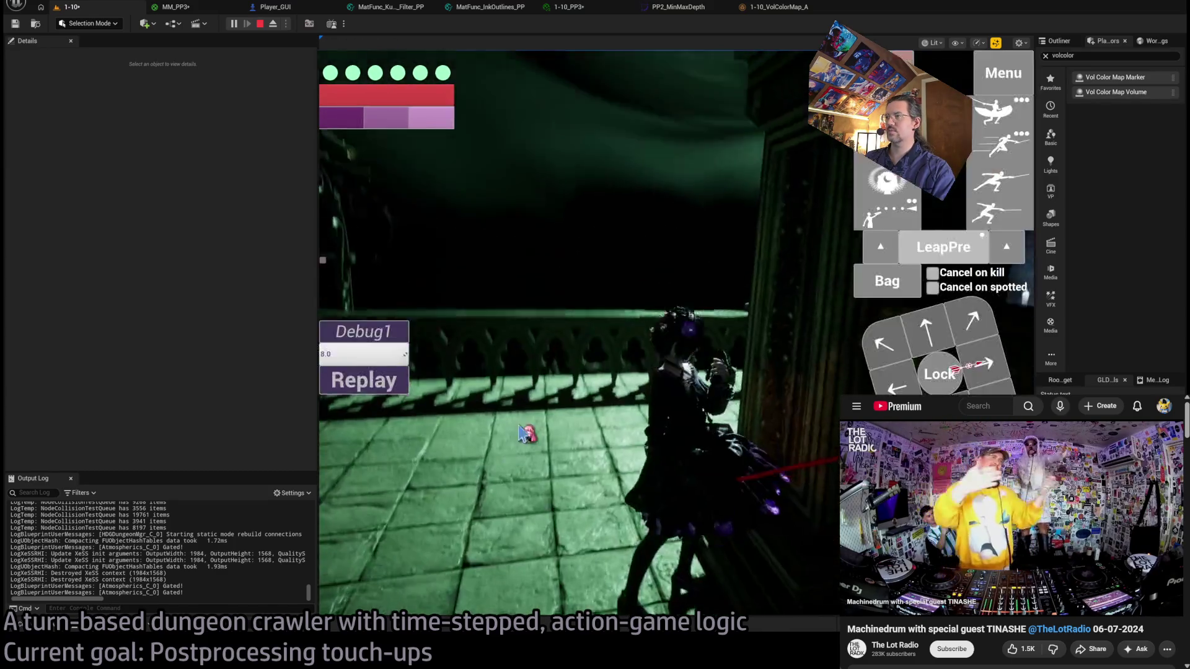
click(936, 327)
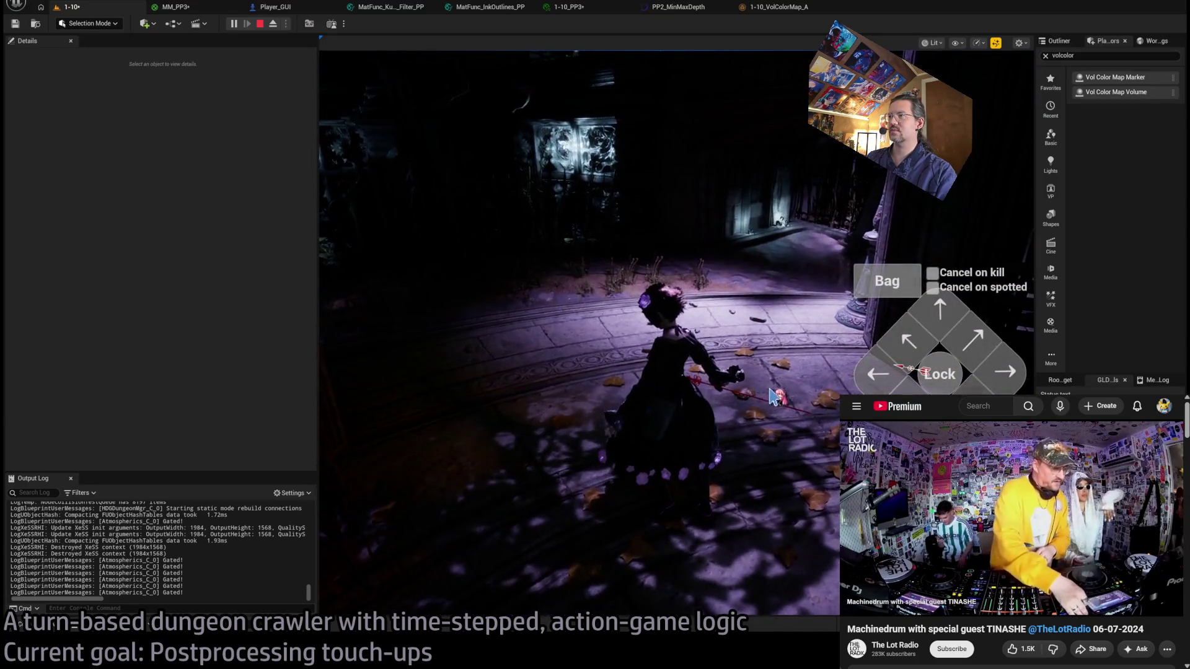
Stop the play session, focus the colour-map volume and save level 1-10.
key(Escape)
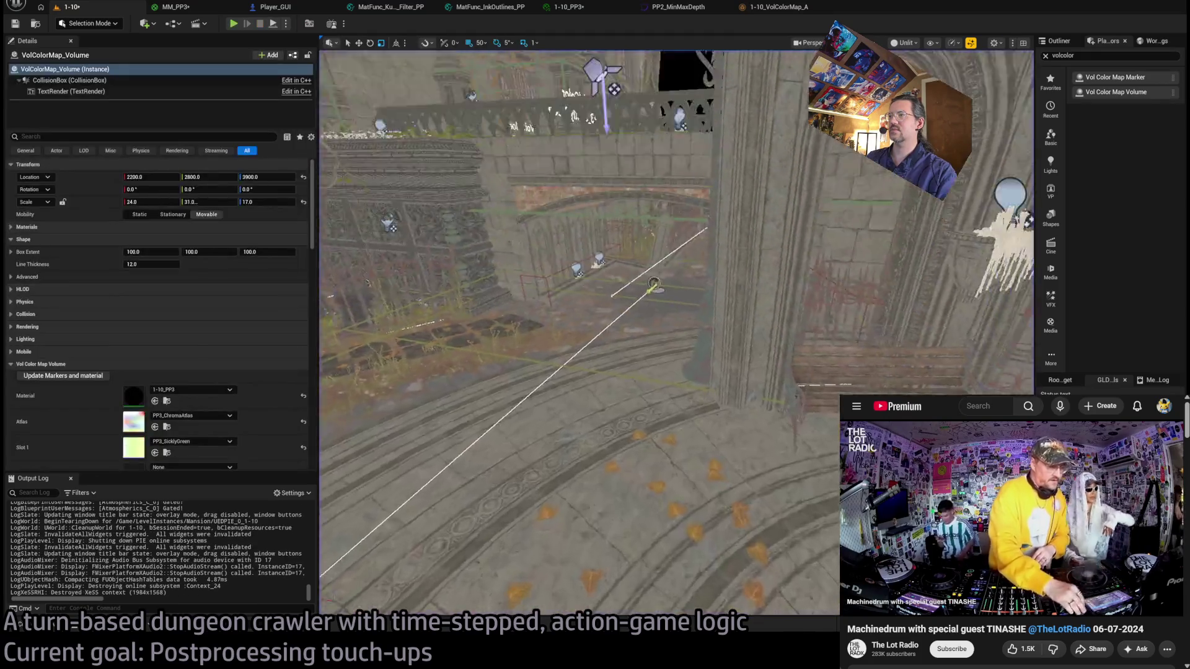
key(f)
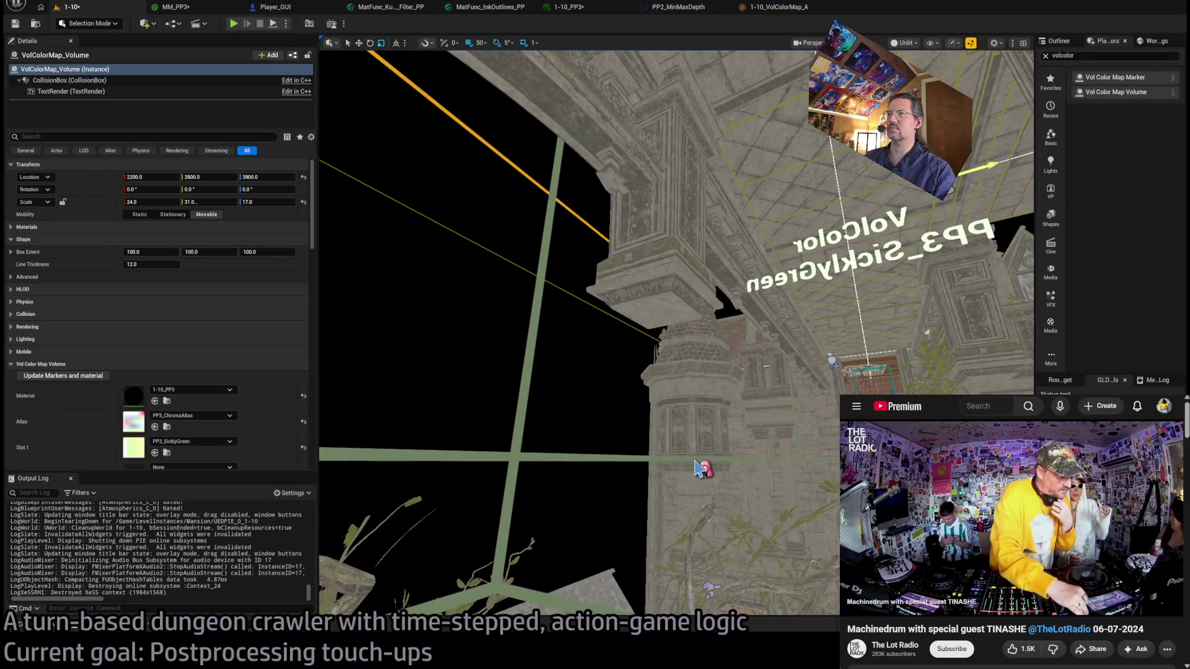
key(ctrl+s)
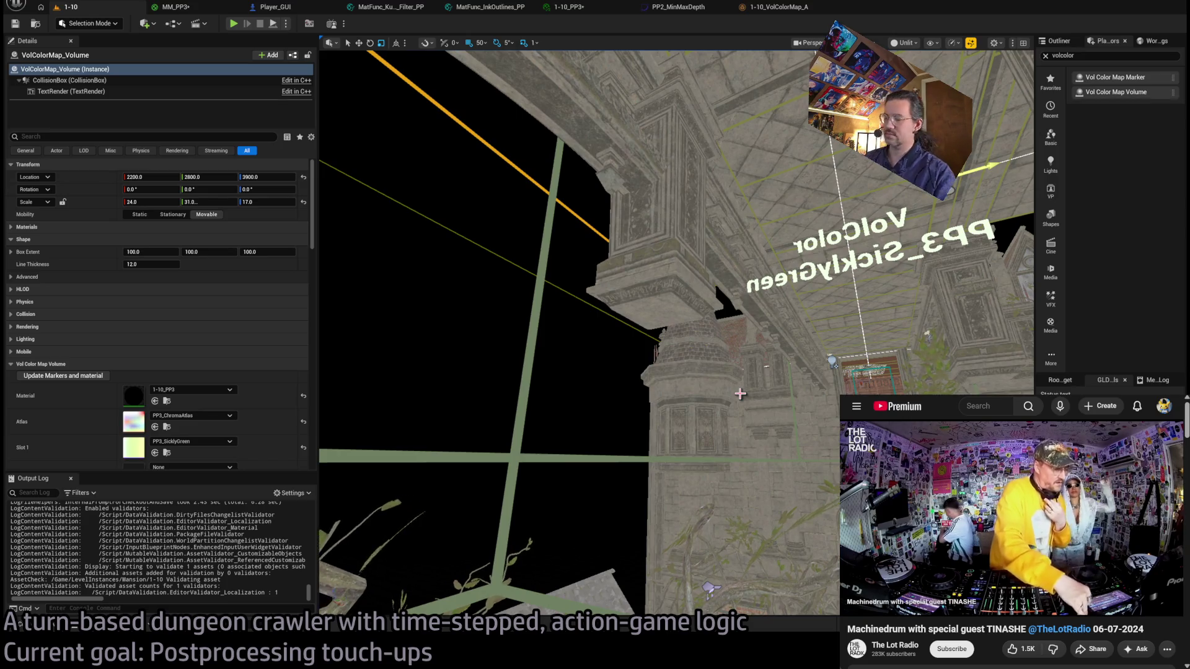
Select and frame the VolColorMapMarker13 marker, then switch over to Rider.
key(f)
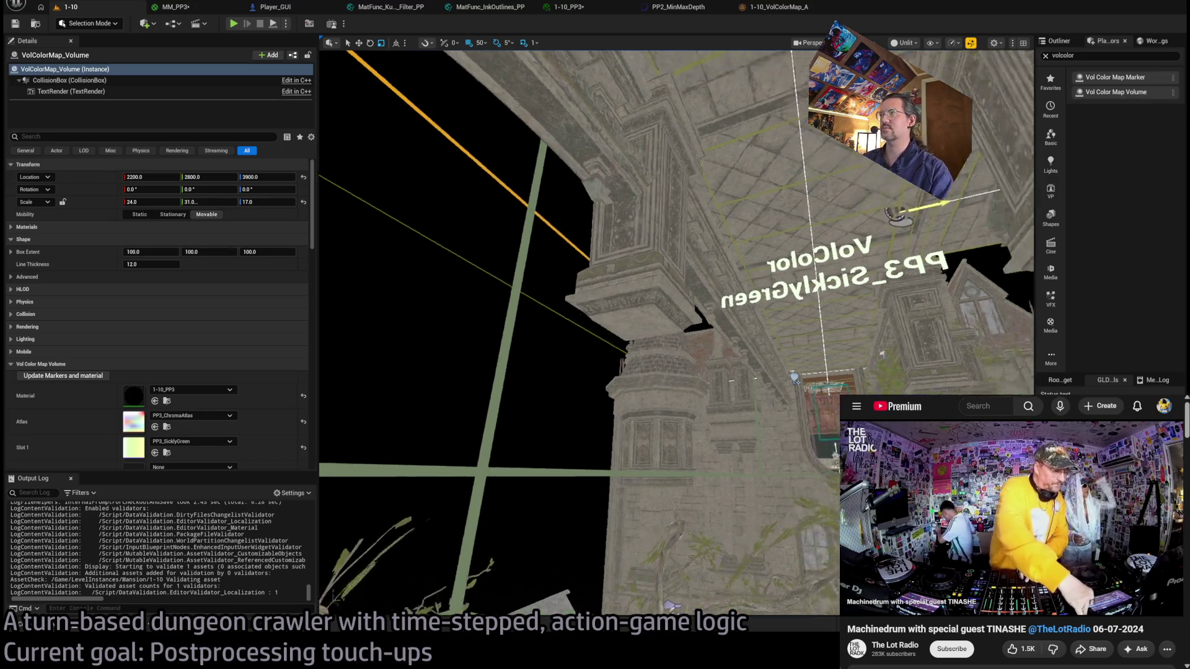
scroll(792, 279, up, 3)
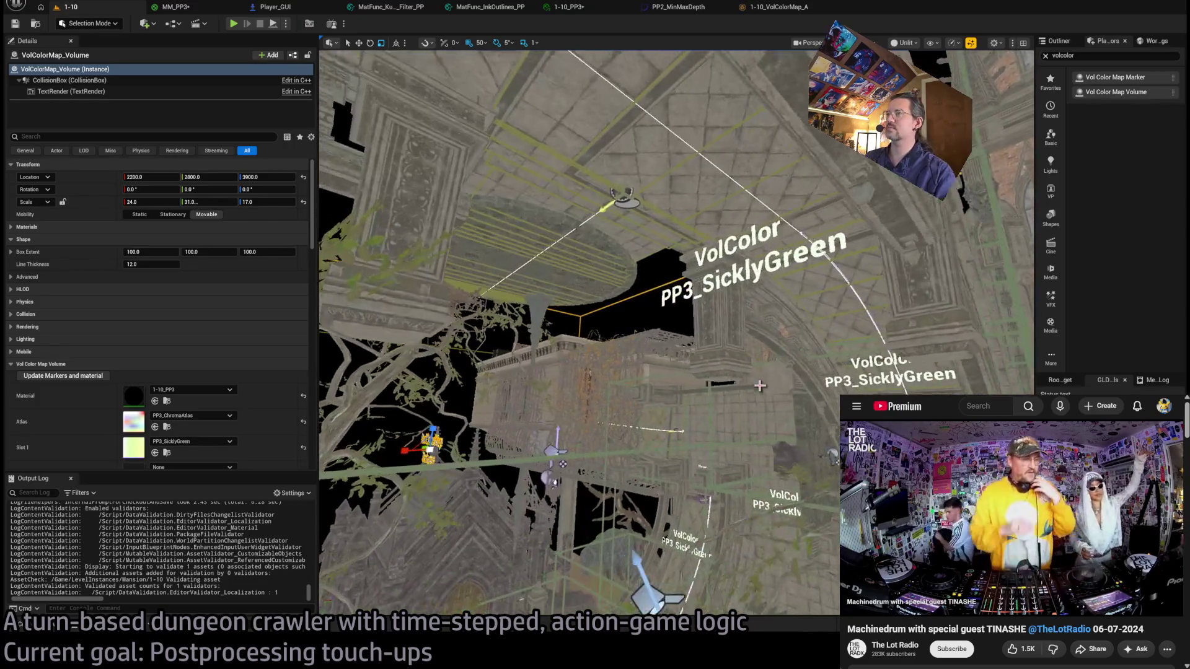
click(432, 445)
key(f)
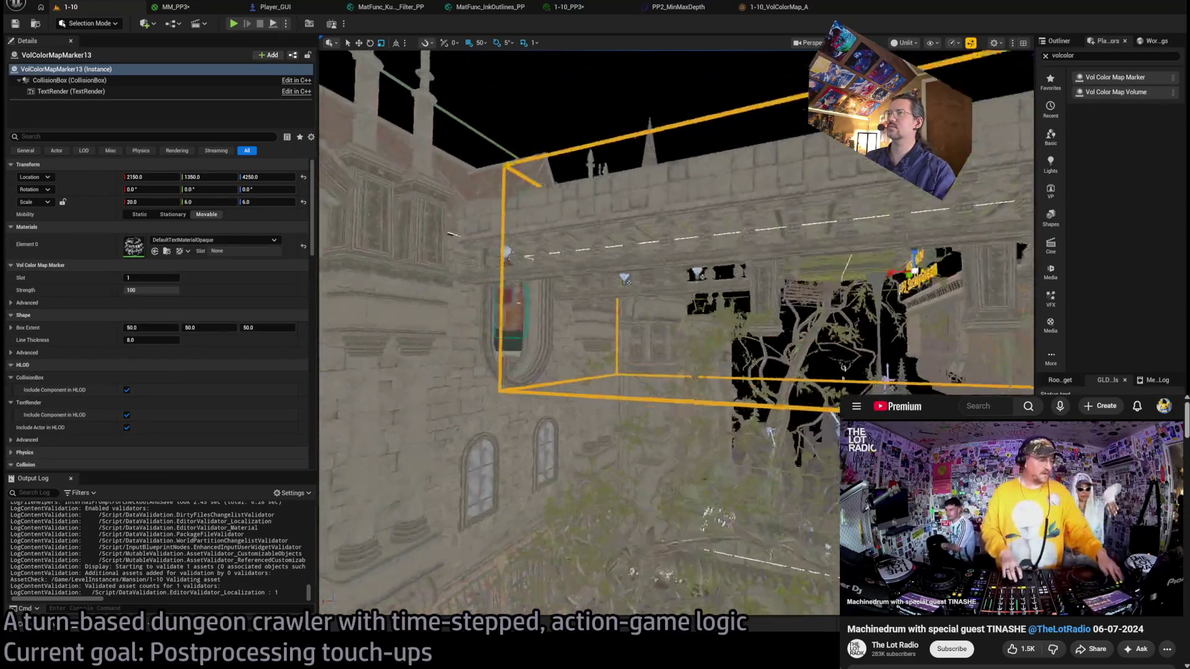
mouse_move(676, 328)
mouse_down()
mouse_move(608, 260)
mouse_move(549, 282)
mouse_up()
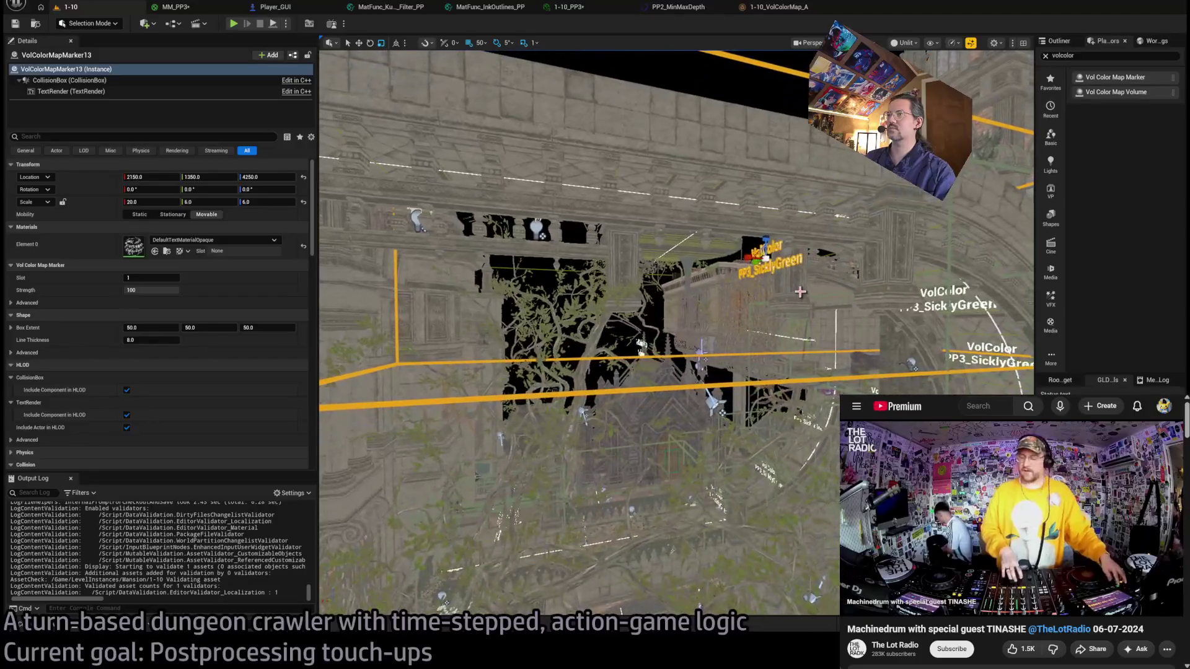
key(alt+Tab)
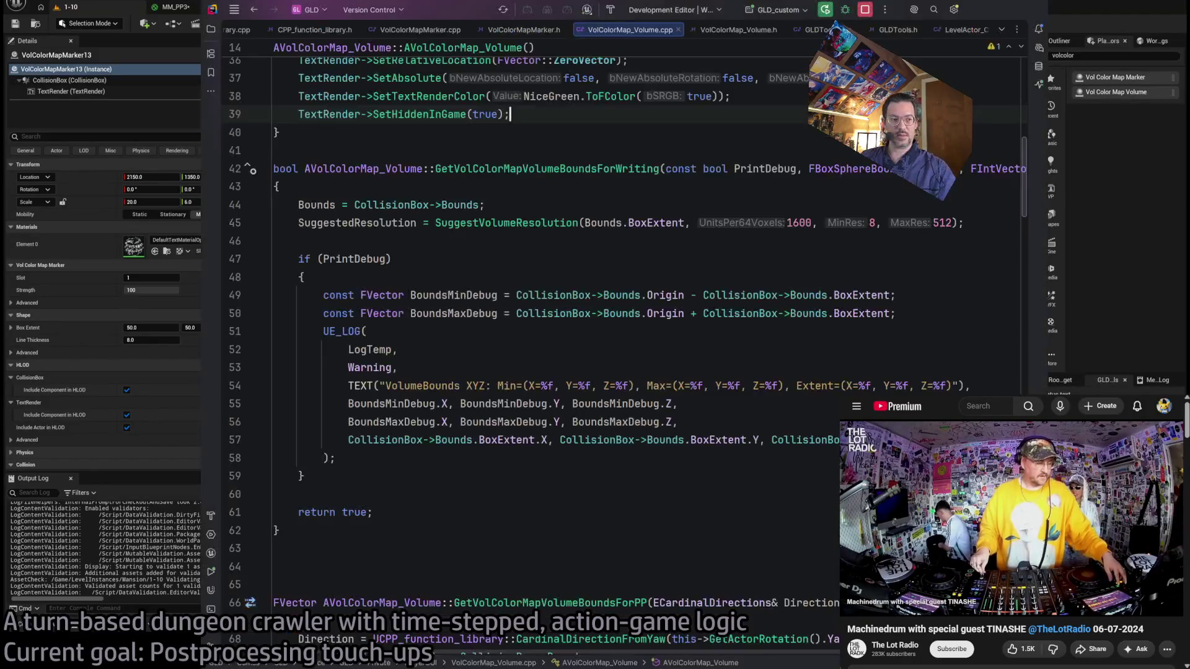
In GLDTools.cpp, delete the unused greyed-out include lines at the top of the file.
scroll(522, 289, up, 12)
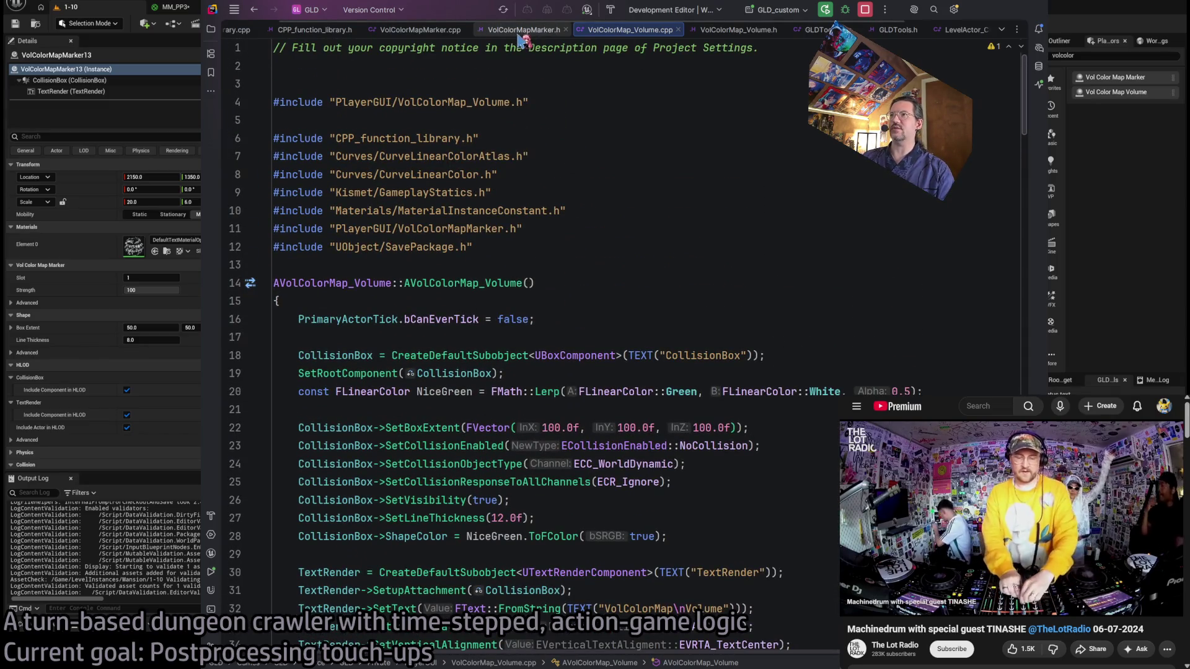
click(816, 29)
scroll(562, 344, down, 10)
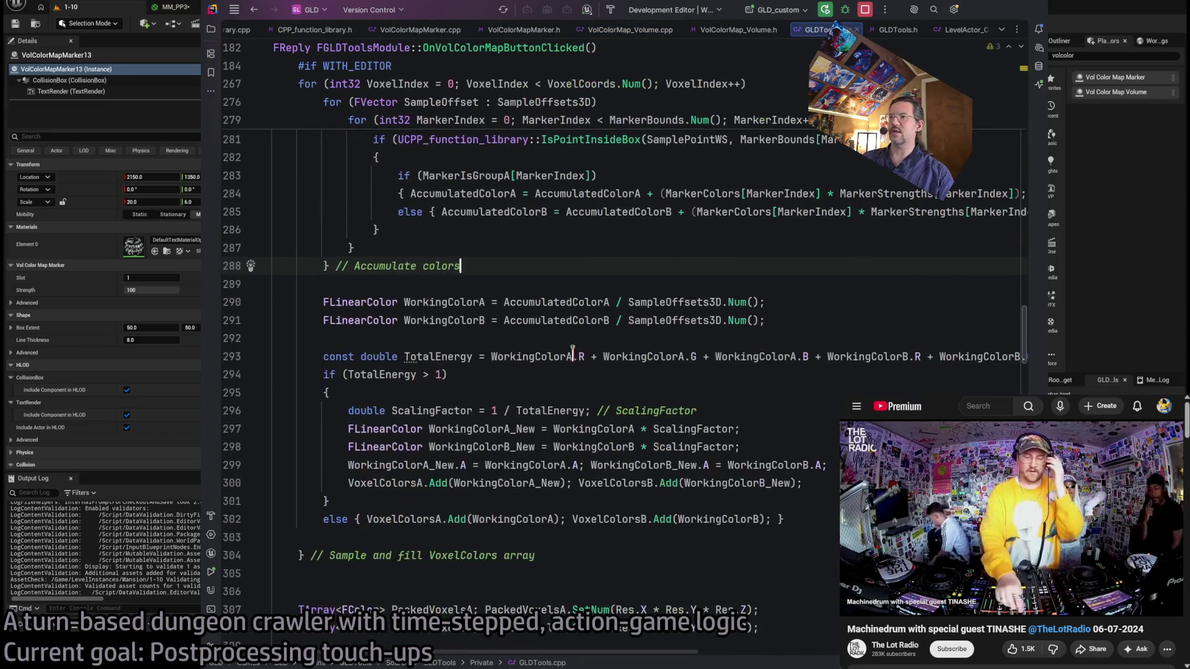
scroll(564, 347, down, 5)
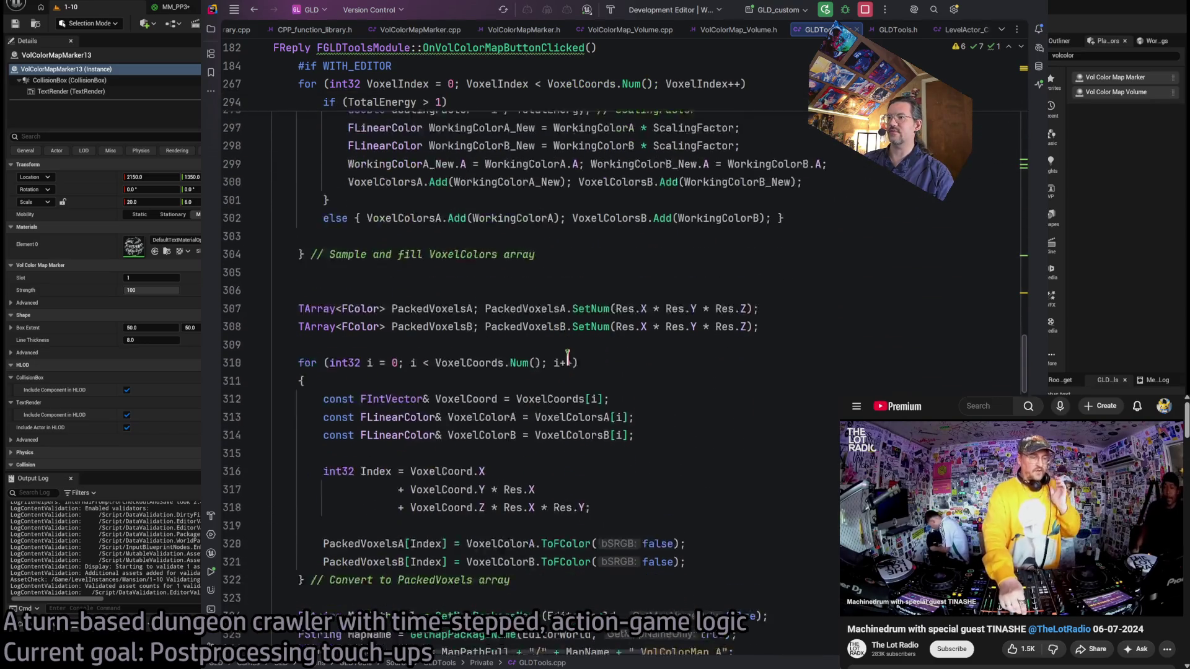
scroll(566, 353, down, 8)
scroll(566, 353, up, 20)
scroll(566, 355, up, 4)
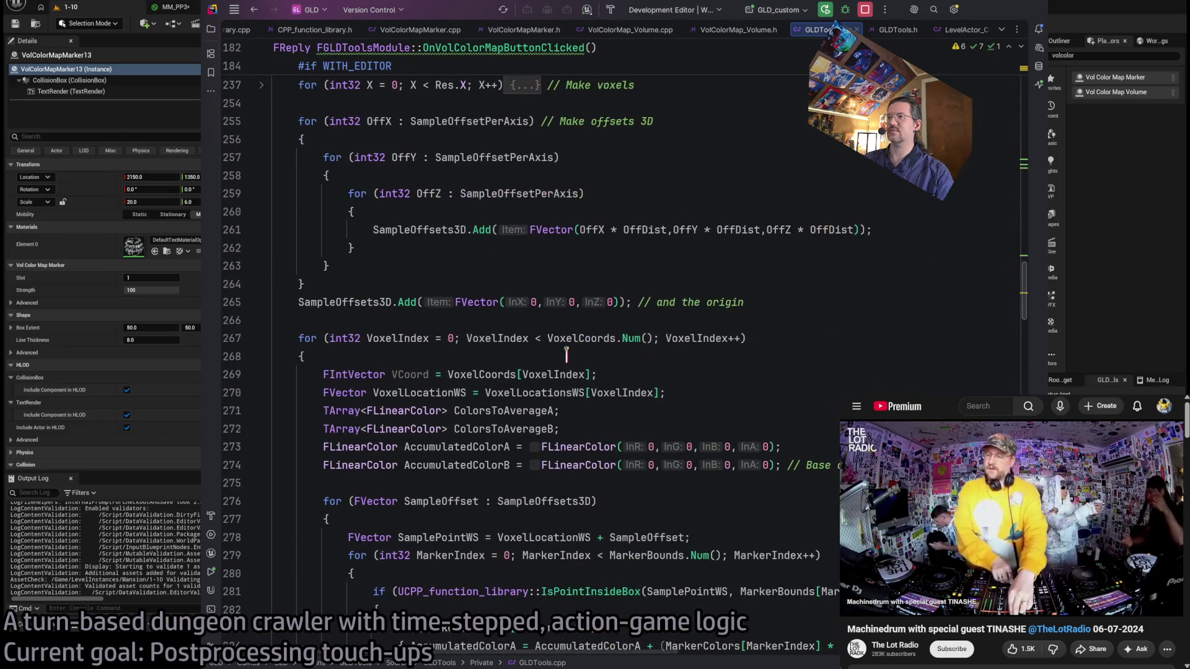
scroll(687, 279, up, 3)
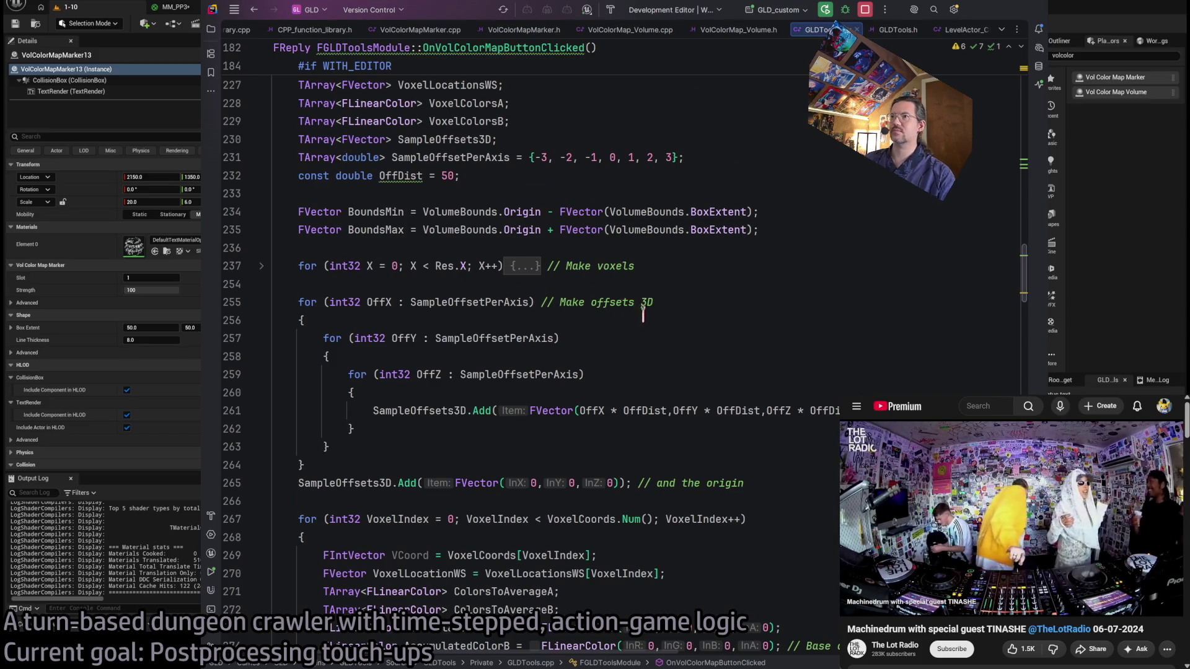
scroll(642, 314, up, 8)
scroll(658, 316, down, 11)
scroll(658, 316, up, 5)
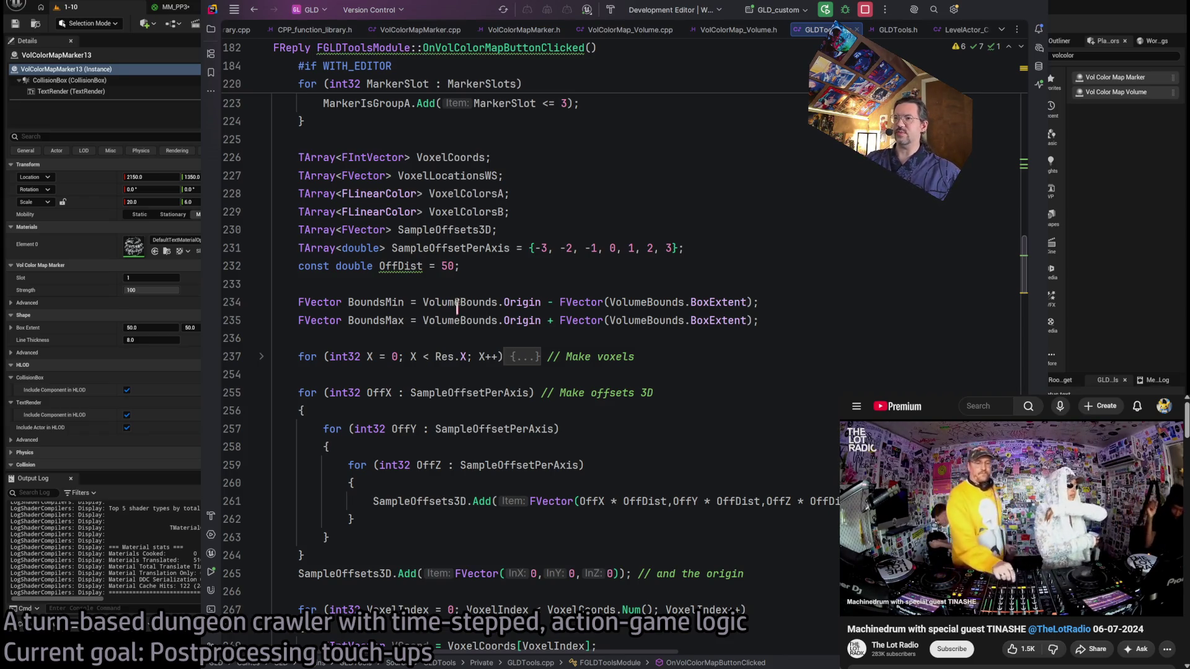
scroll(632, 336, up, 15)
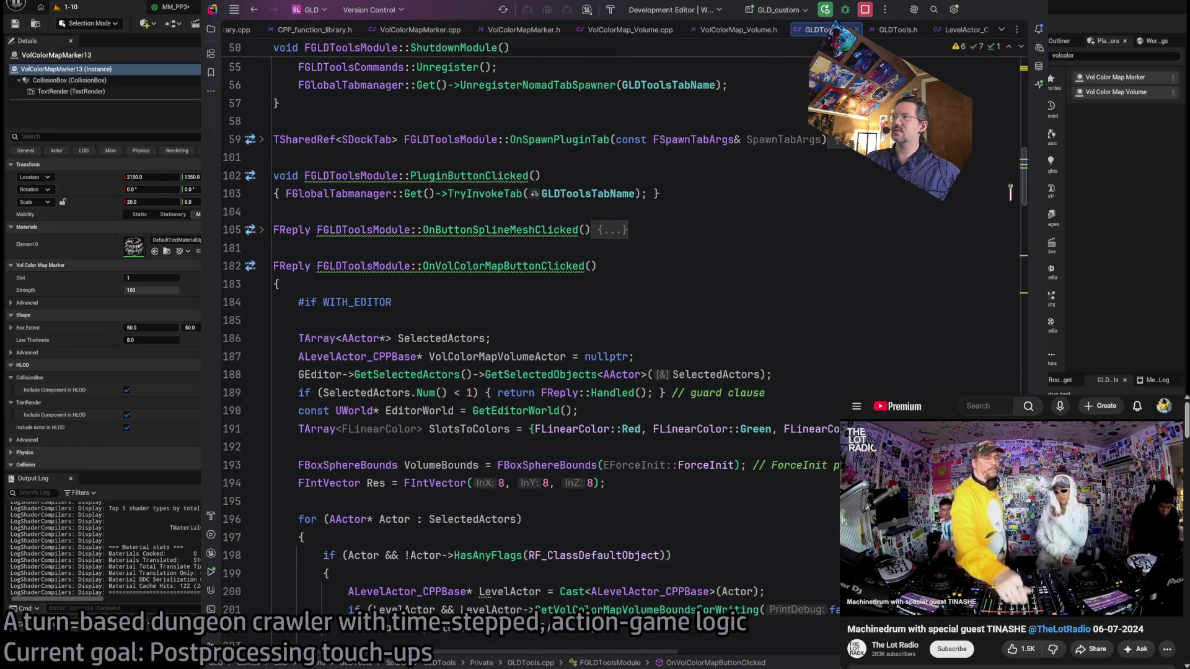
scroll(1007, 194, up, 10)
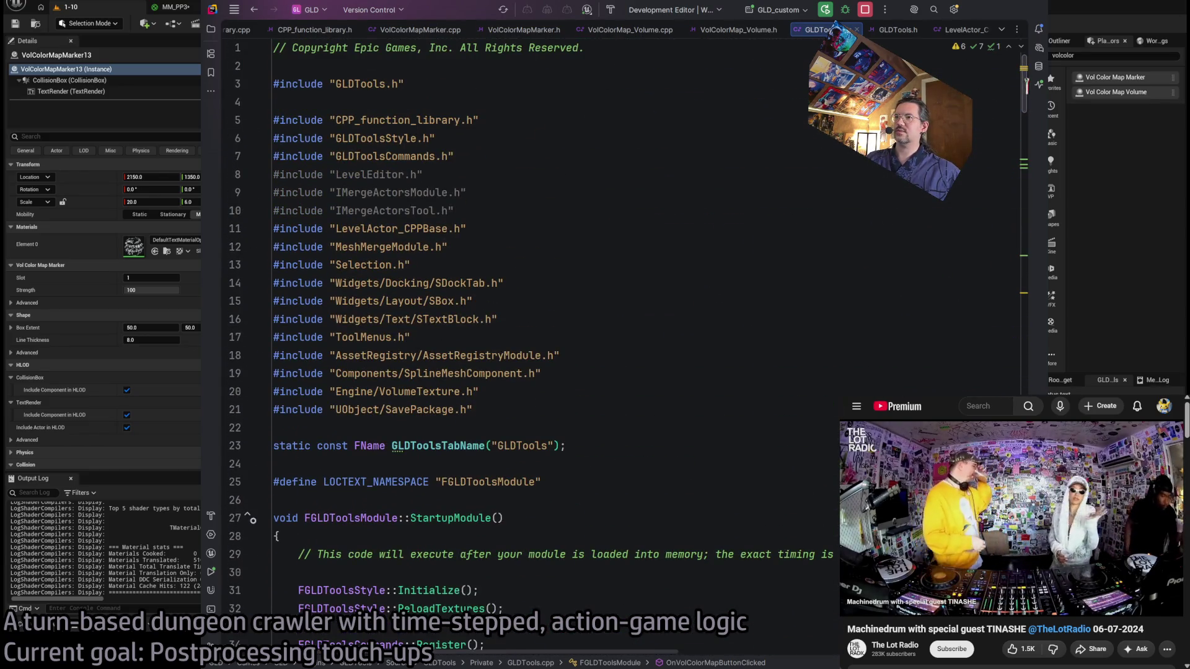
drag(471, 211, 266, 174)
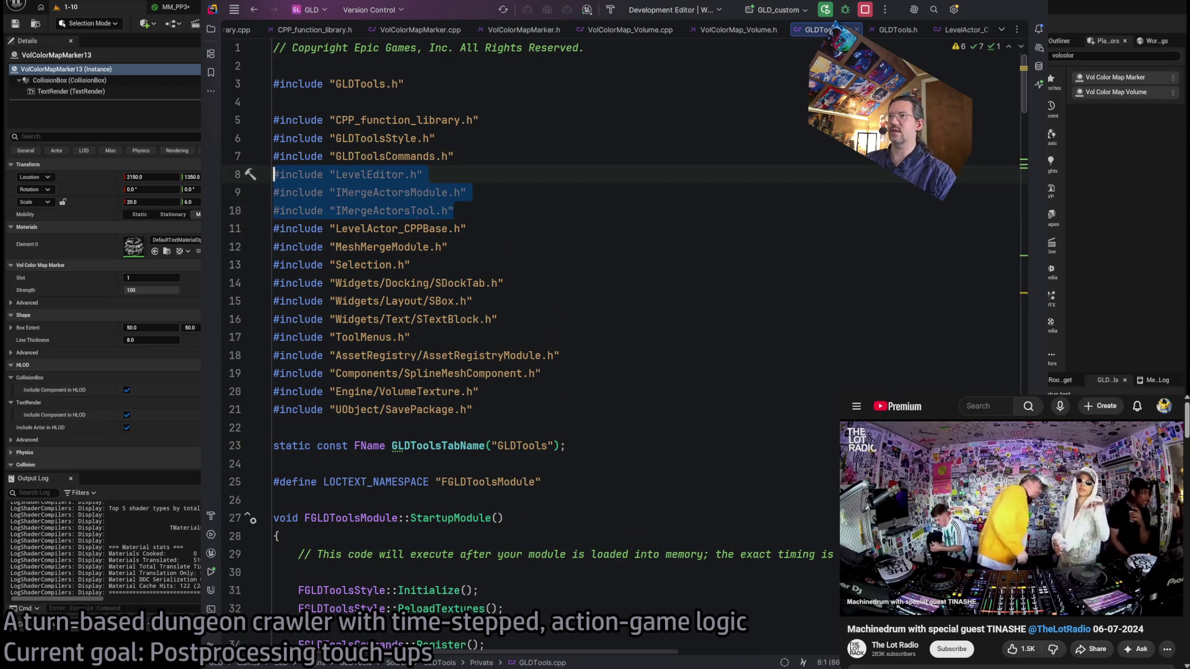
key(Delete)
scroll(475, 330, down, 2)
scroll(474, 330, down, 7)
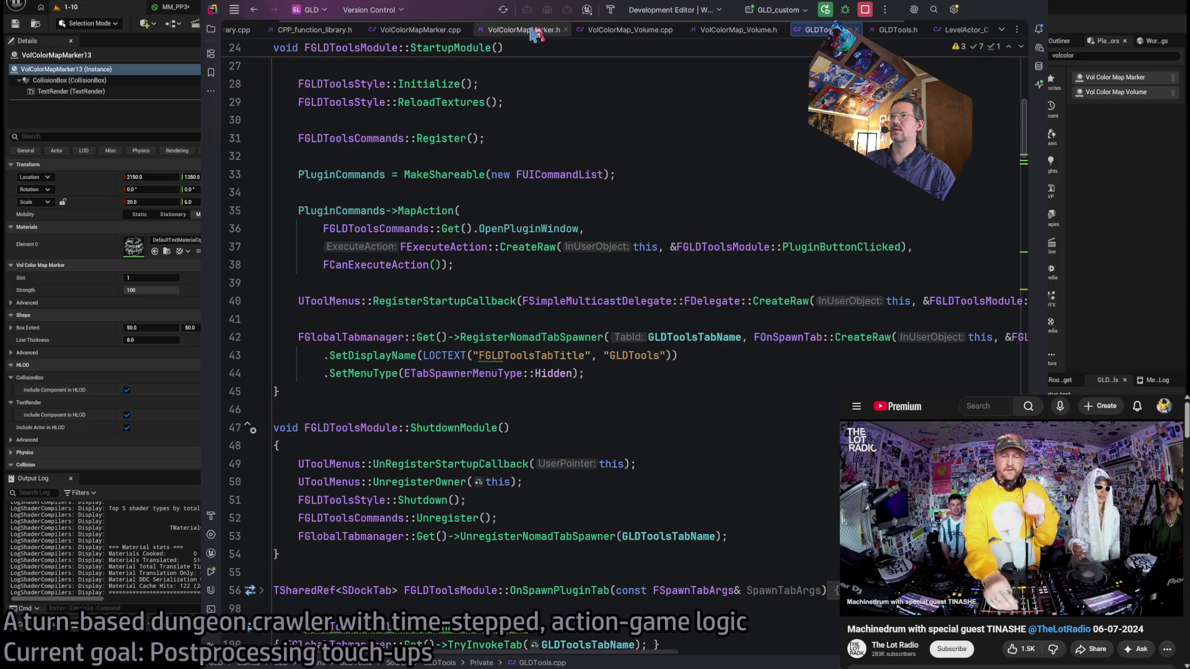
Glance through VolColorMap_Volume.cpp and VolColorMap_Volume.h, then return to GLDTools.cpp.
click(629, 29)
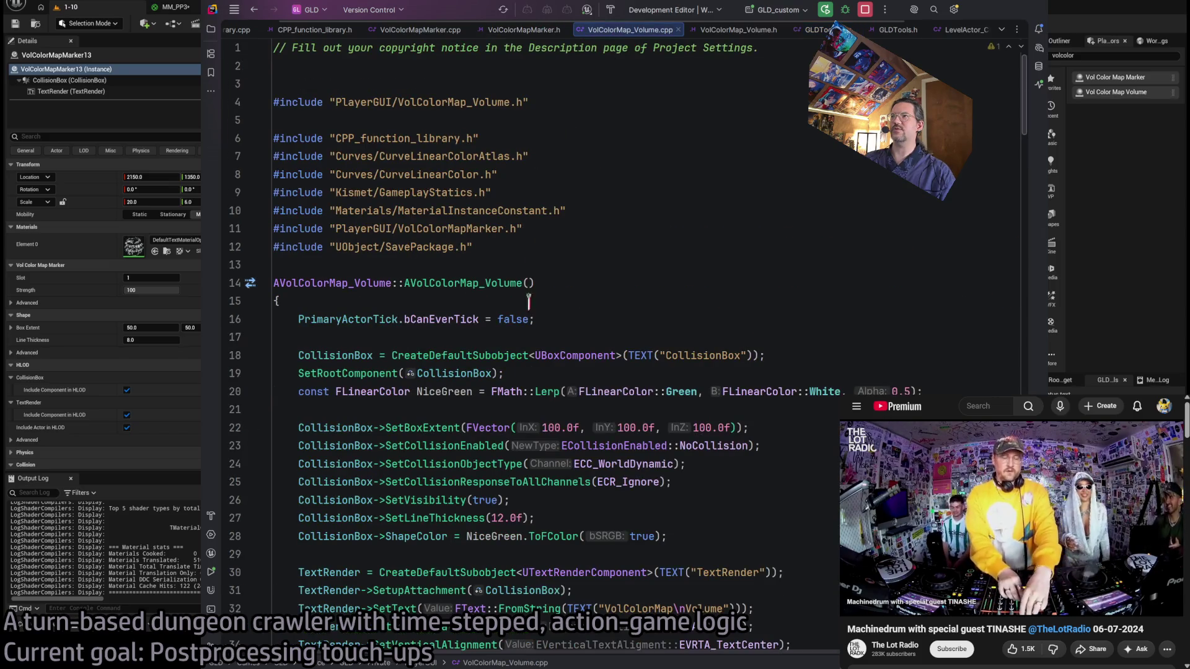
scroll(528, 296, down, 15)
scroll(533, 319, down, 20)
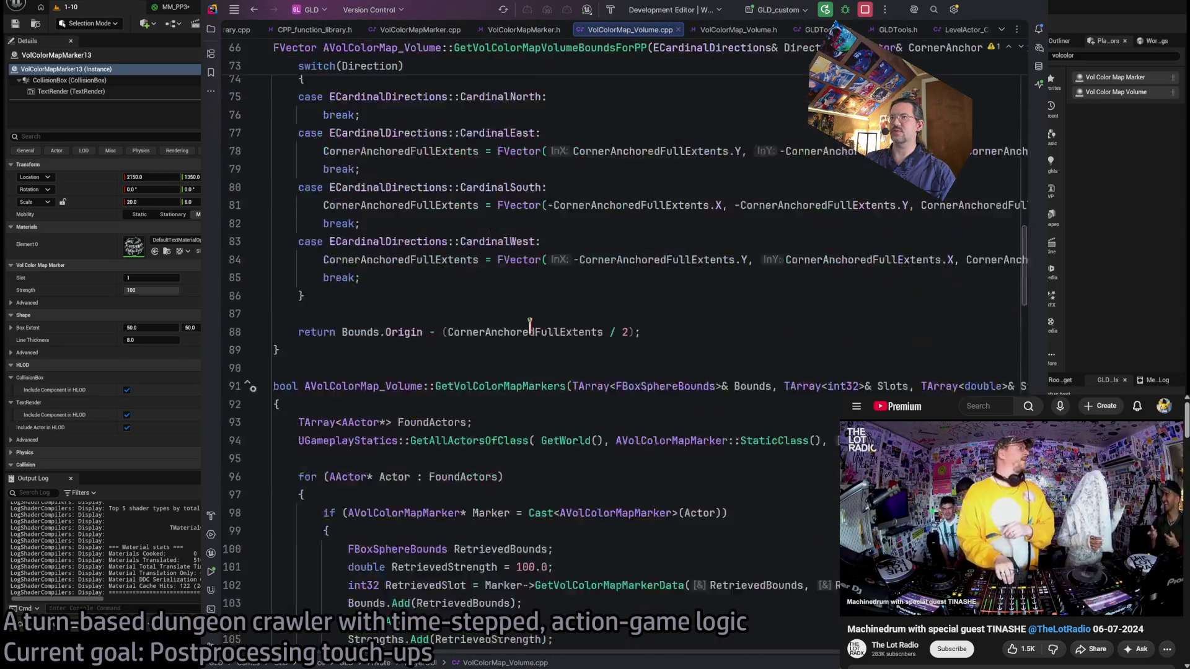
scroll(530, 324, up, 1)
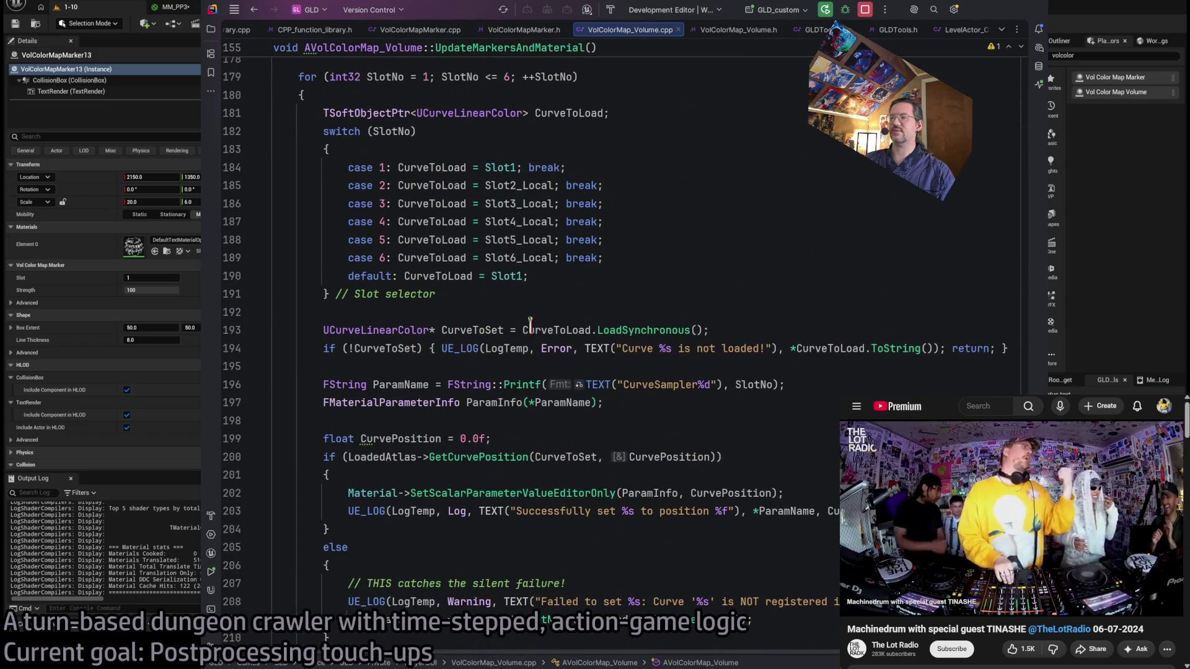
click(719, 30)
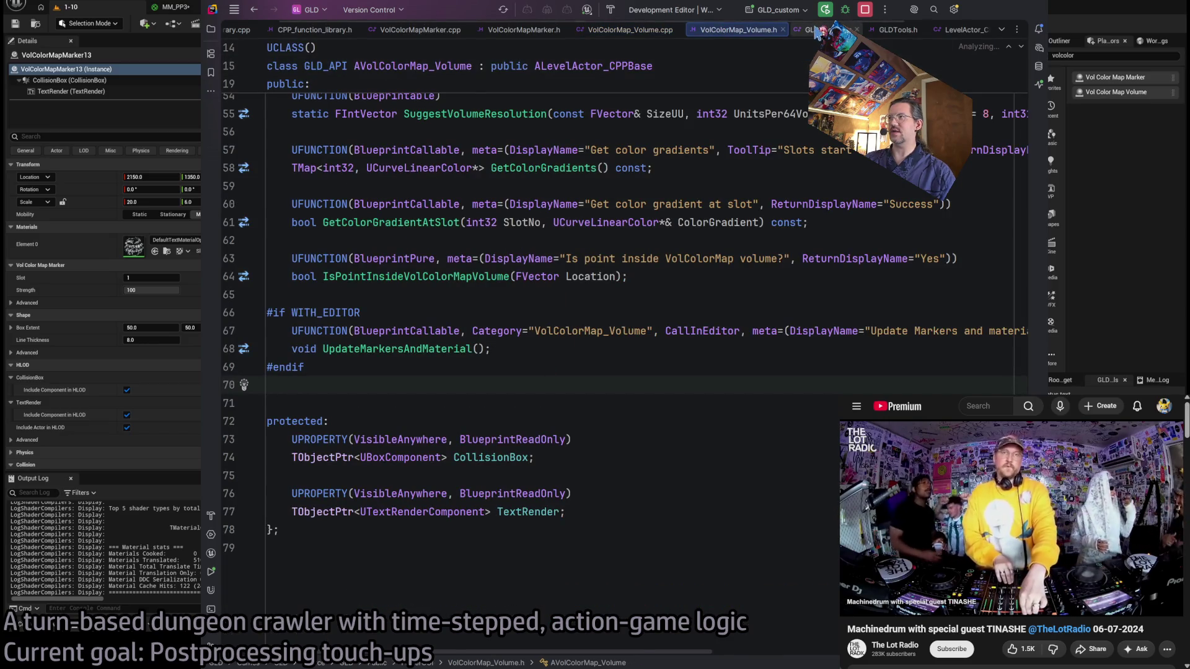
click(812, 30)
scroll(579, 385, up, 10)
scroll(489, 251, down, 7)
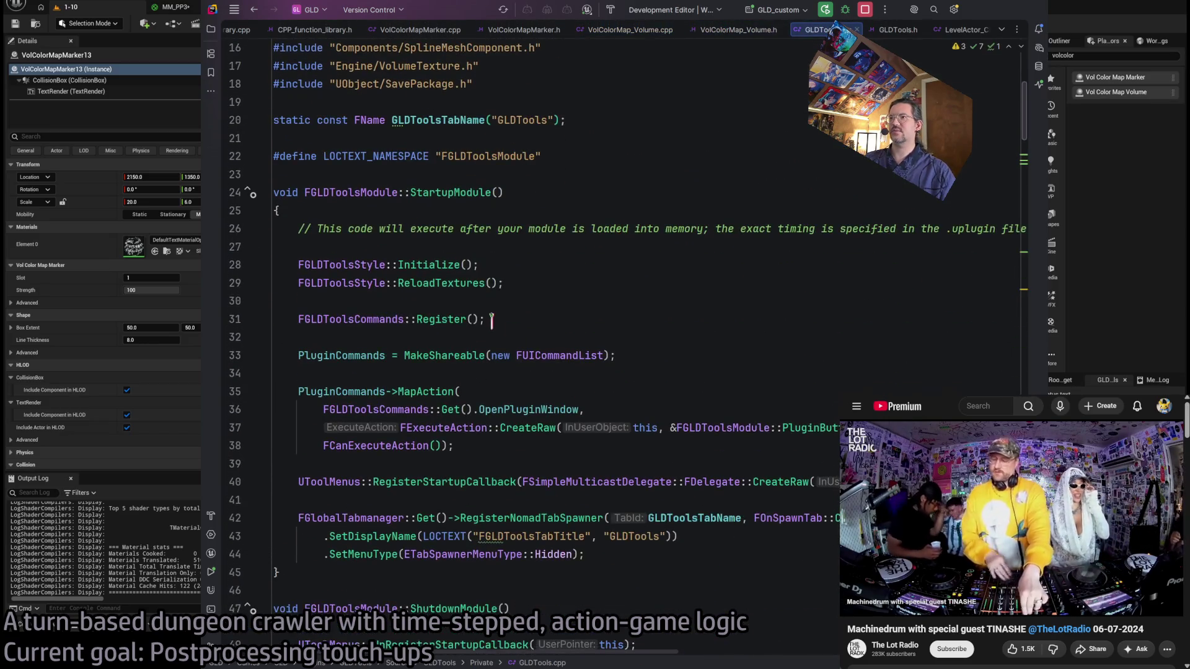
Find the GetVolColorMapVolumeBoundsForWriting call on line 198 and jump to its definition.
click(617, 462)
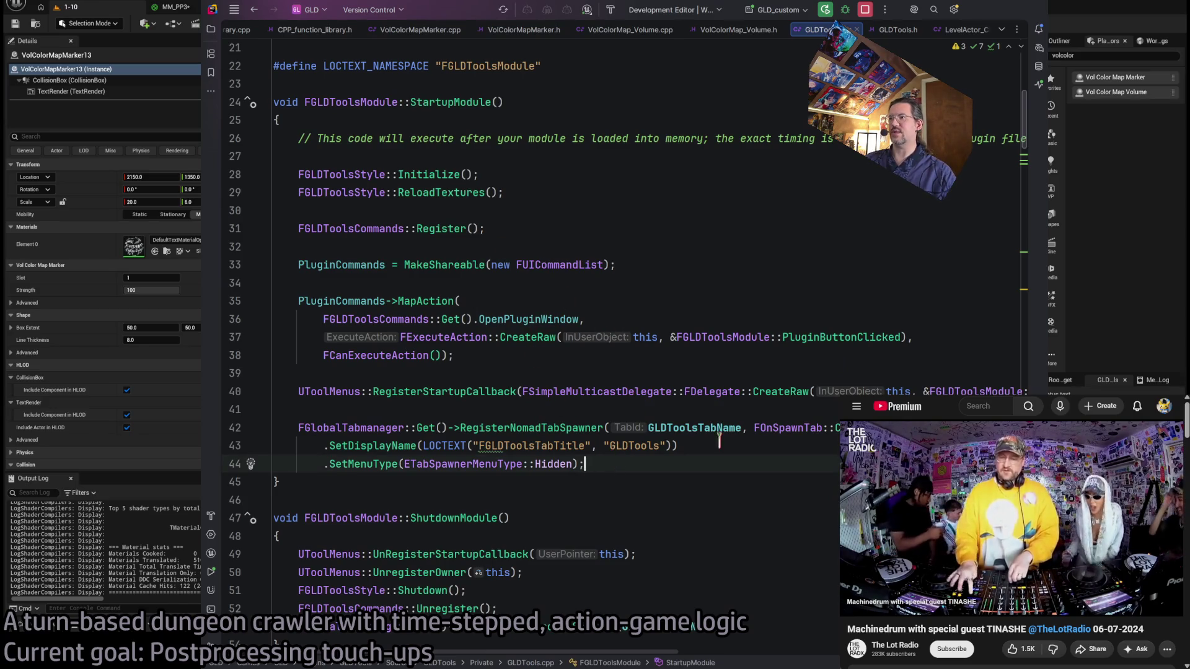
scroll(627, 406, up, 3)
scroll(526, 316, down, 20)
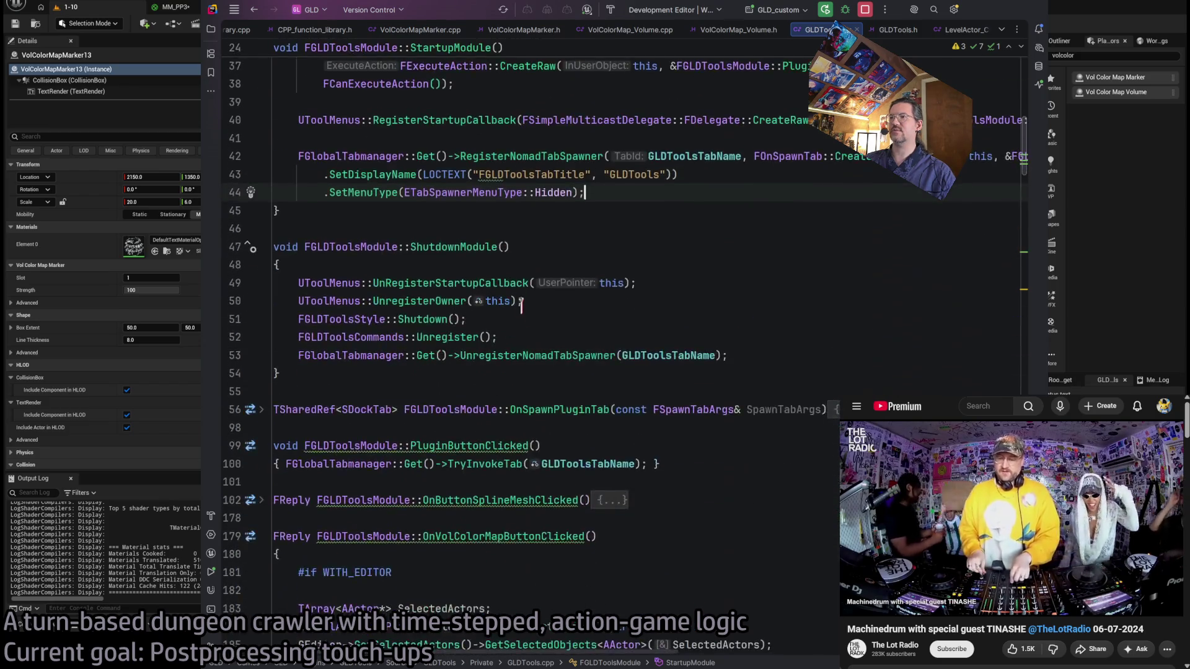
scroll(526, 316, down, 7)
scroll(533, 320, up, 11)
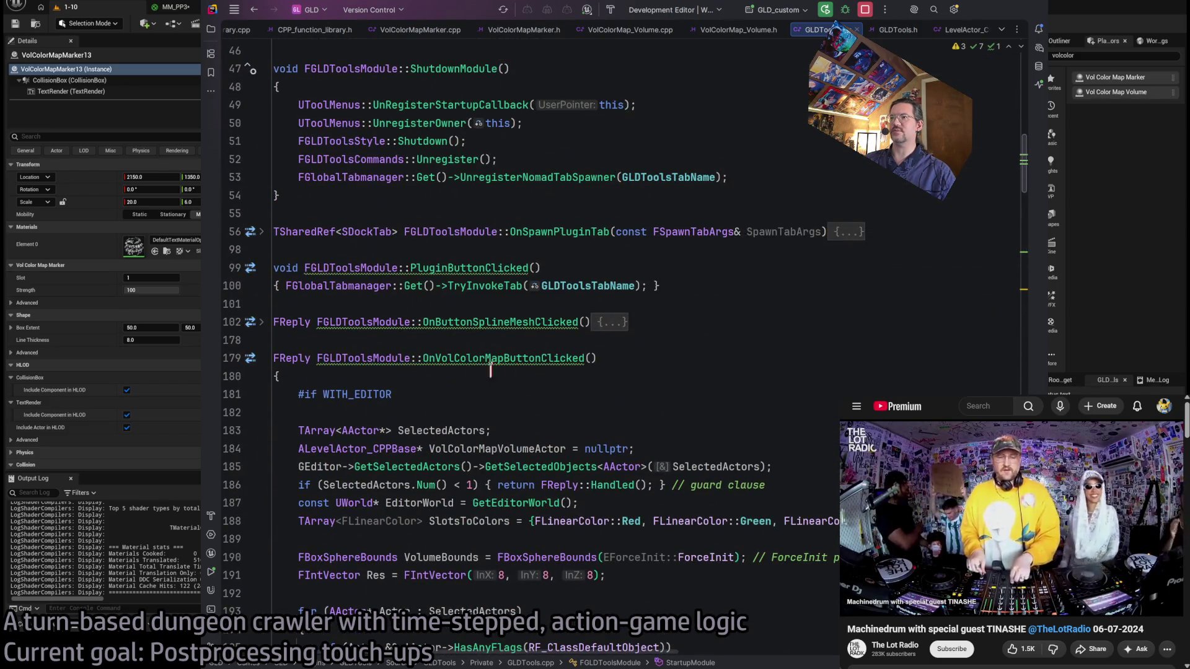
scroll(426, 358, down, 4)
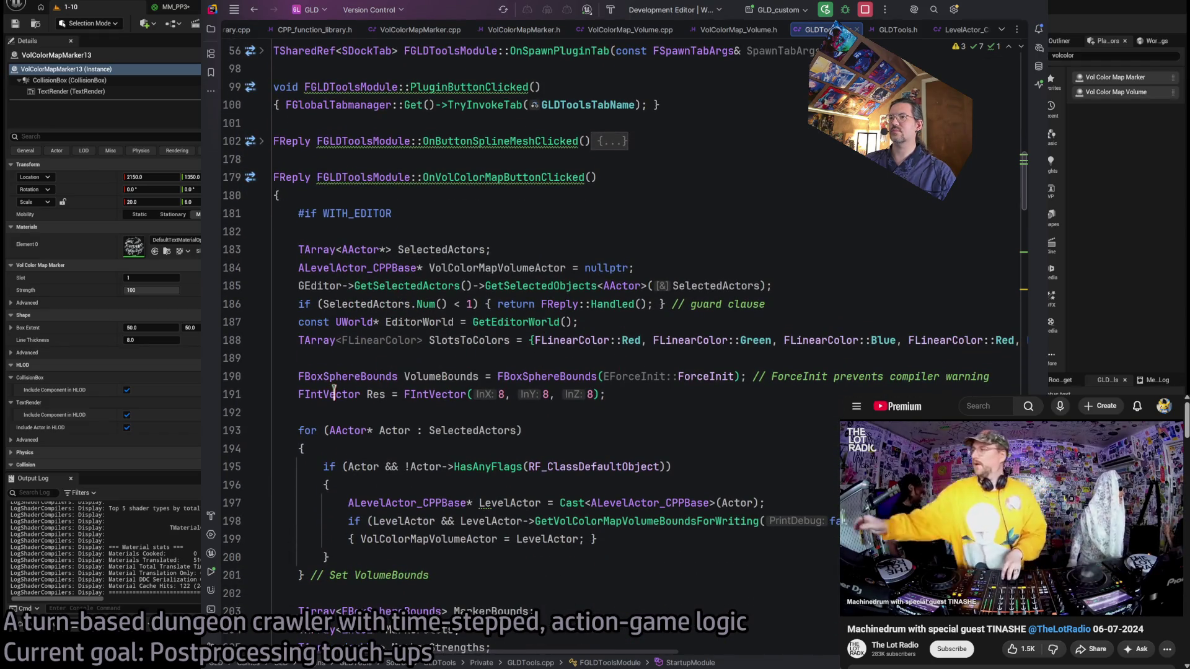
scroll(561, 394, down, 4)
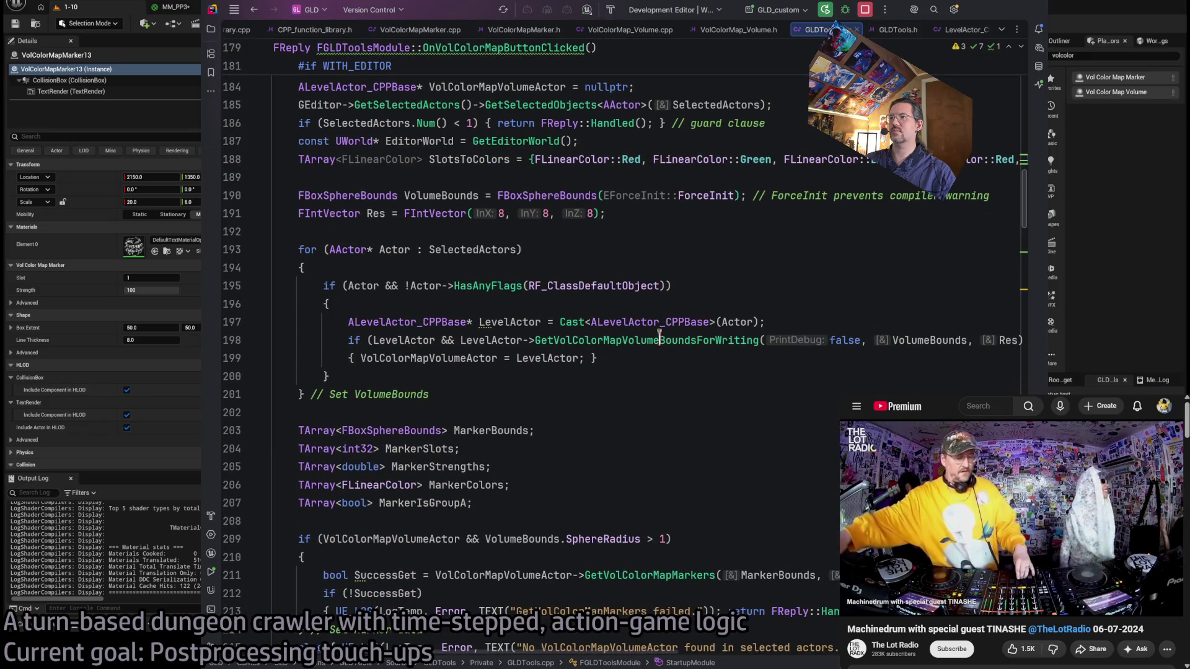
double_click(655, 340)
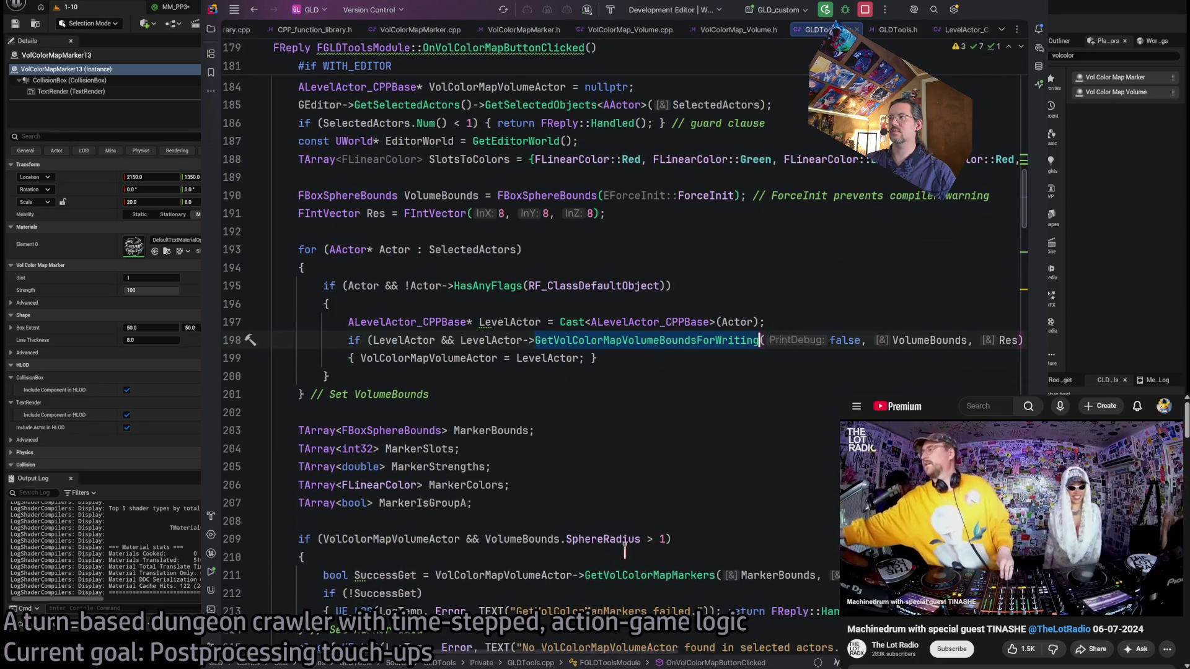
mouse_move(526, 656)
mouse_down()
mouse_move(592, 662)
mouse_move(443, 662)
mouse_up()
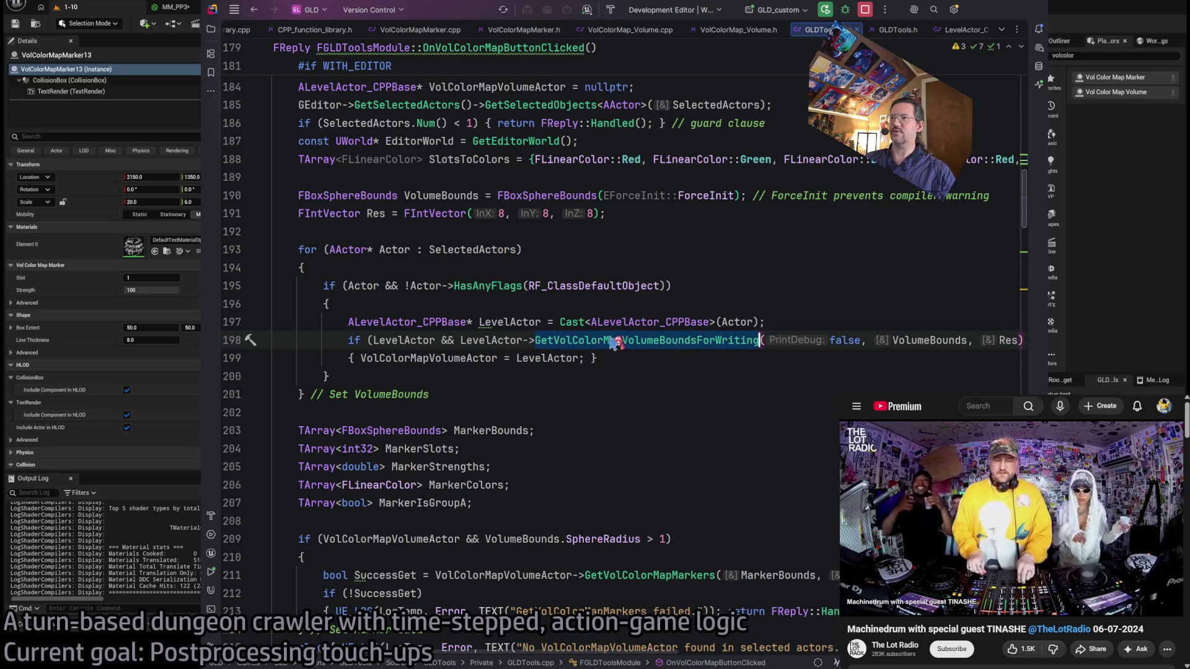
click(380, 213)
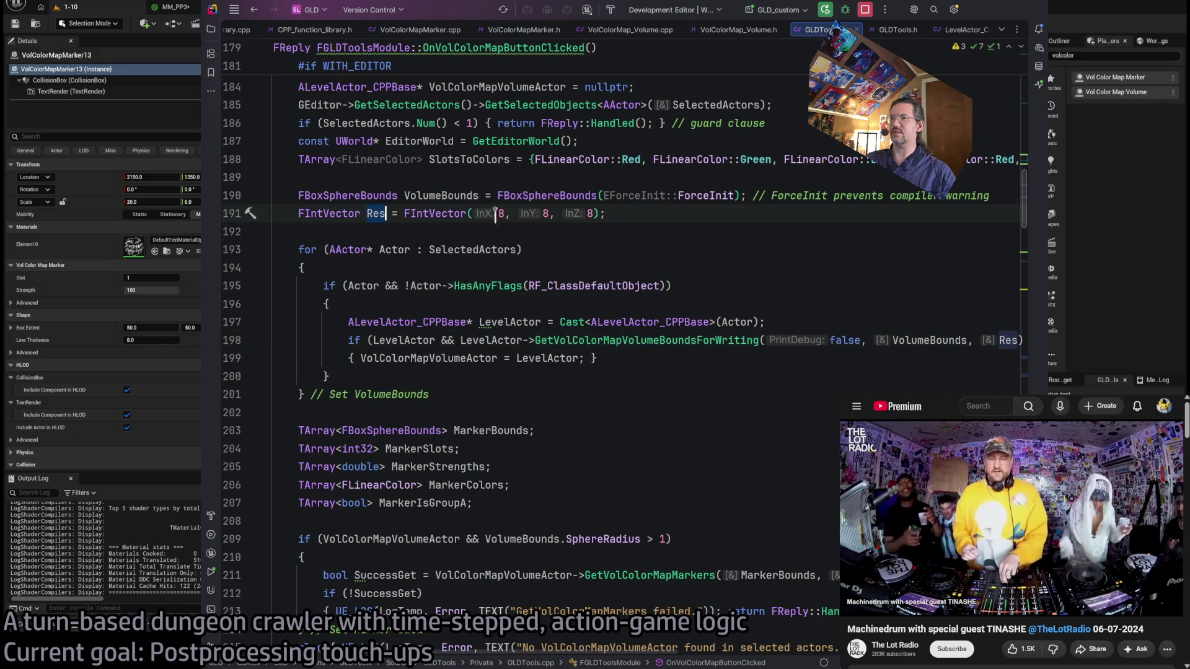
double_click(655, 338)
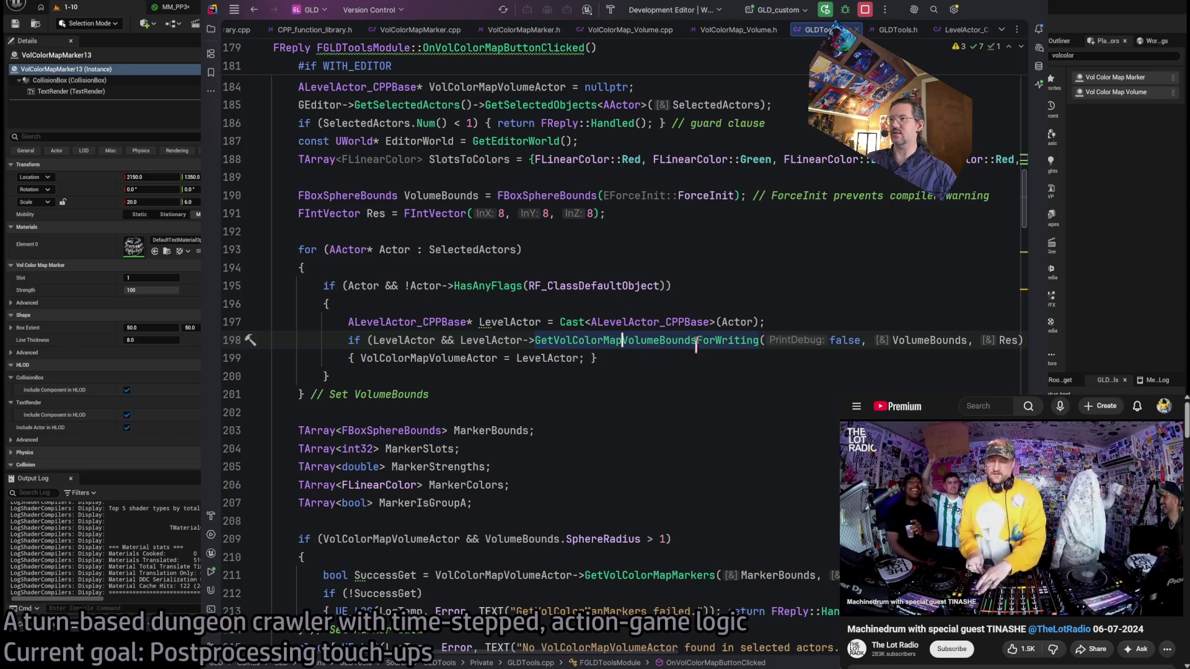
ctrl+click(670, 339)
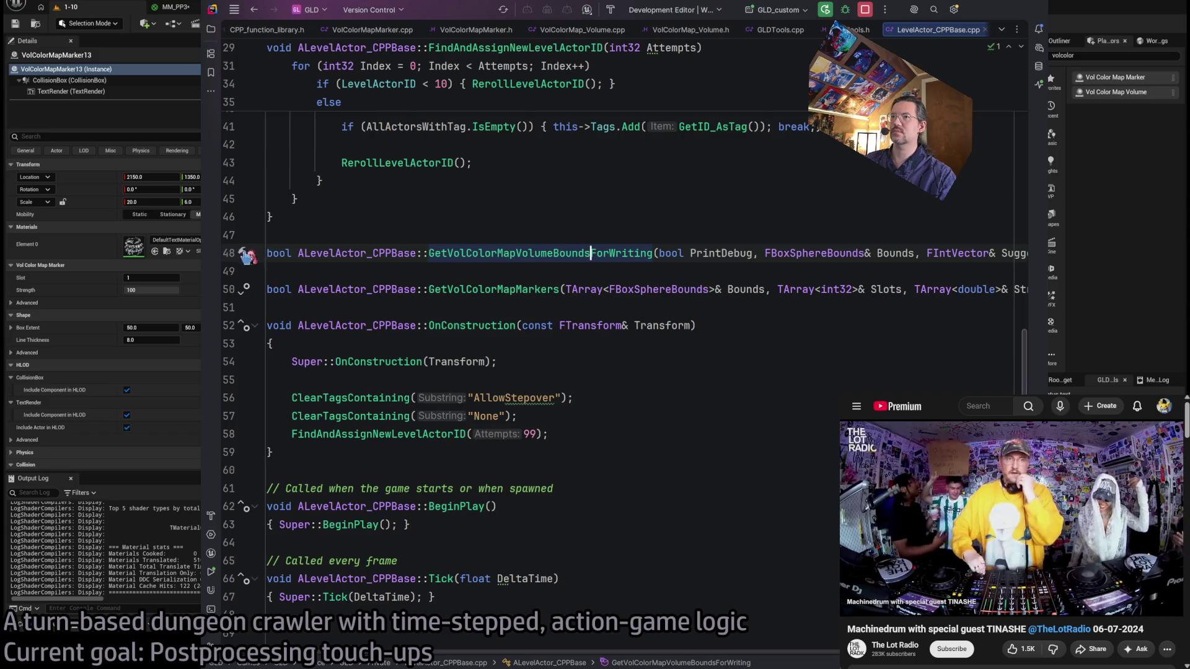
Check ALevelActor_CPPBase uses, close LevelActor_CPPBase.cpp and go back to VolColorMap_Volume.cpp.
click(336, 253)
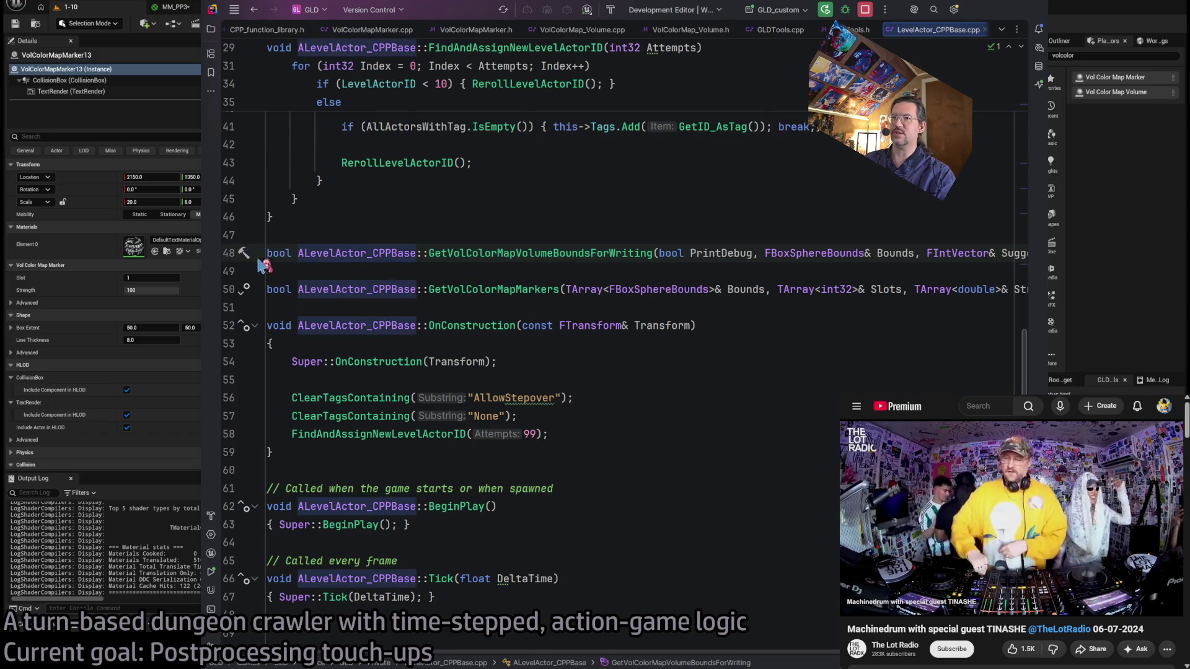
mouse_move(657, 652)
mouse_down()
mouse_move(837, 655)
mouse_move(638, 652)
mouse_up()
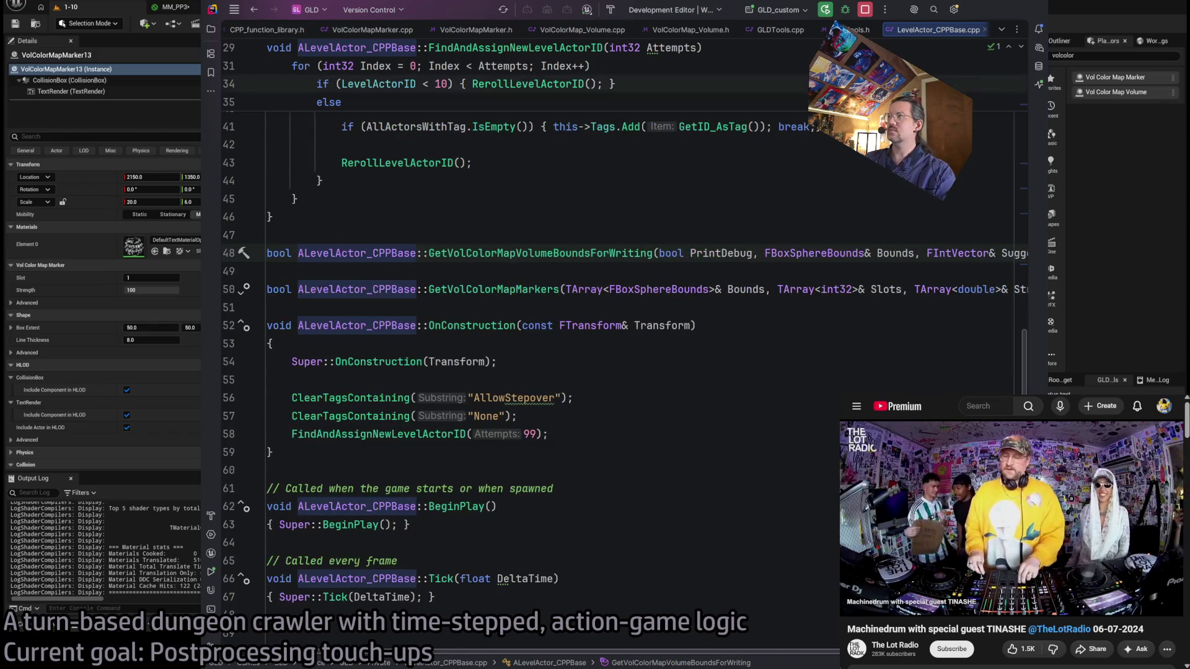
click(985, 29)
click(620, 30)
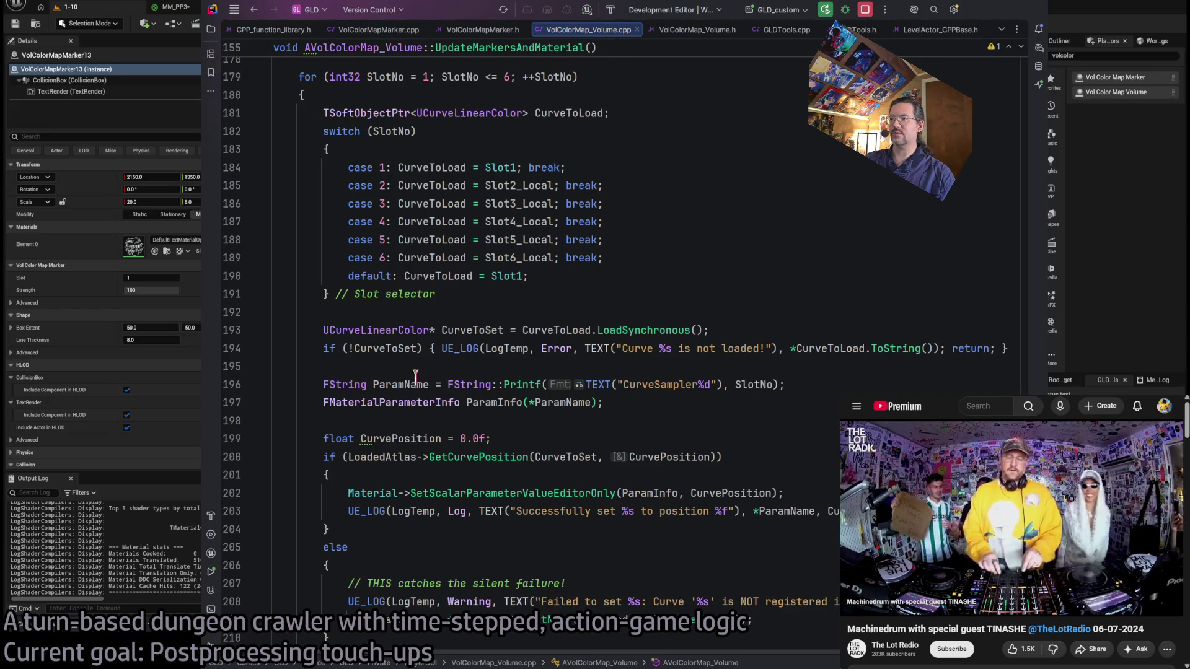
Review the Ideal value in SuggestVolumeResolution, then collapse every function body to an outline.
scroll(479, 351, up, 15)
click(662, 313)
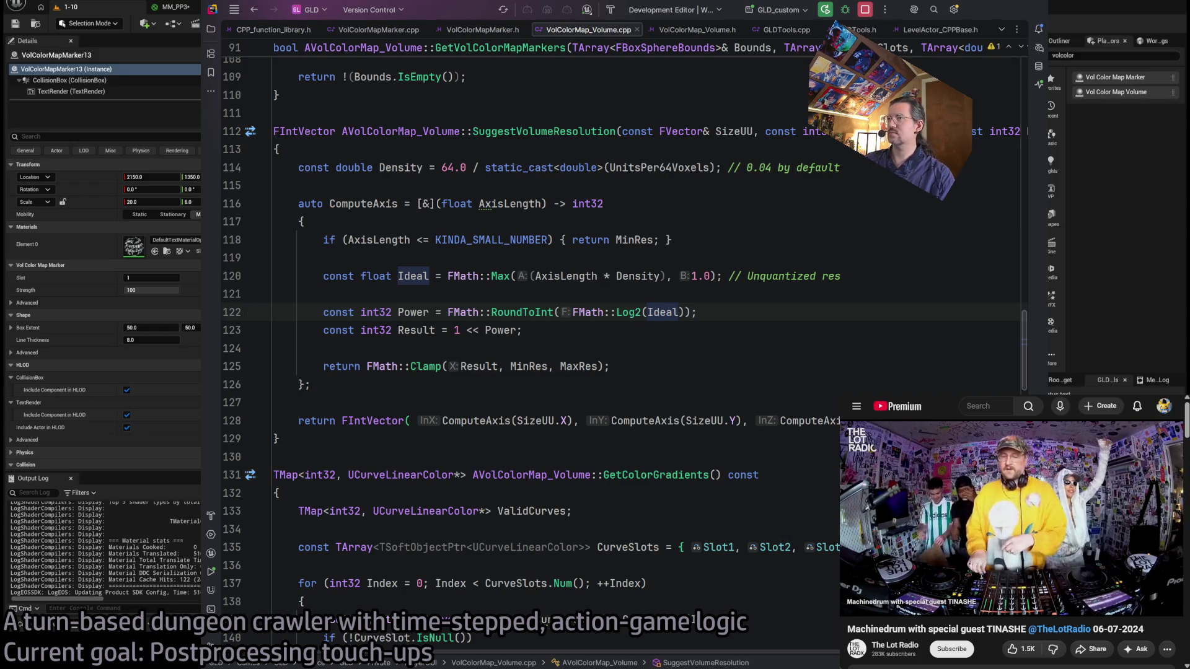
click(309, 385)
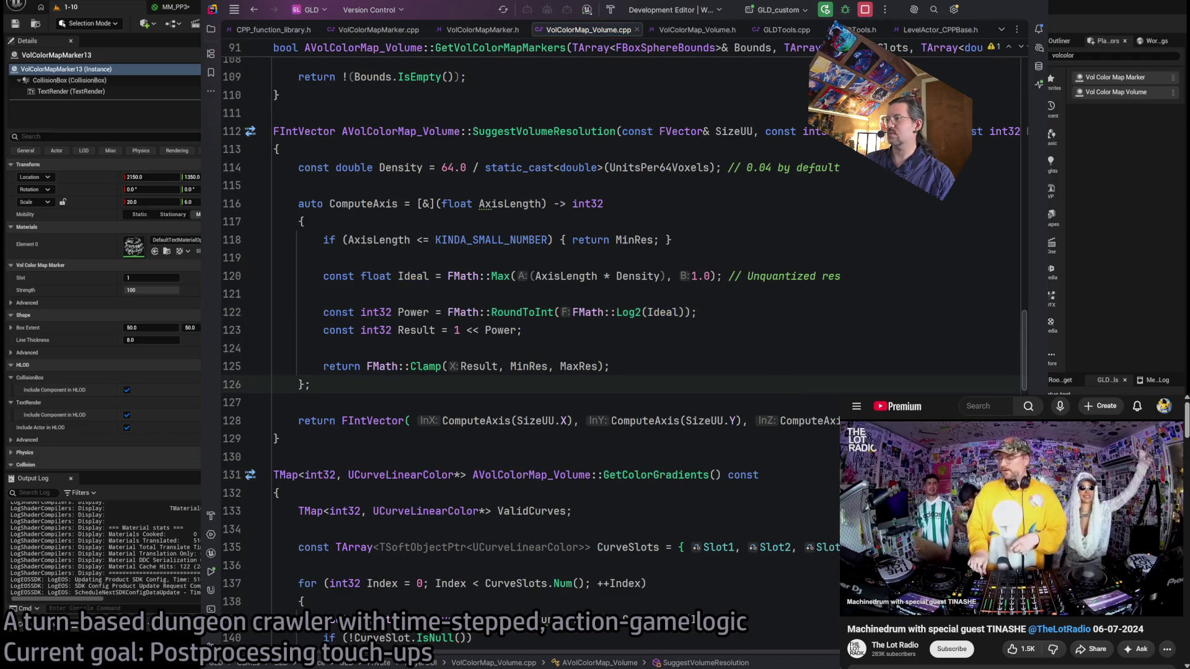
key(ctrl+shift+minus)
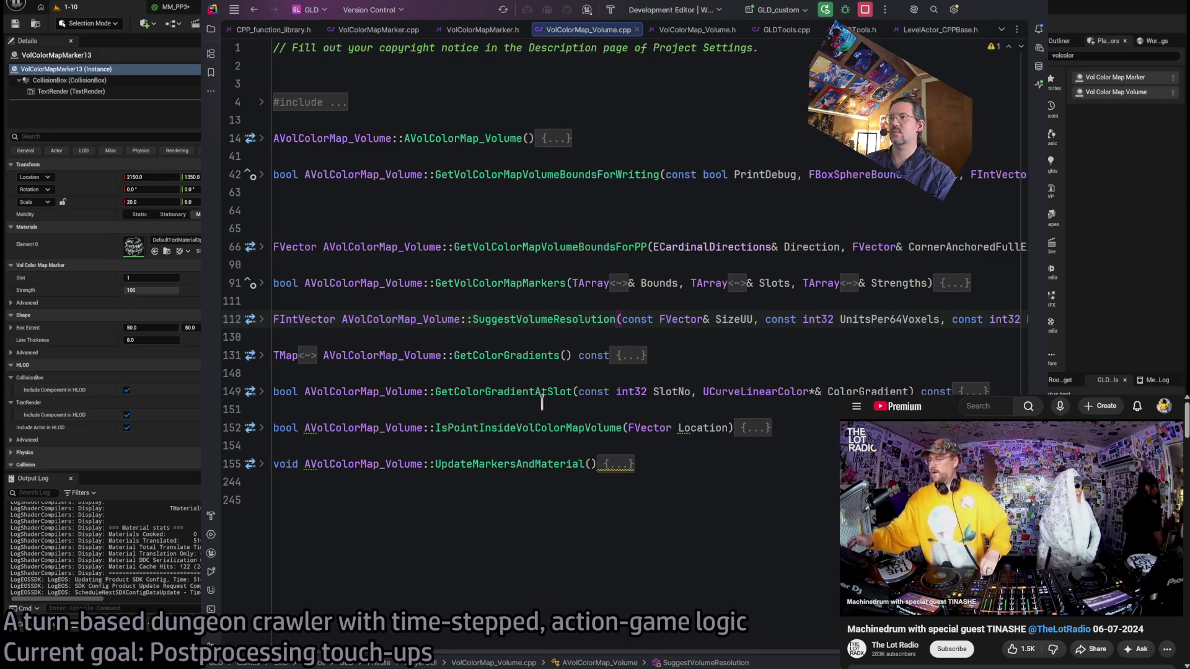
Delete the extra blank lines on line 64 above GetVolColorMapVolumeBoundsForPP.
click(522, 246)
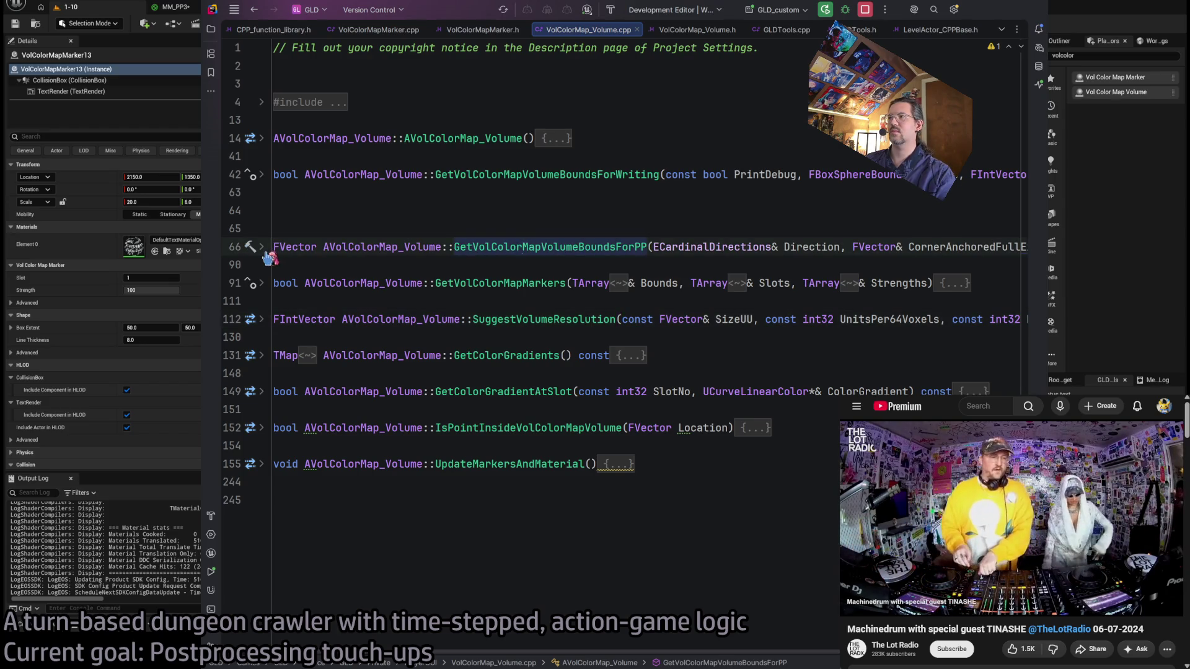
mouse_move(555, 661)
mouse_down()
mouse_move(774, 664)
mouse_move(484, 662)
mouse_up()
click(507, 328)
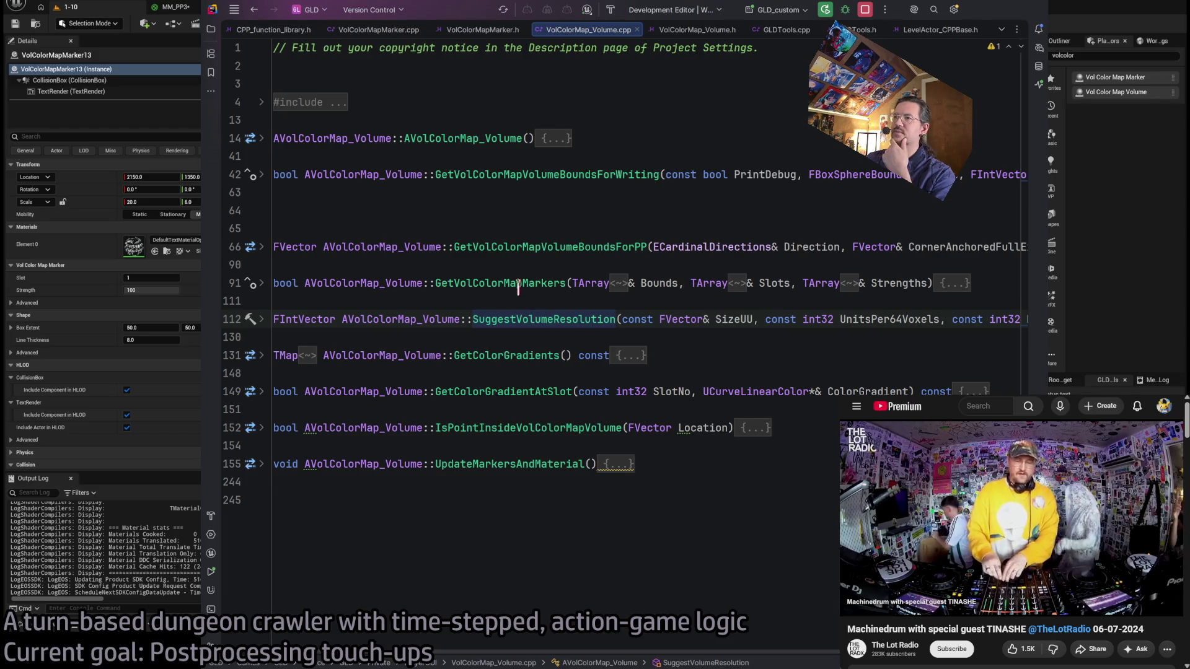
click(543, 175)
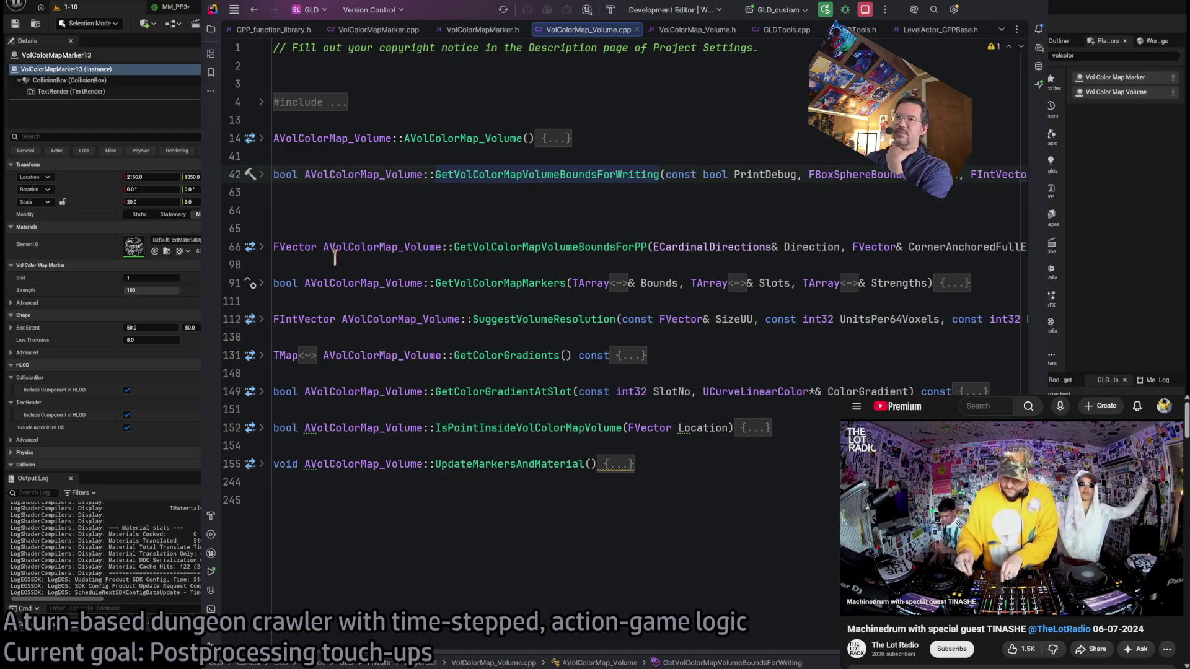
click(294, 204)
key(Delete)
key(Delete)
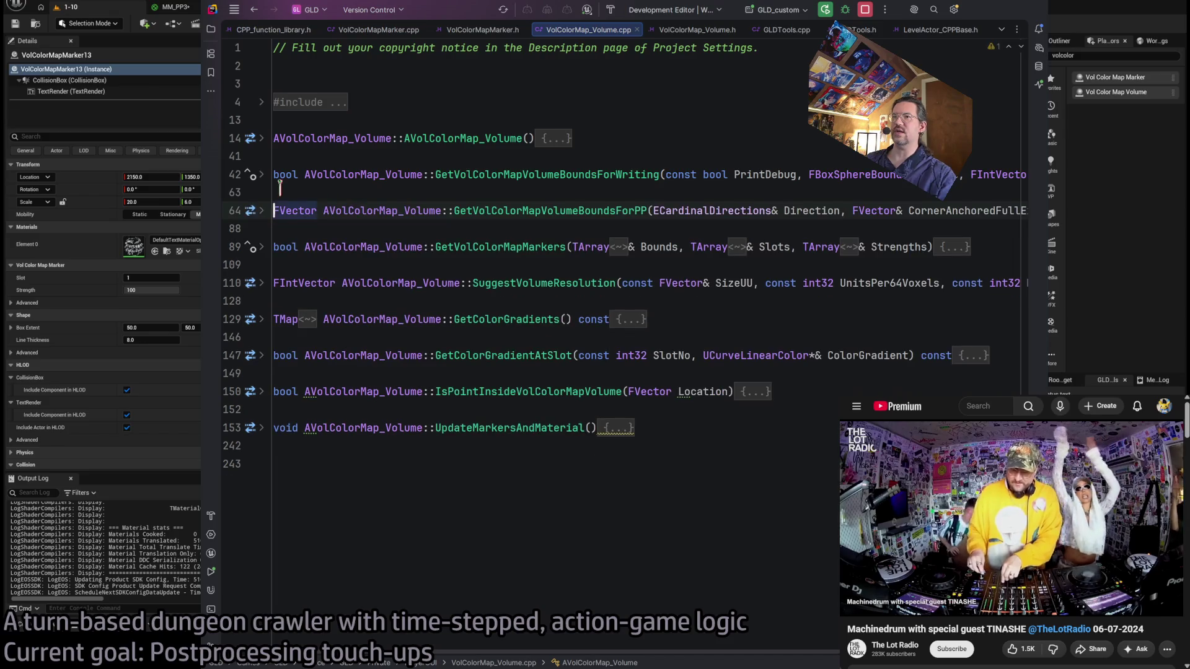
Inspect the 1600 UnitsPer64Voxels value in GetVolColorMapVolumeBoundsForWriting, then open VolColorMap_Volume.h.
click(261, 174)
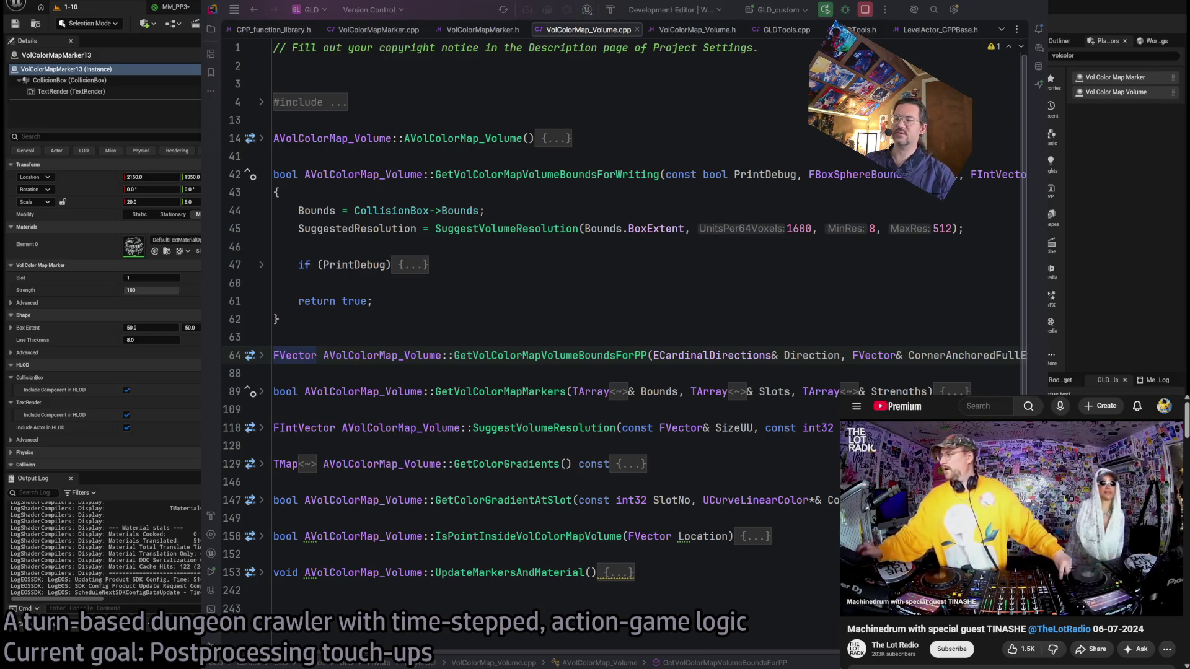
double_click(799, 229)
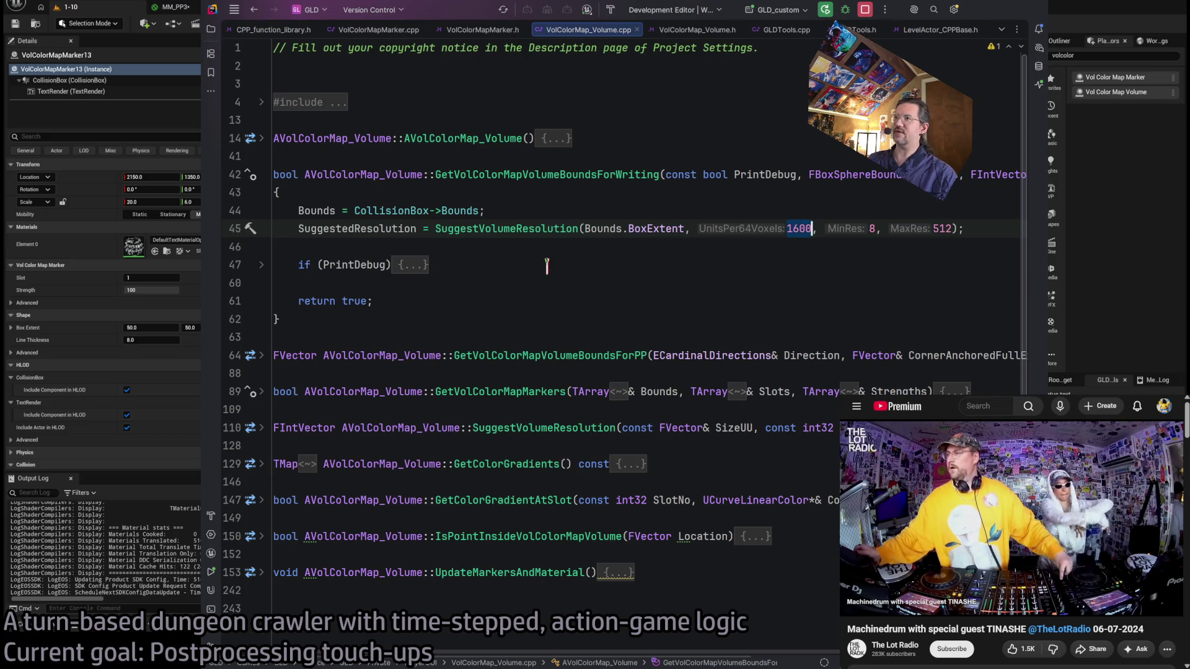
click(318, 210)
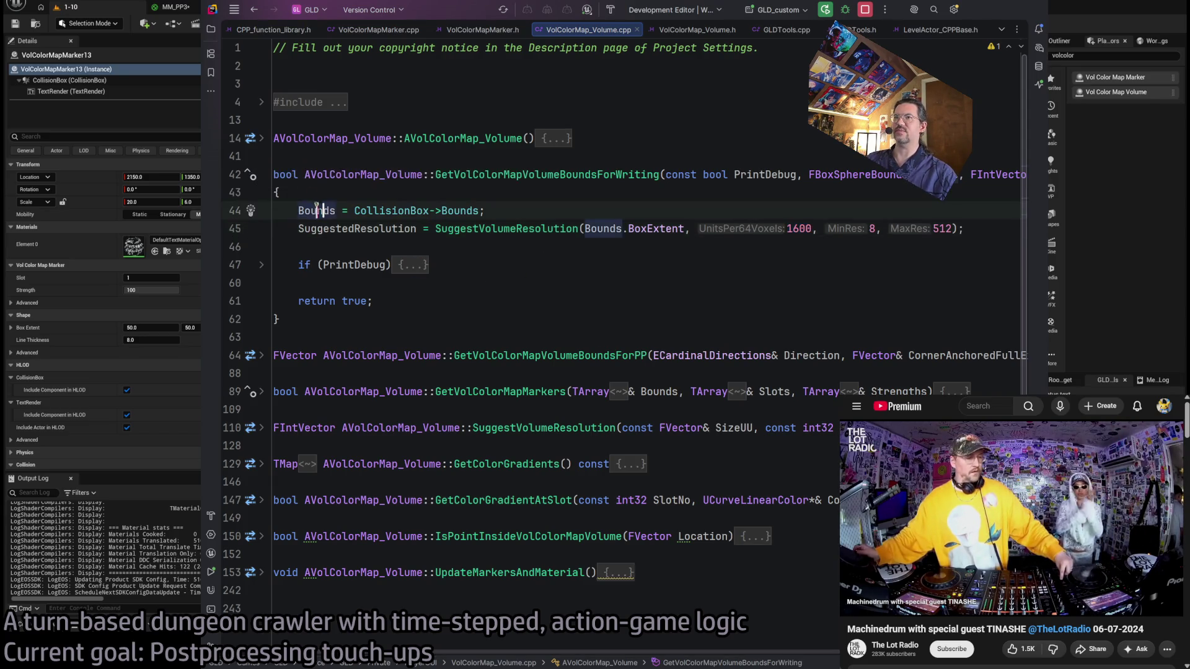
click(261, 175)
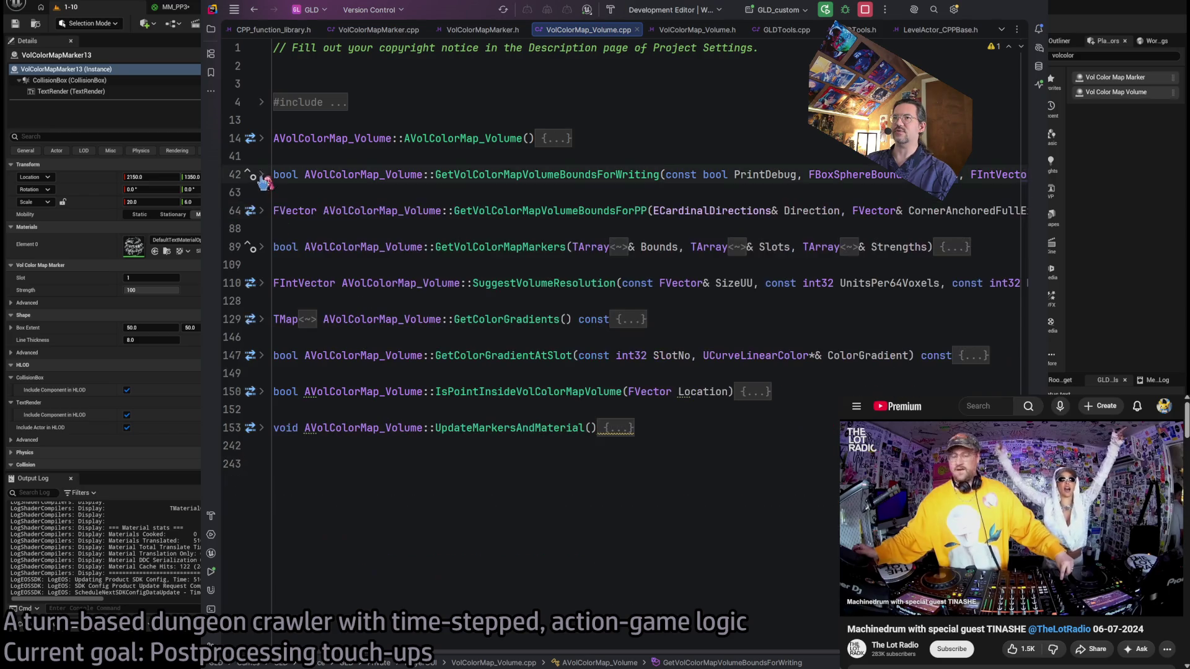
click(696, 30)
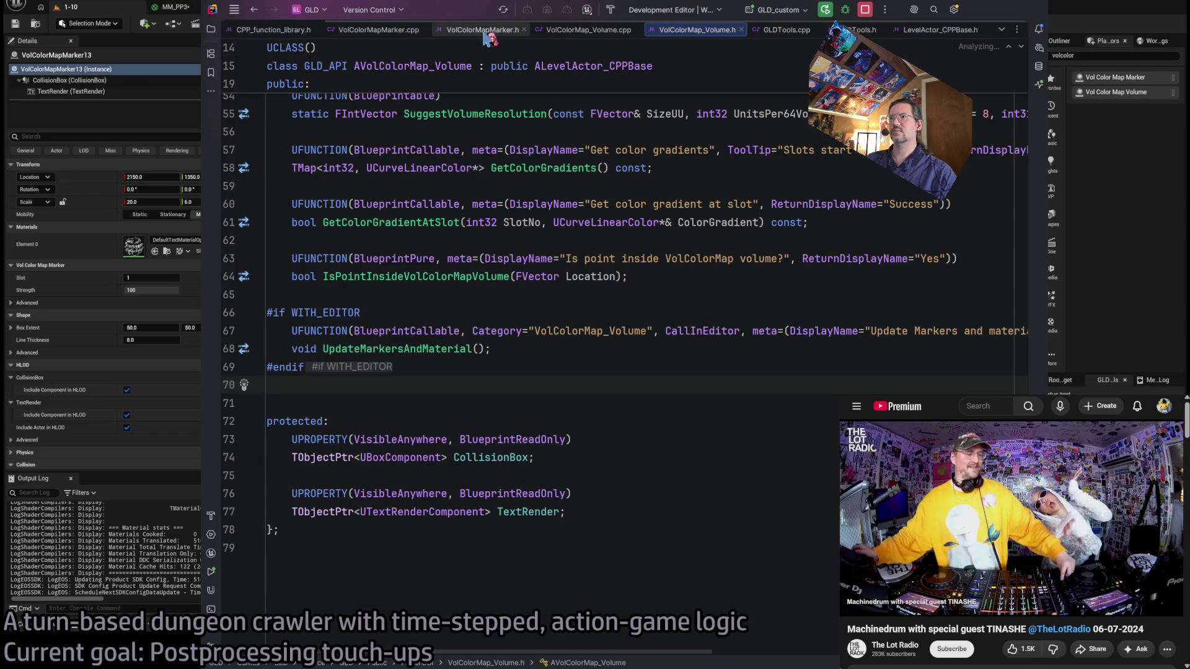
Review the SampleOffsets3D code in OnVolColorMapButtonClicked in GLDTools.cpp.
click(786, 30)
scroll(382, 461, down, 10)
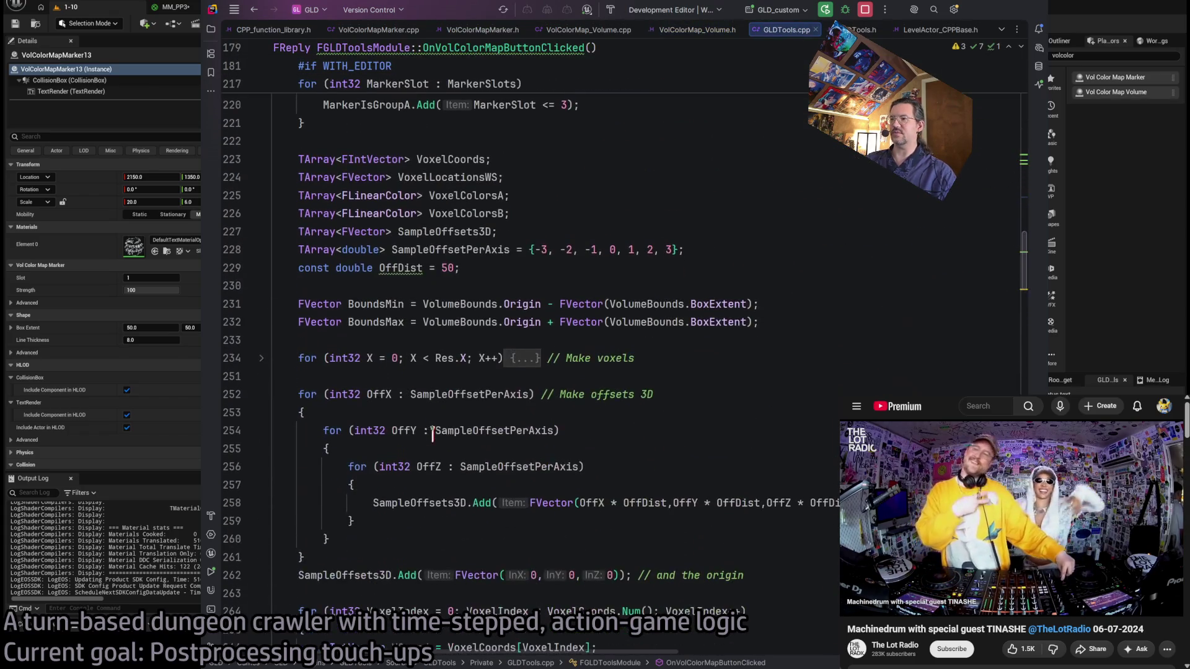
scroll(401, 385, down, 8)
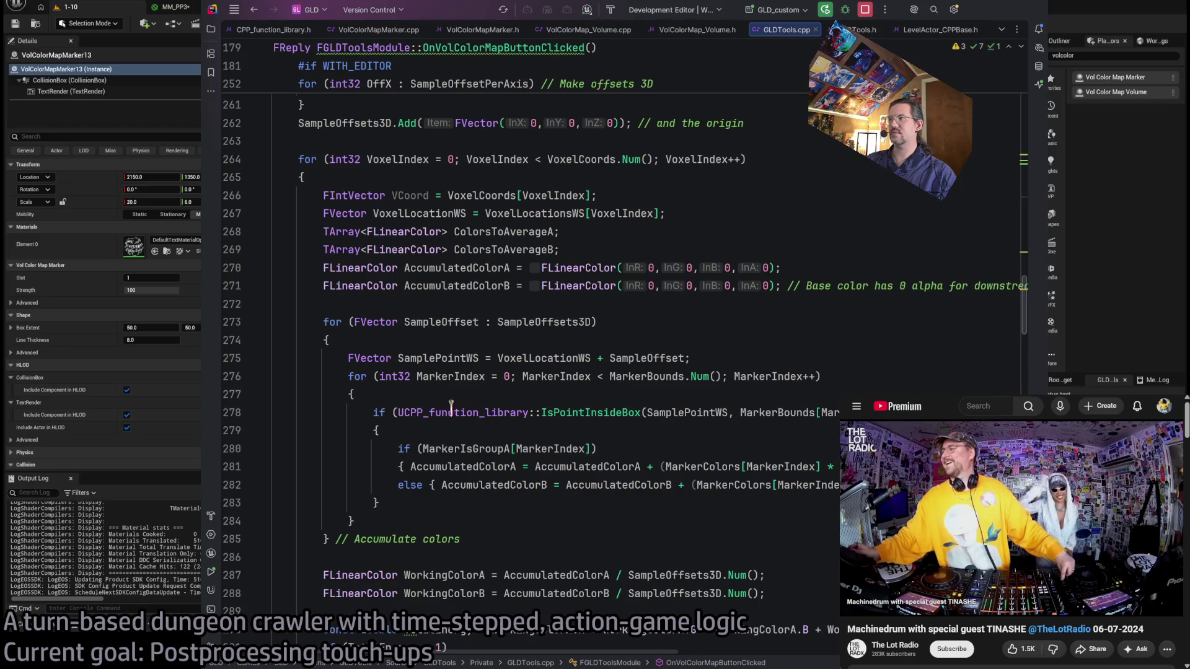
scroll(475, 411, up, 5)
scroll(454, 344, down, 8)
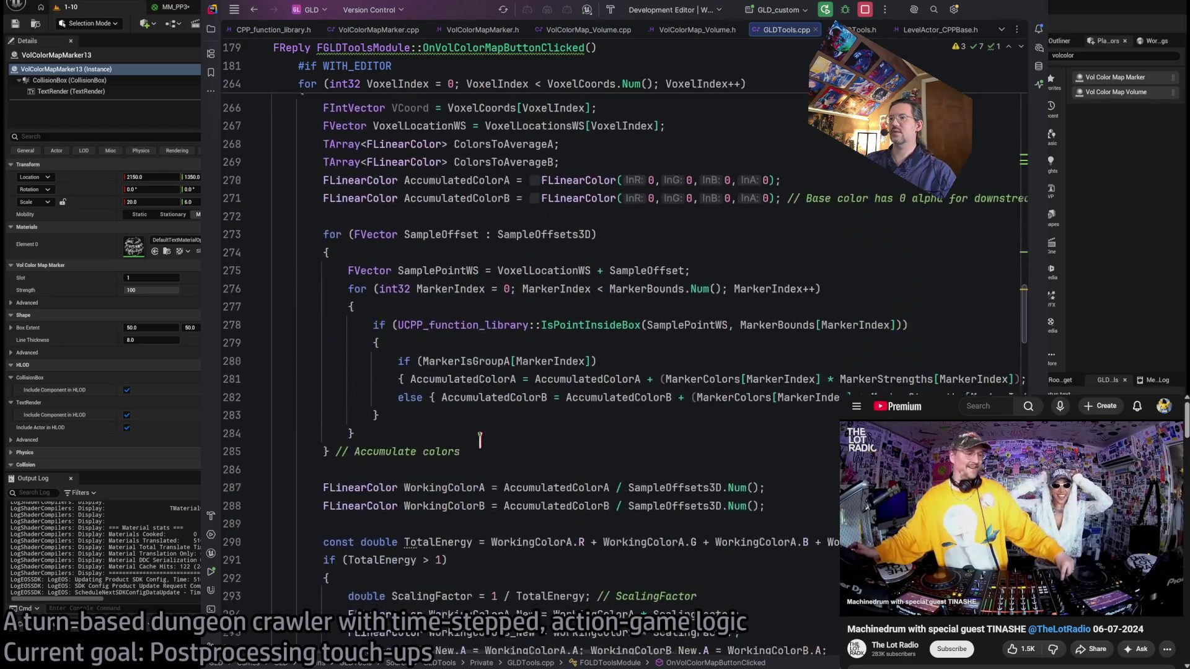
scroll(610, 344, up, 6)
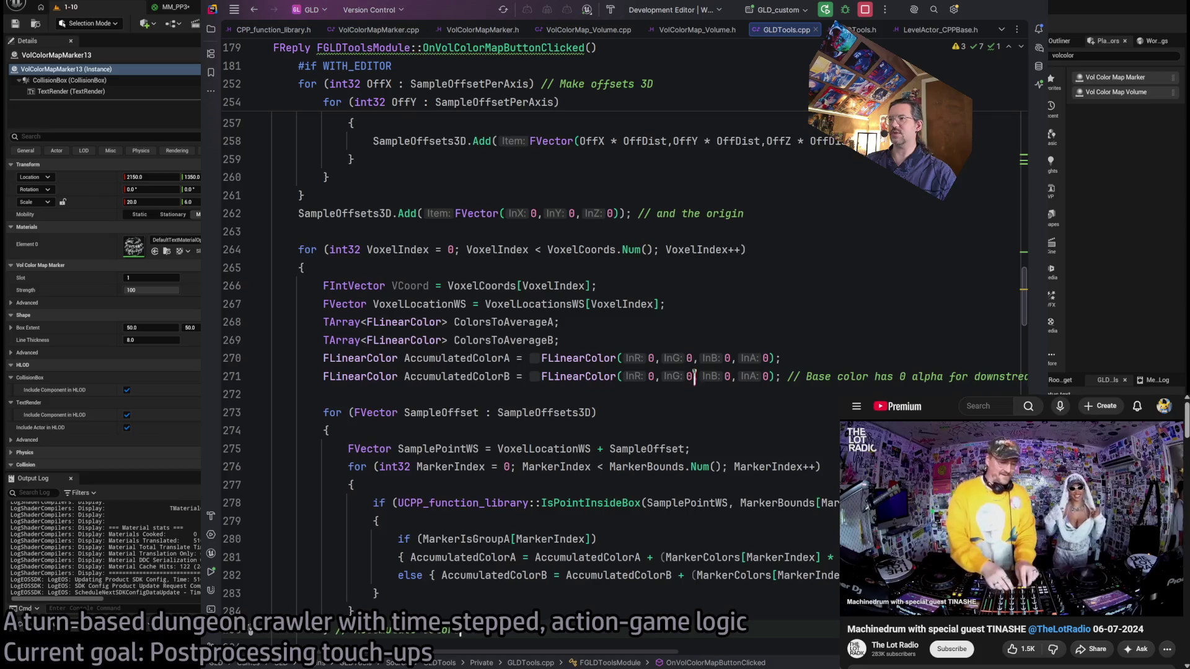
scroll(611, 344, up, 2)
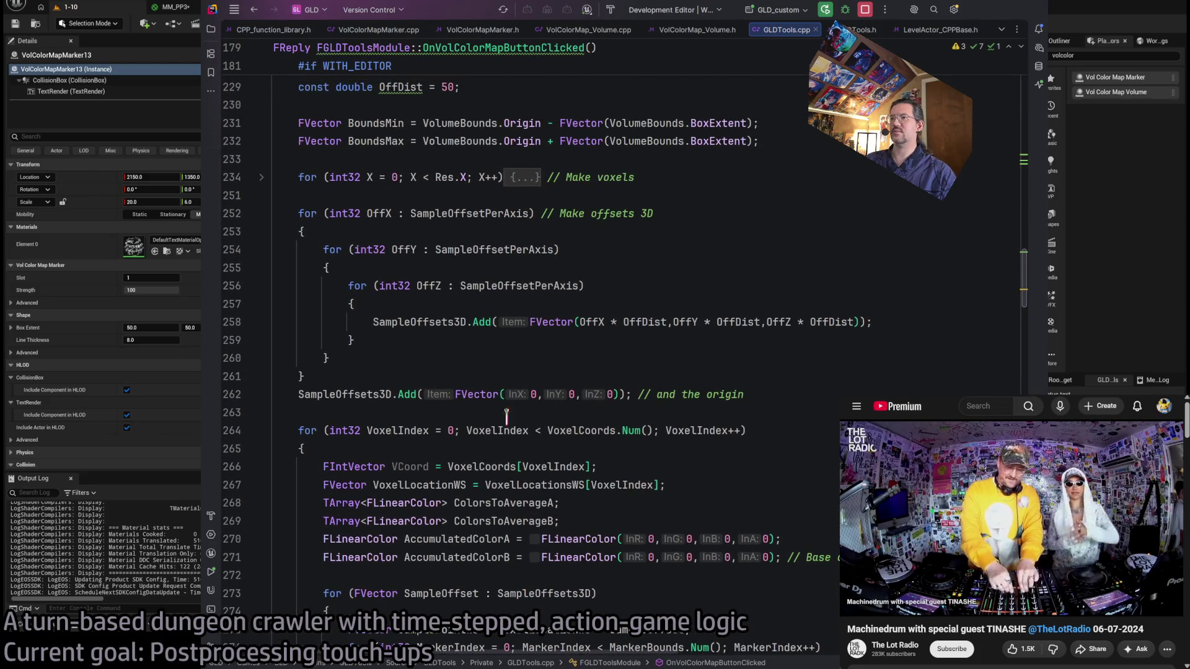
click(390, 395)
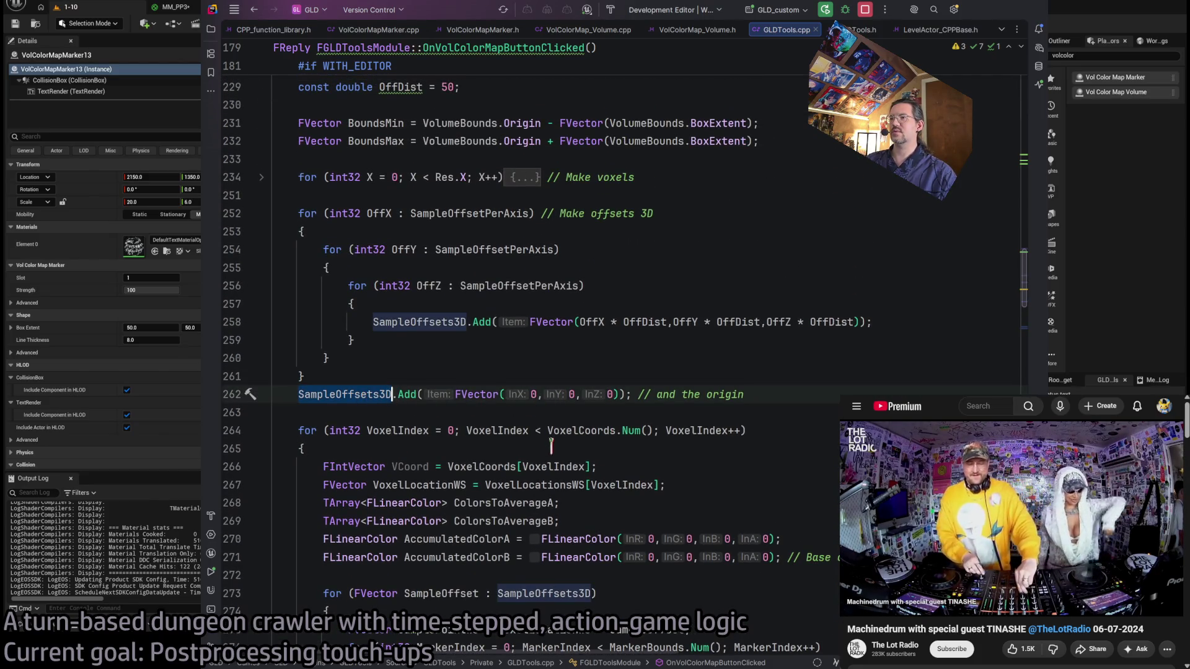
scroll(528, 394, up, 4)
scroll(505, 374, up, 1)
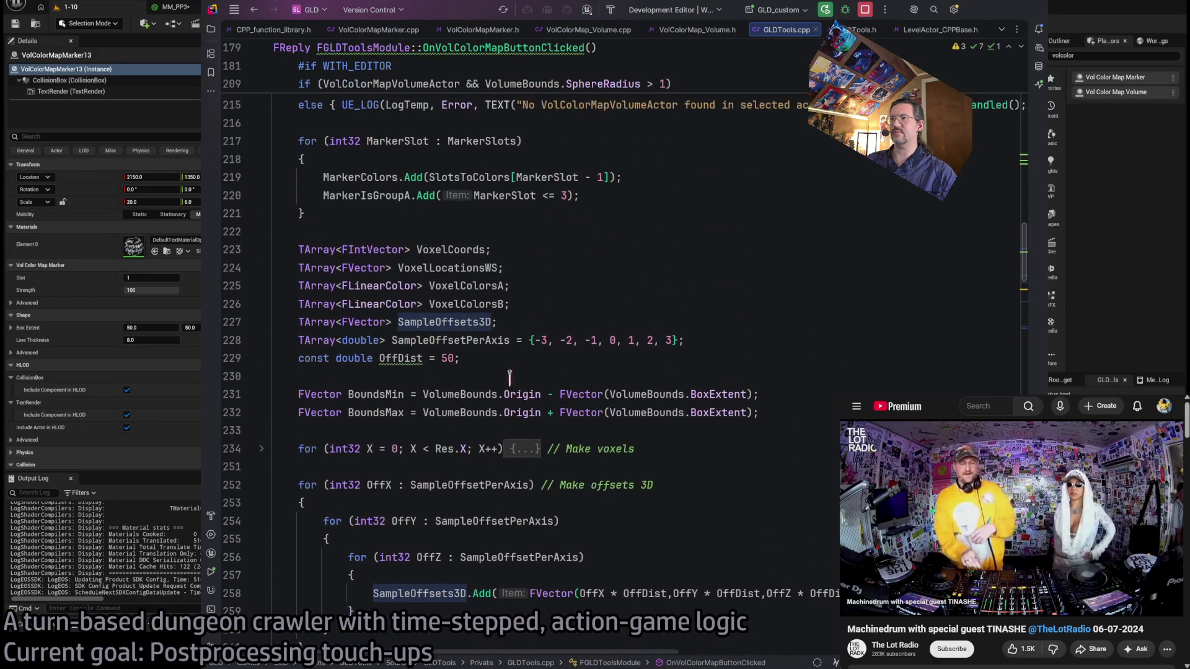
Change const double OffDist on line 229 from 50 to 10.
double_click(452, 342)
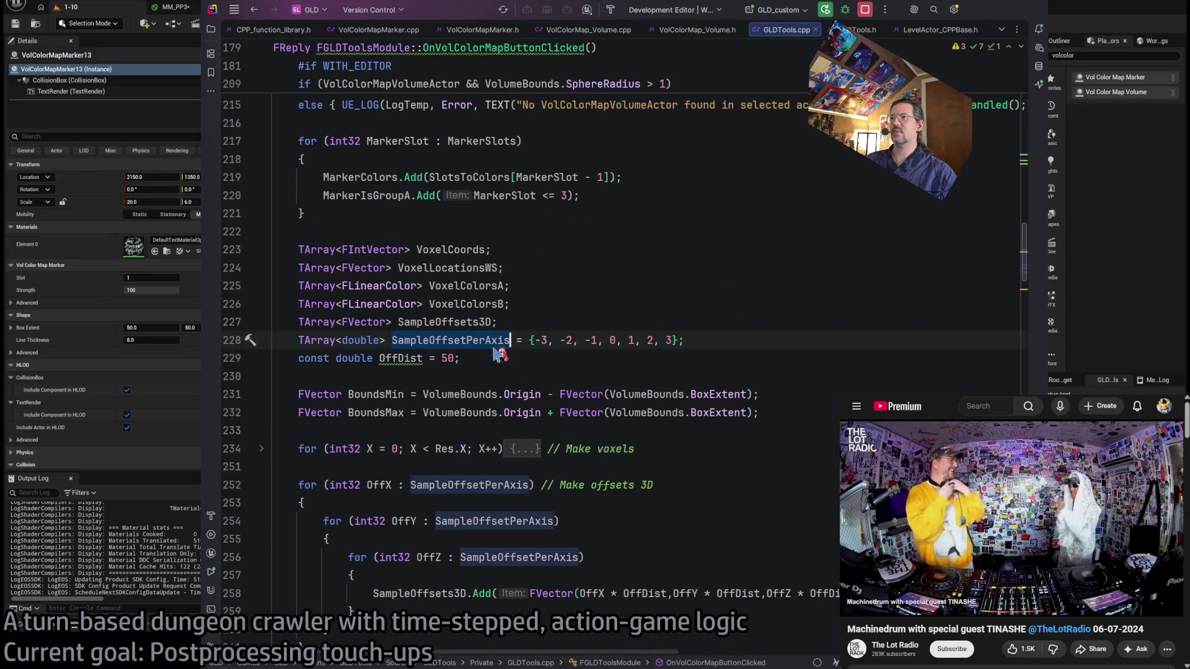
key(ctrl+shift+Right)
key(ctrl+shift+Right)
key(ctrl+shift+Right)
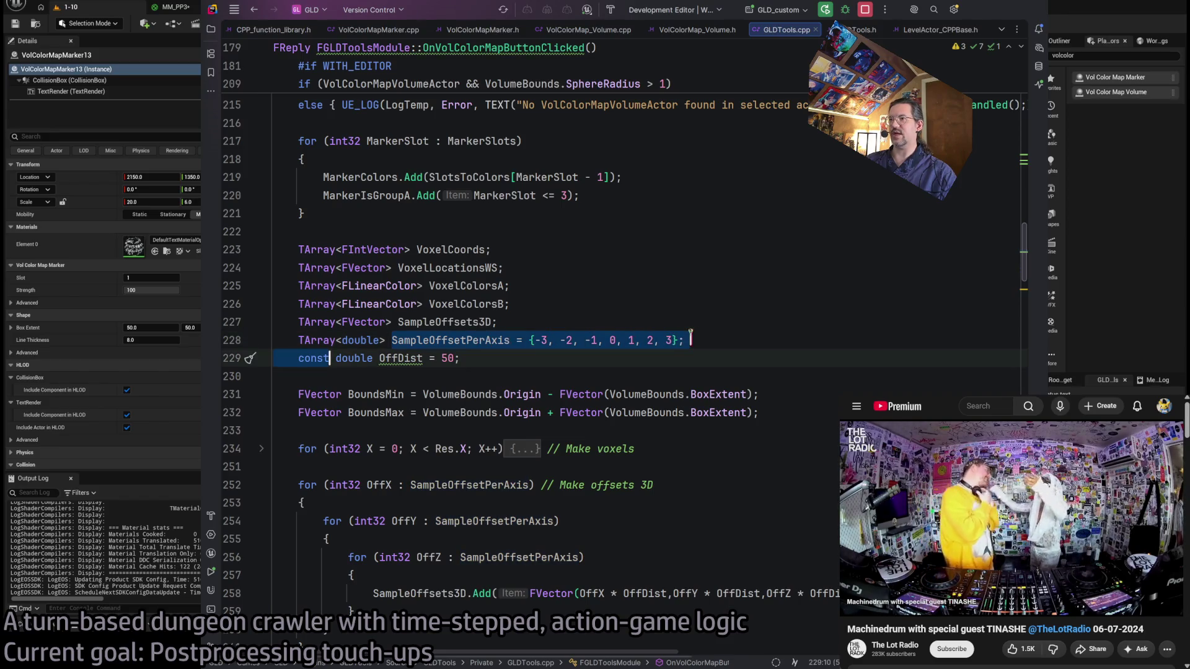
click(414, 354)
double_click(450, 358)
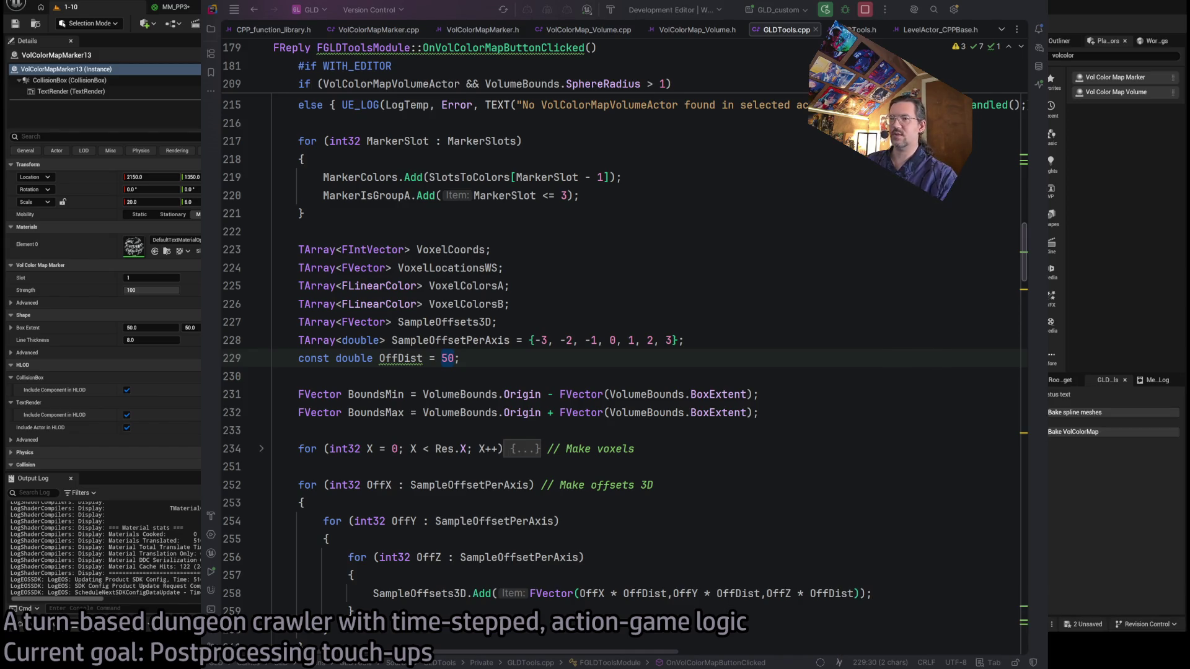
text(10)
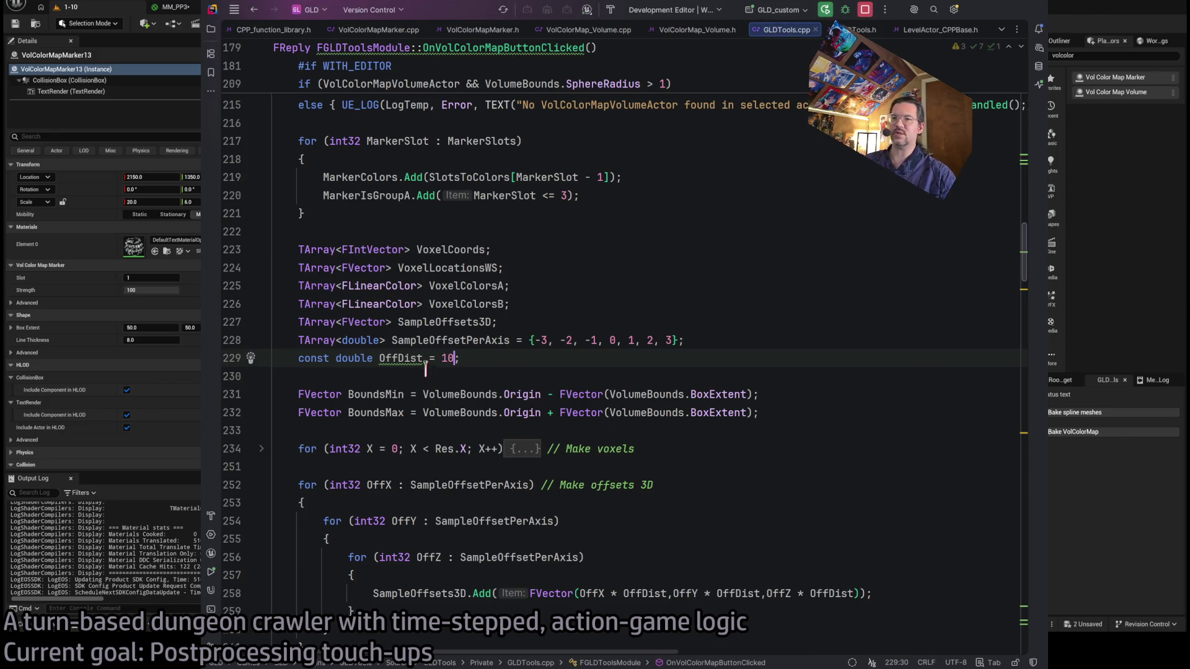
click(504, 356)
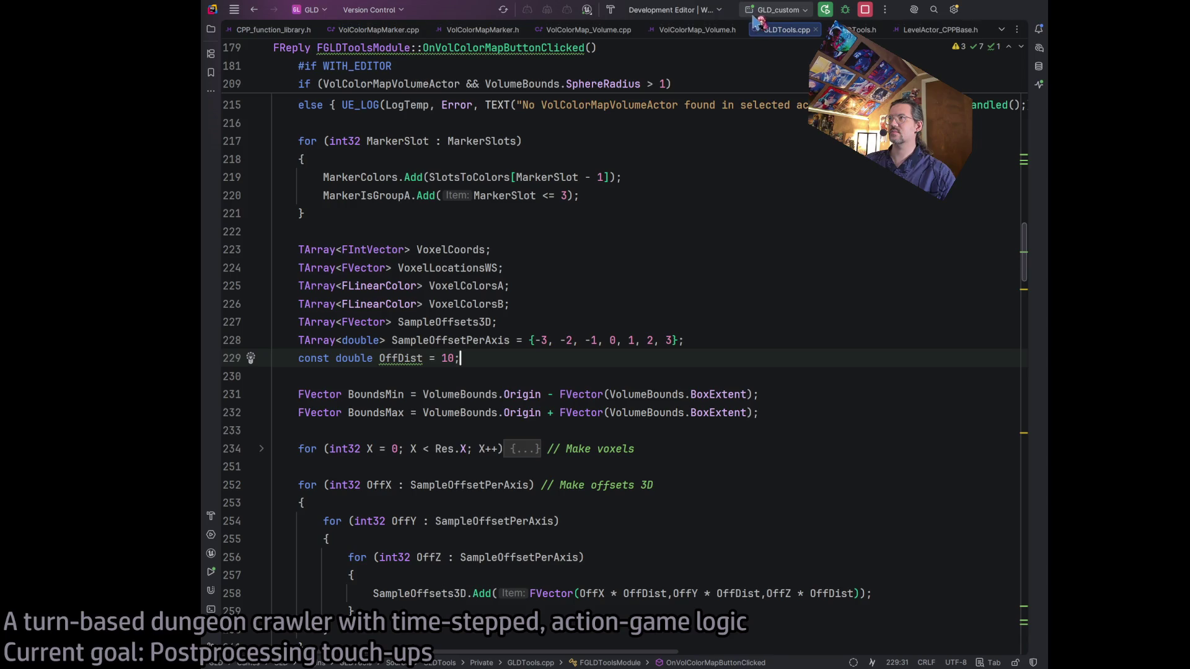
Build the GLD solution and follow the build log until it reports Succeeded.
click(617, 11)
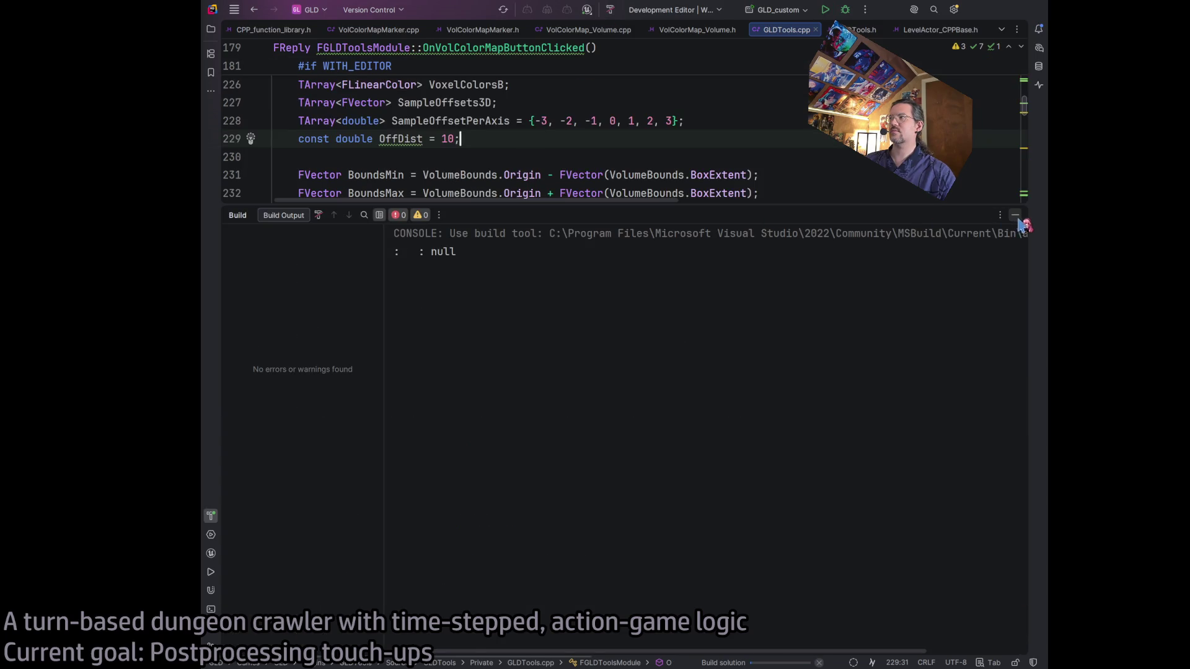
click(1016, 217)
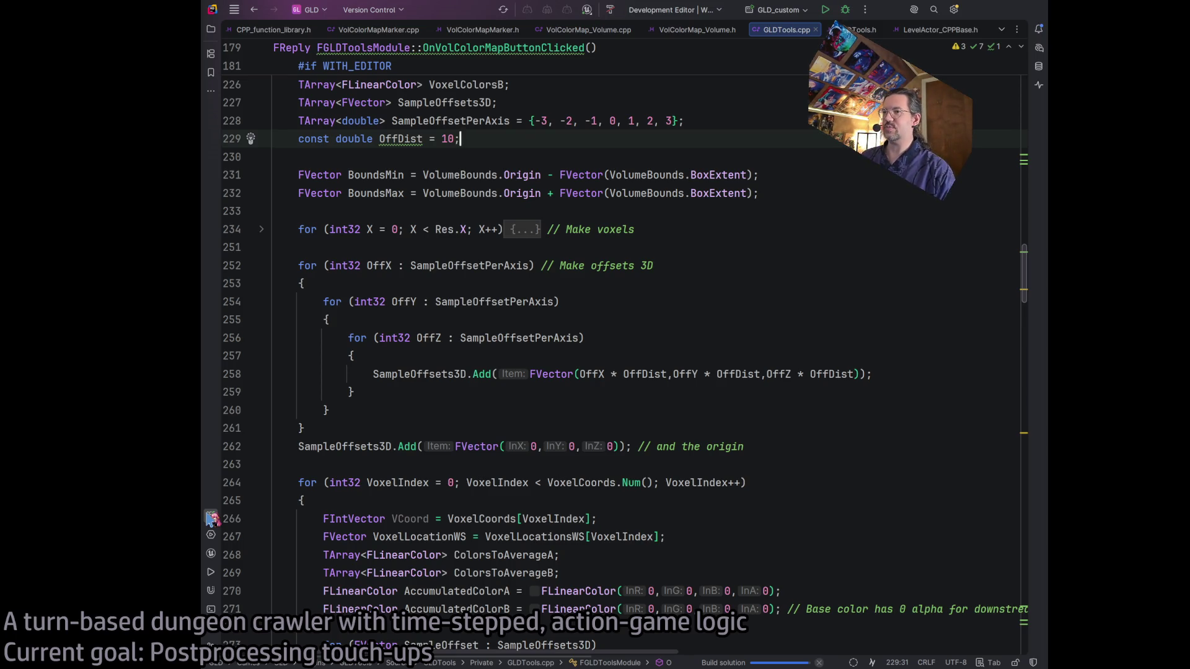
click(212, 518)
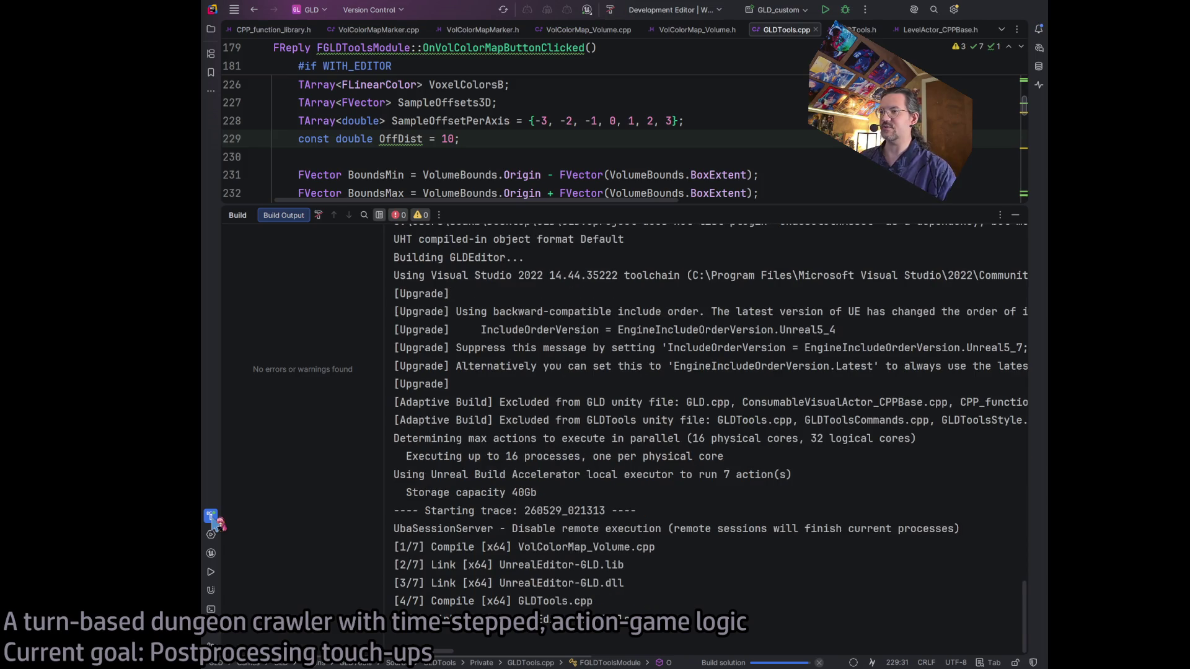
click(212, 518)
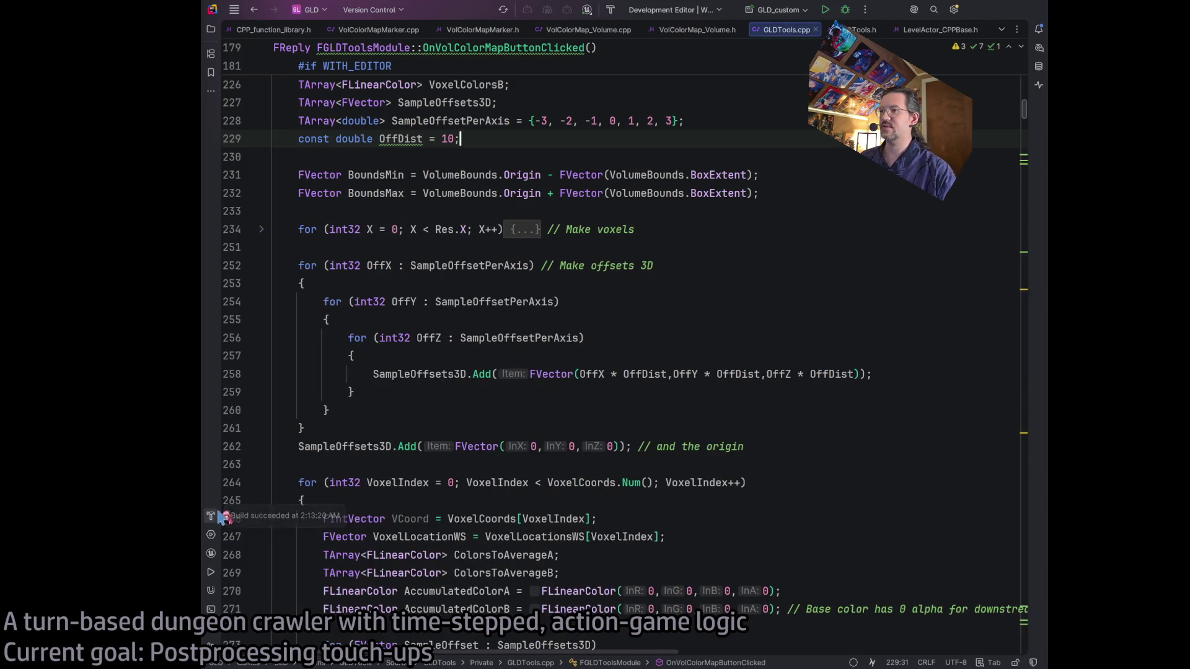
click(612, 10)
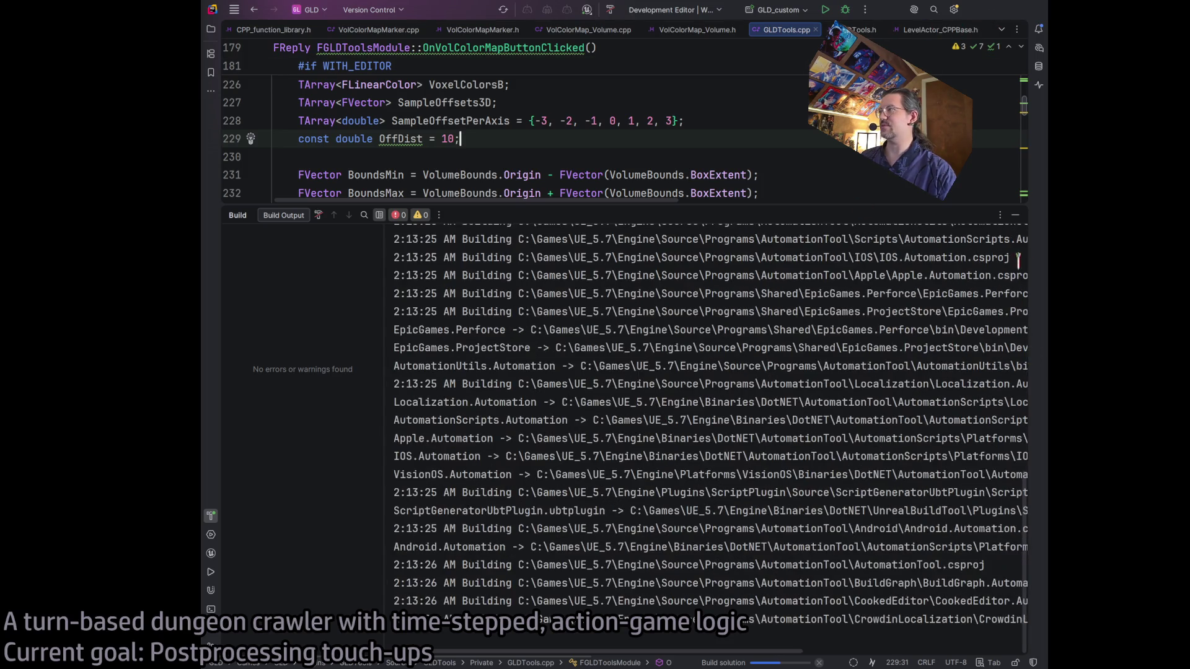
click(1001, 251)
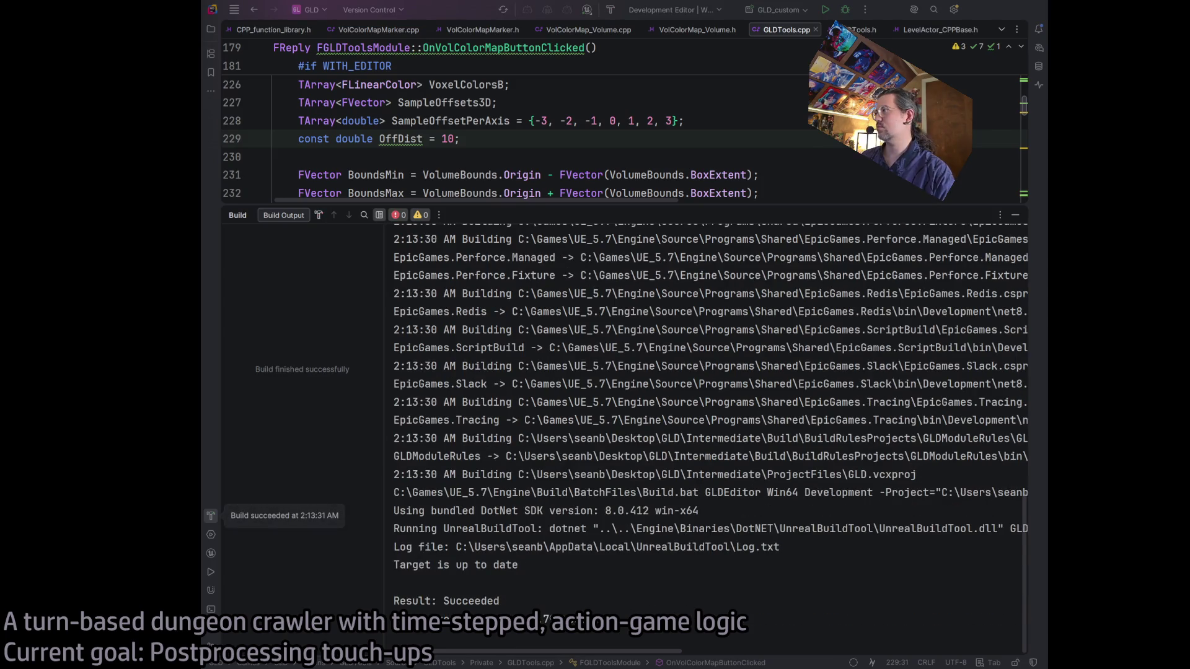
click(674, 311)
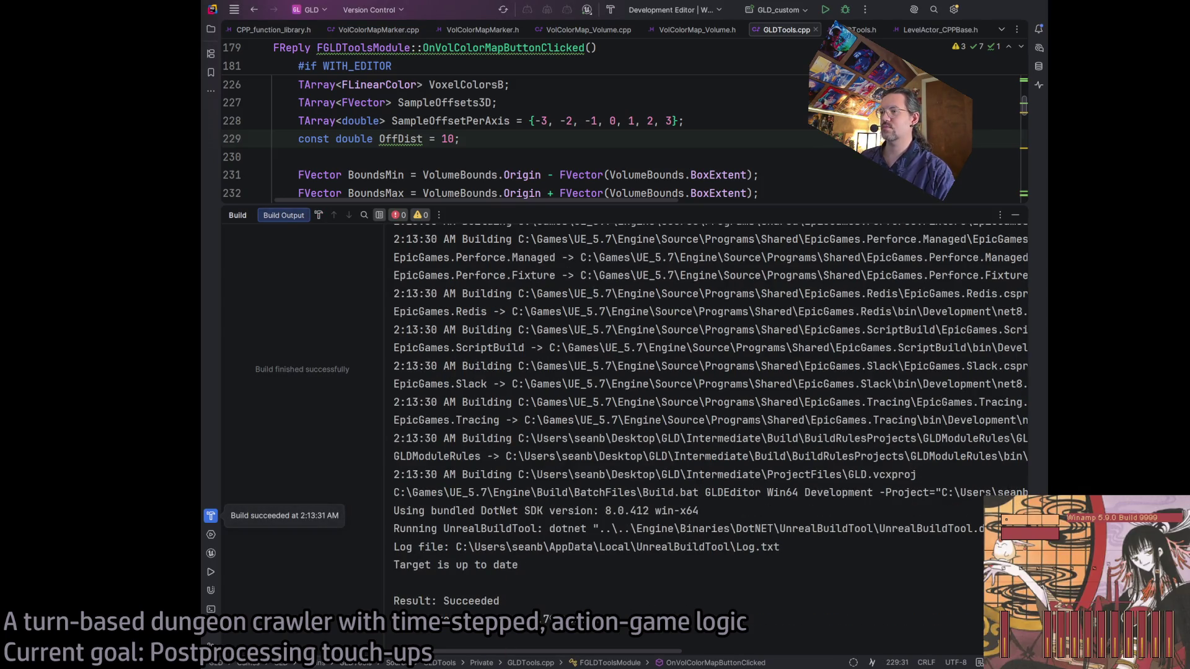
key(alt+Tab)
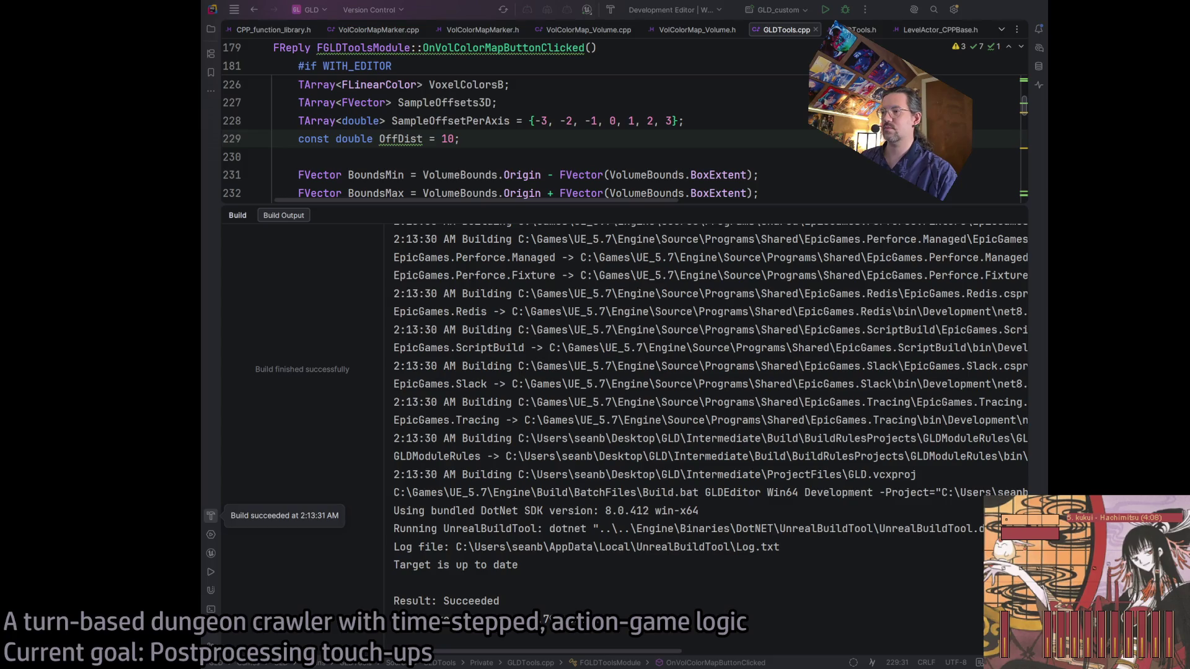
click(705, 311)
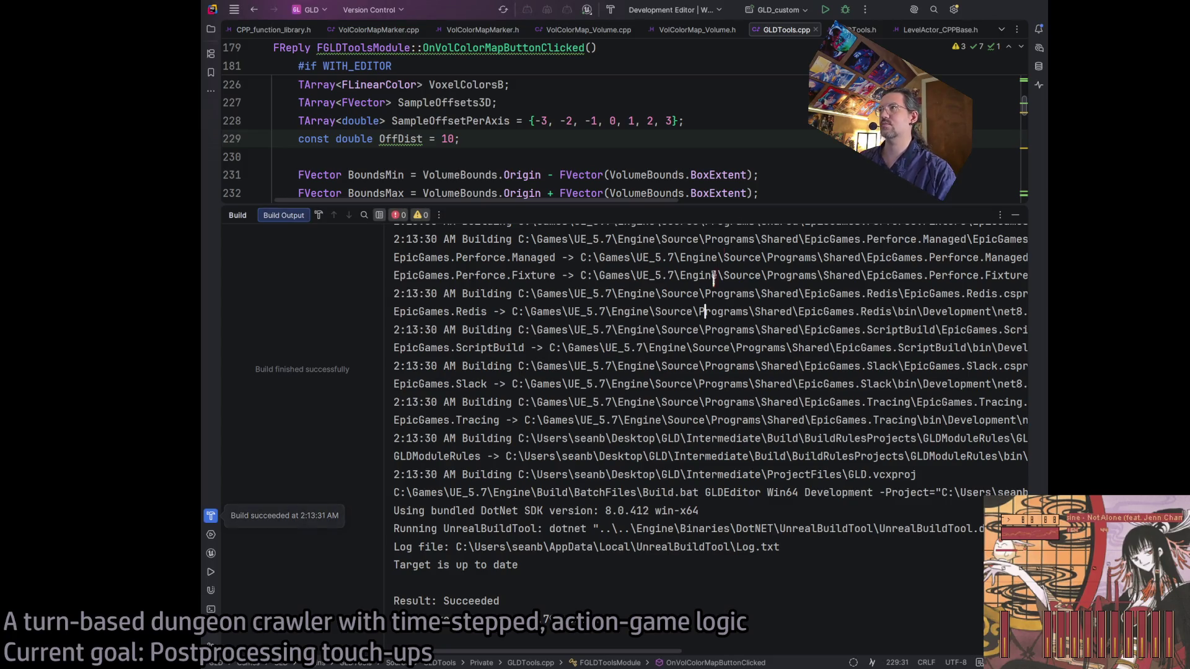
Run the GLD_custom configuration to rebuild and launch UnrealEditor.
click(826, 10)
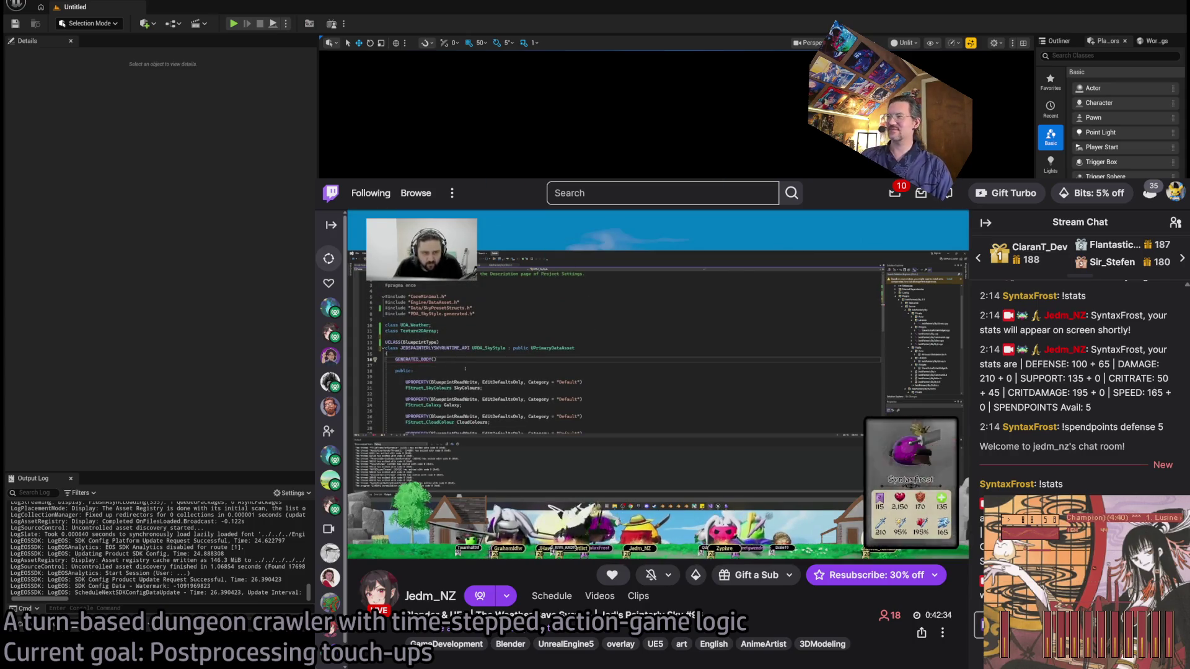
Check Twitch's Following list, then leave the browser to return to Unreal Editor.
click(370, 193)
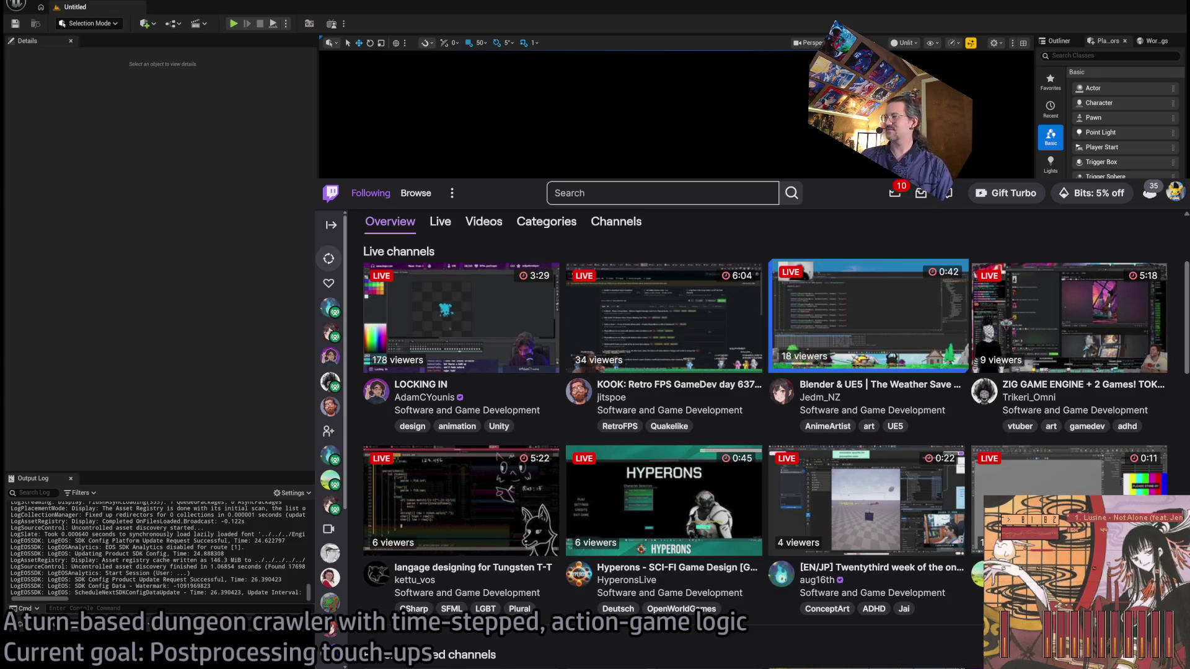
key(alt+Tab)
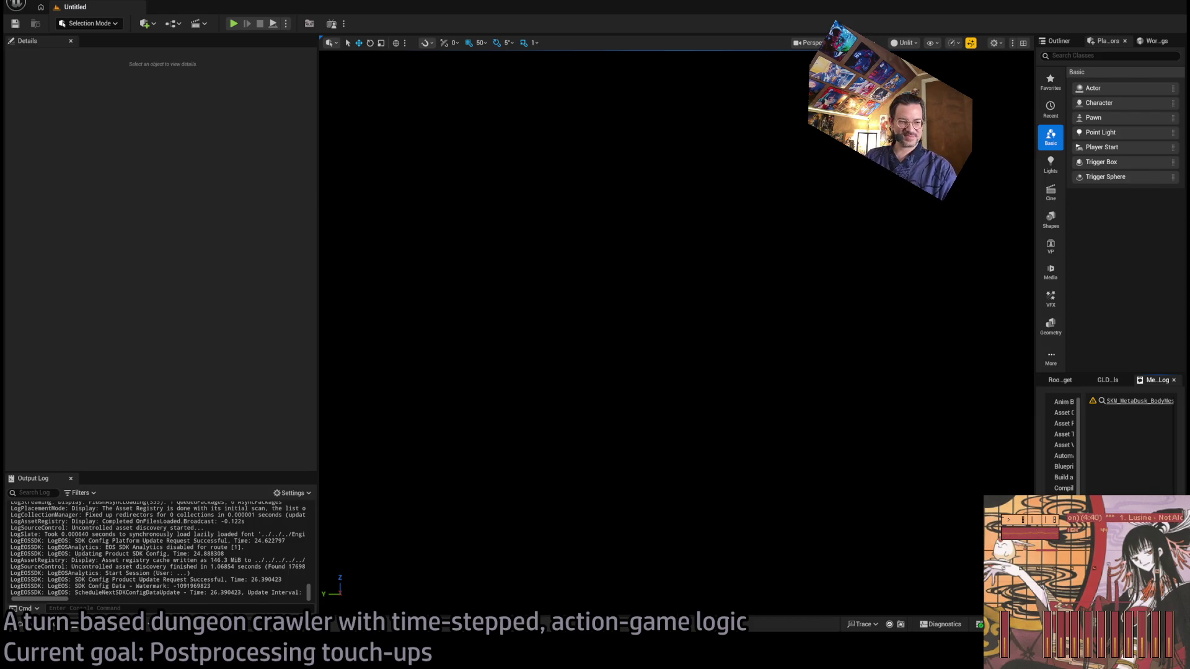
View the 1-10_VolColorMap_A texture as an orbited 3D volume, then return to level 1-10.
key(alt+Tab)
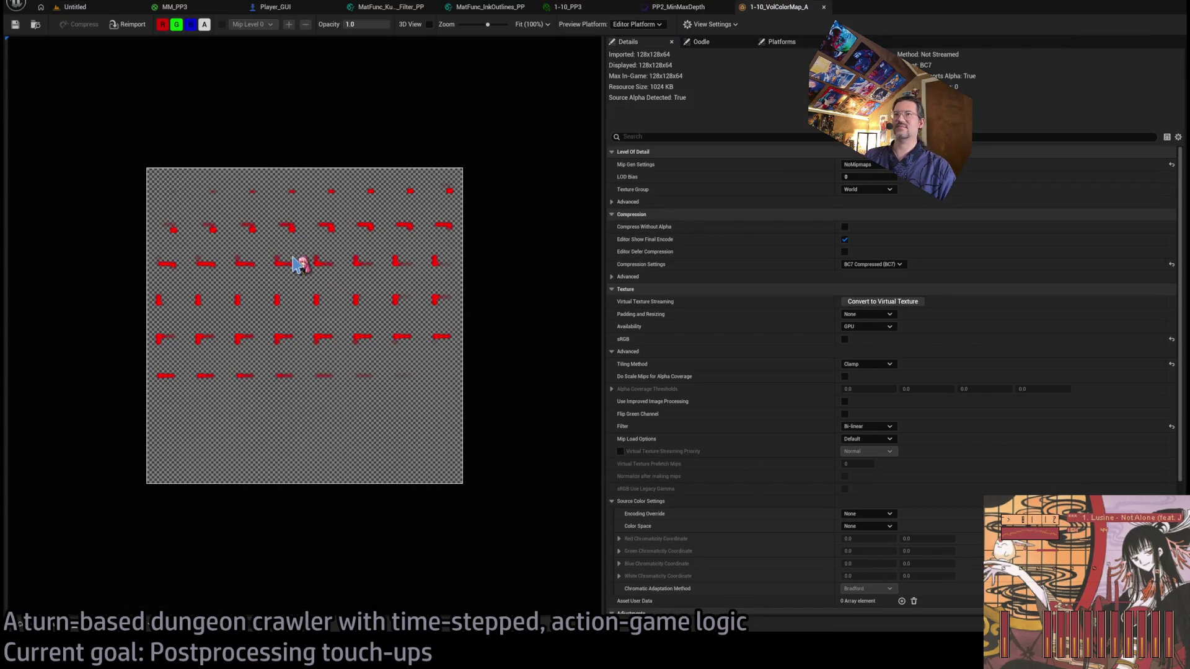
scroll(296, 263, up, 6)
scroll(277, 220, down, 3)
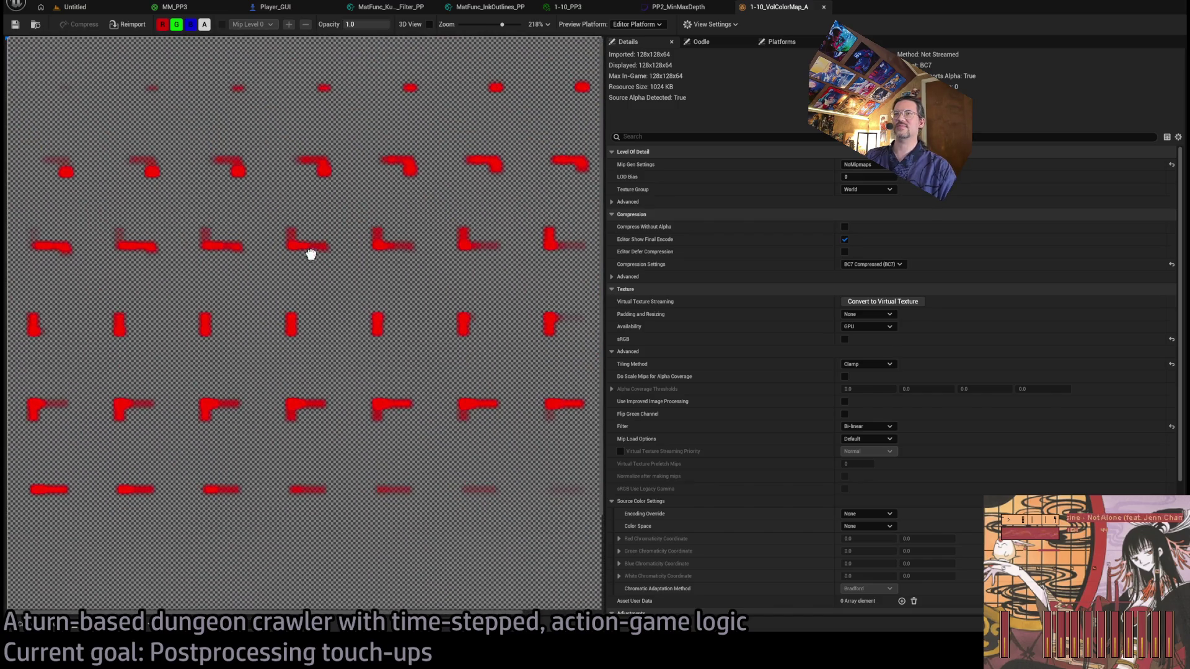
click(430, 24)
scroll(328, 325, up, 4)
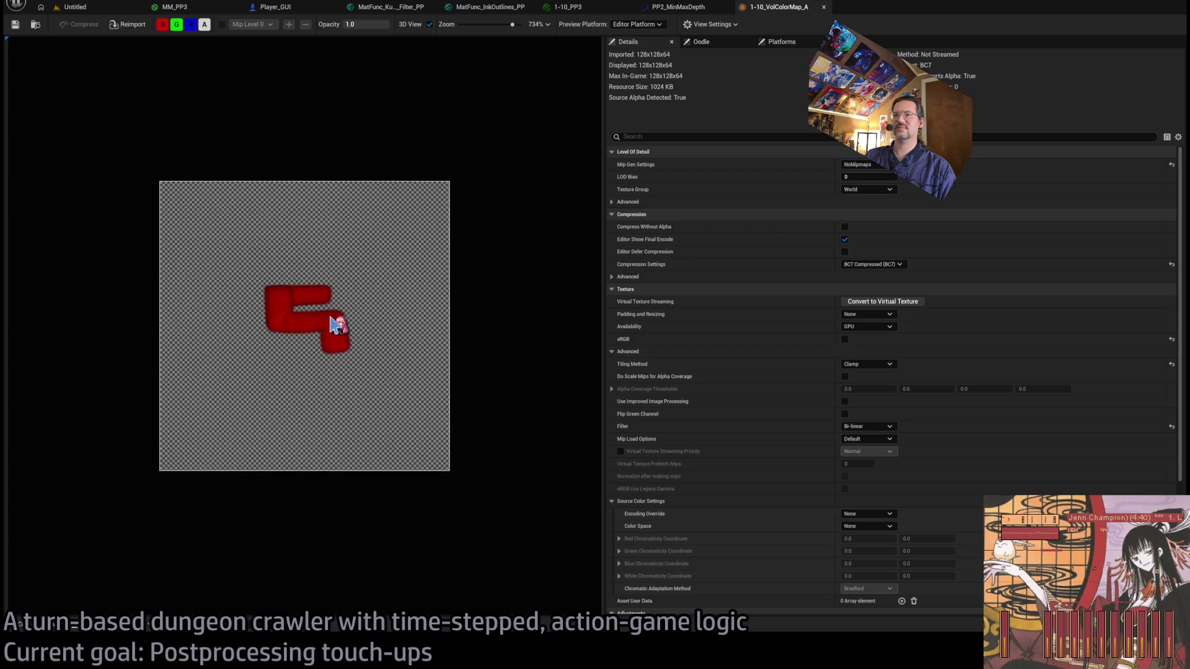
scroll(333, 324, up, 2)
mouse_move(345, 300)
mouse_down()
mouse_move(354, 385)
mouse_move(354, 273)
mouse_move(382, 189)
mouse_move(398, 334)
mouse_move(403, 318)
mouse_up()
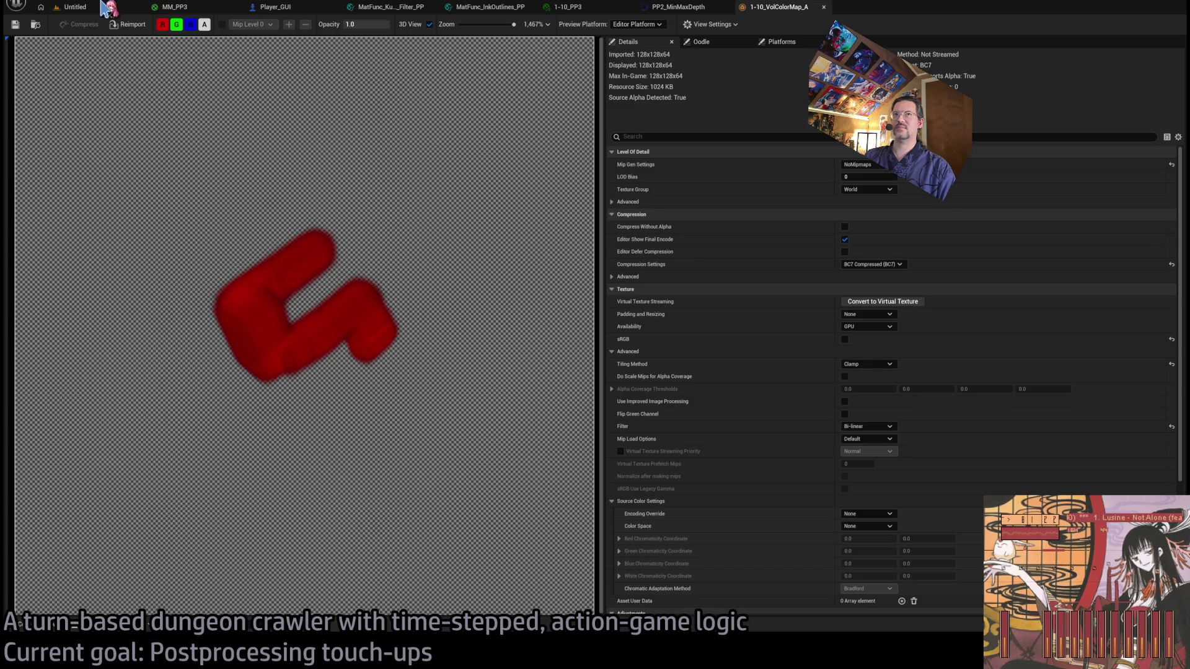
click(105, 5)
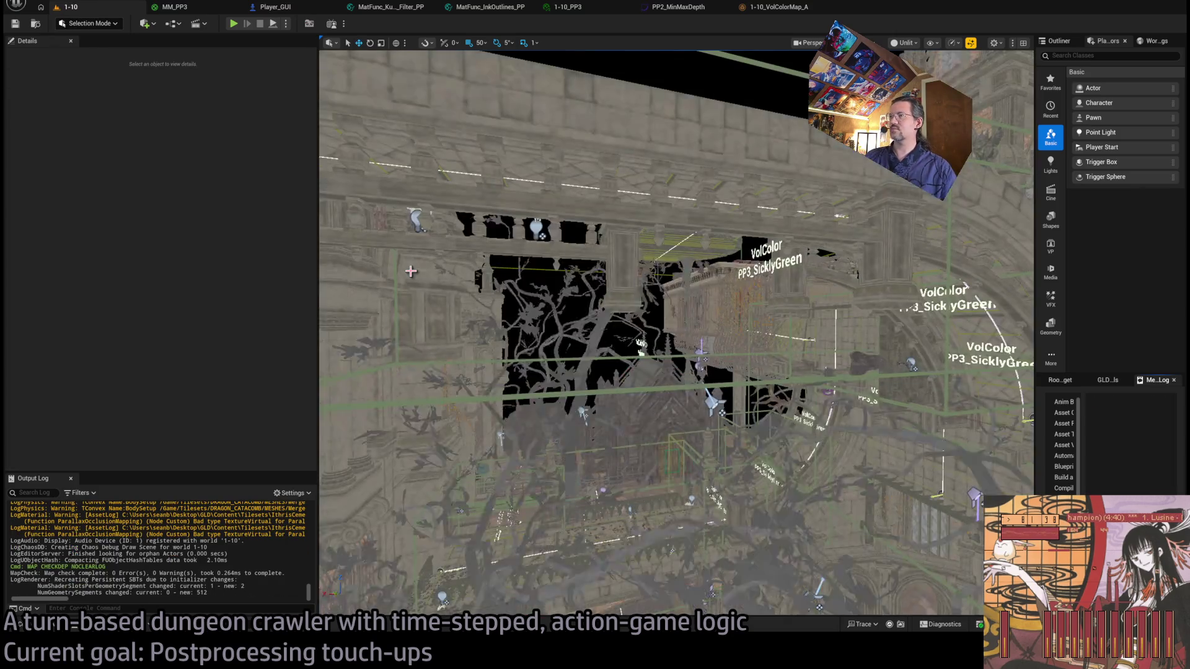
Select the colour-map volume and re-bake the volume colour map with the GLD tools.
drag(623, 224, 623, 224)
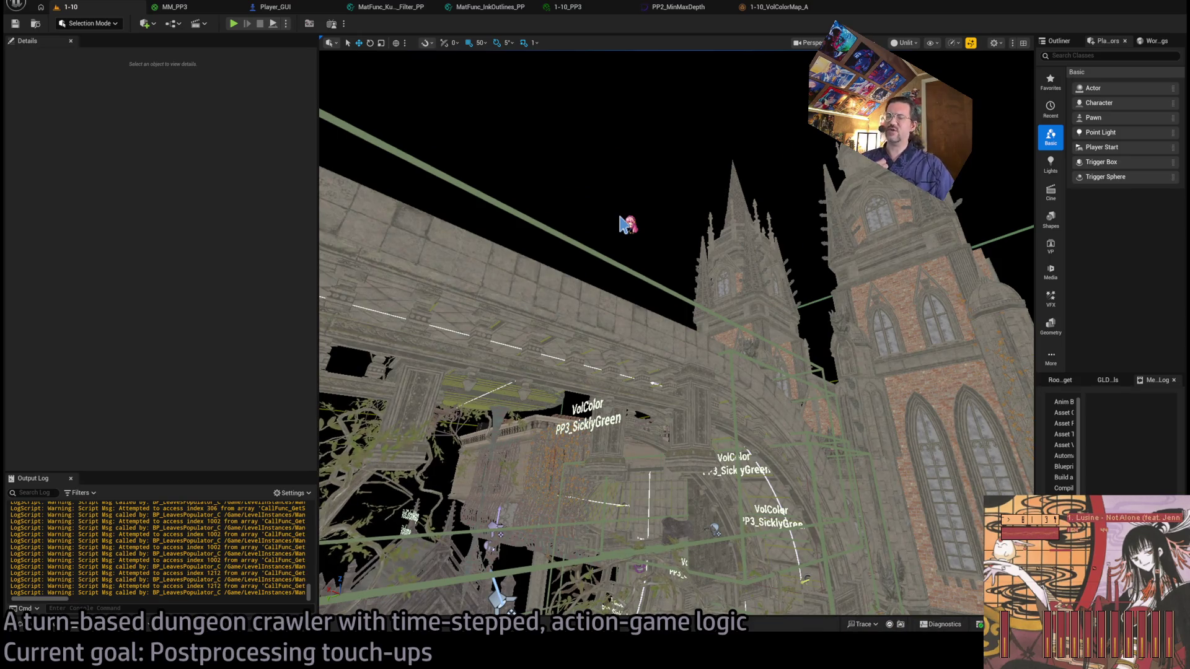
click(824, 310)
click(1058, 380)
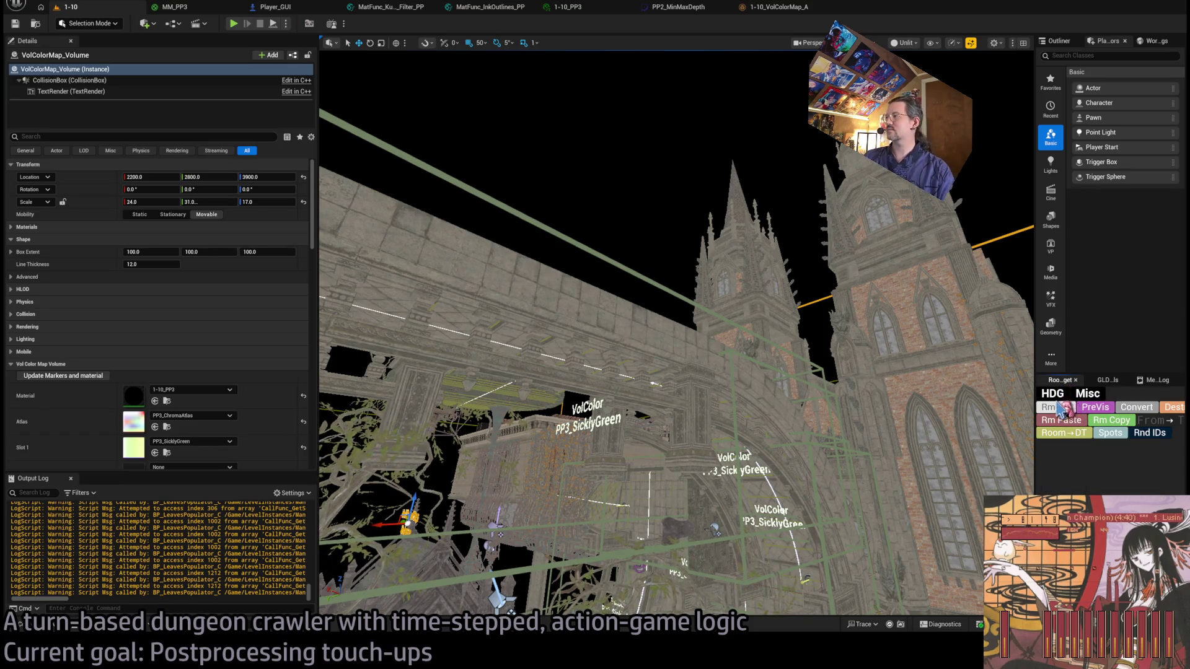
click(1107, 380)
click(1092, 436)
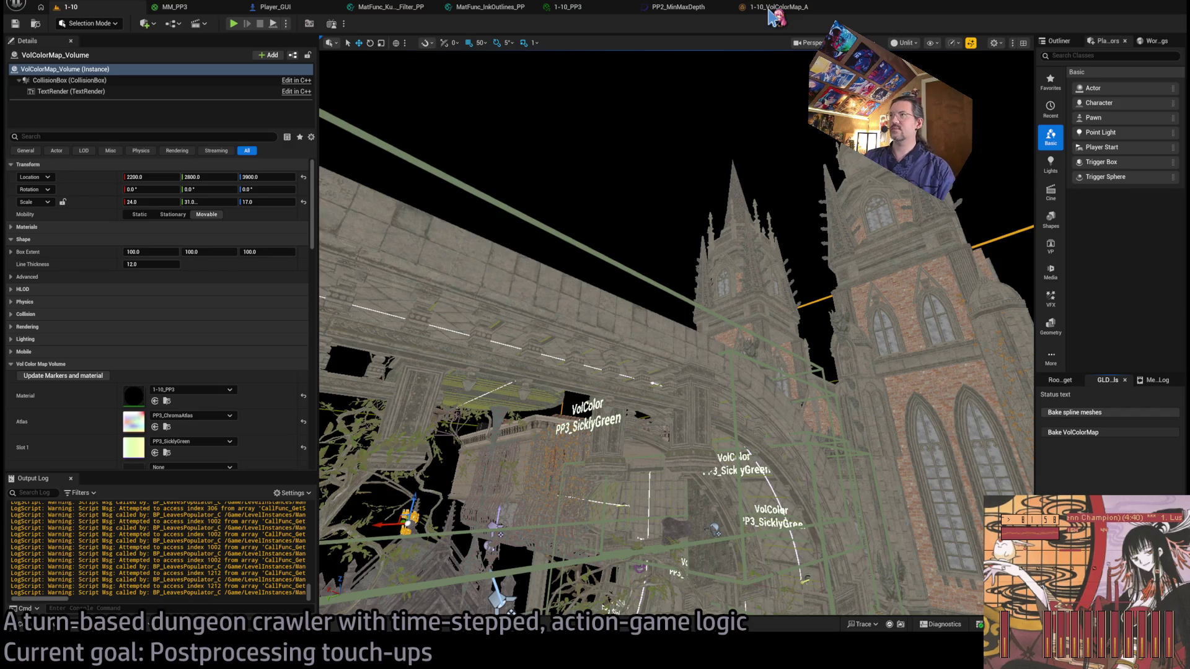
Check the re-baked colour-map texture in 3D, then go back to the 1-10 level.
click(770, 9)
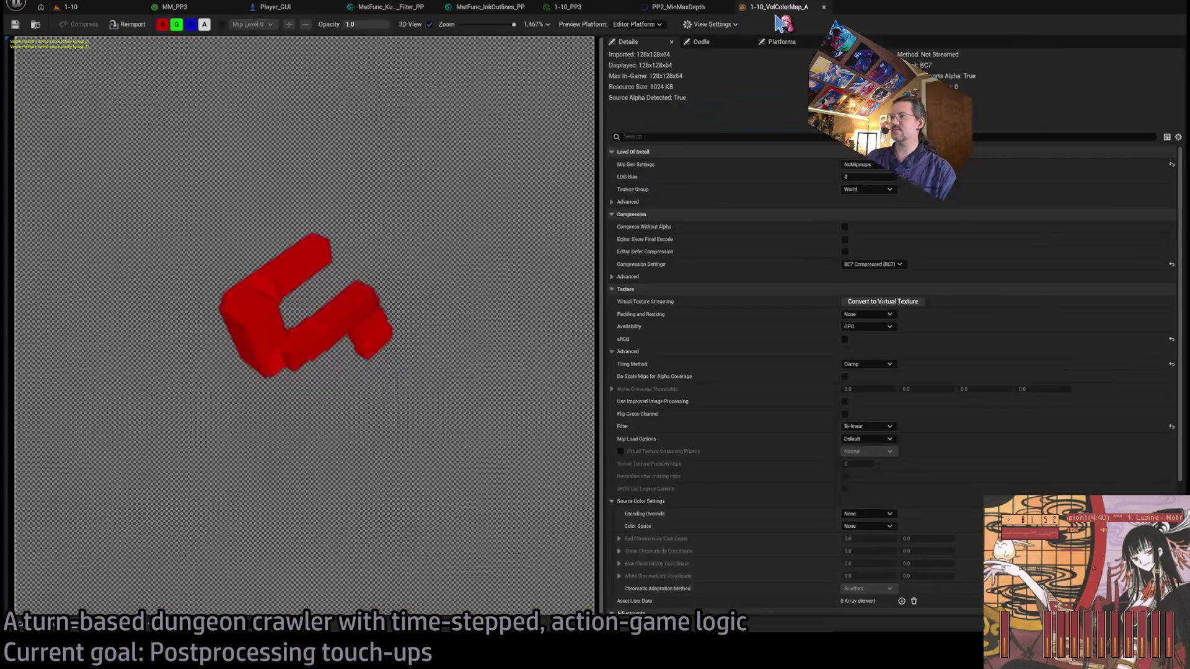
mouse_move(393, 307)
mouse_down()
mouse_move(347, 326)
mouse_move(370, 320)
mouse_move(390, 273)
mouse_move(378, 210)
mouse_move(457, 244)
mouse_move(391, 310)
mouse_move(417, 280)
mouse_up()
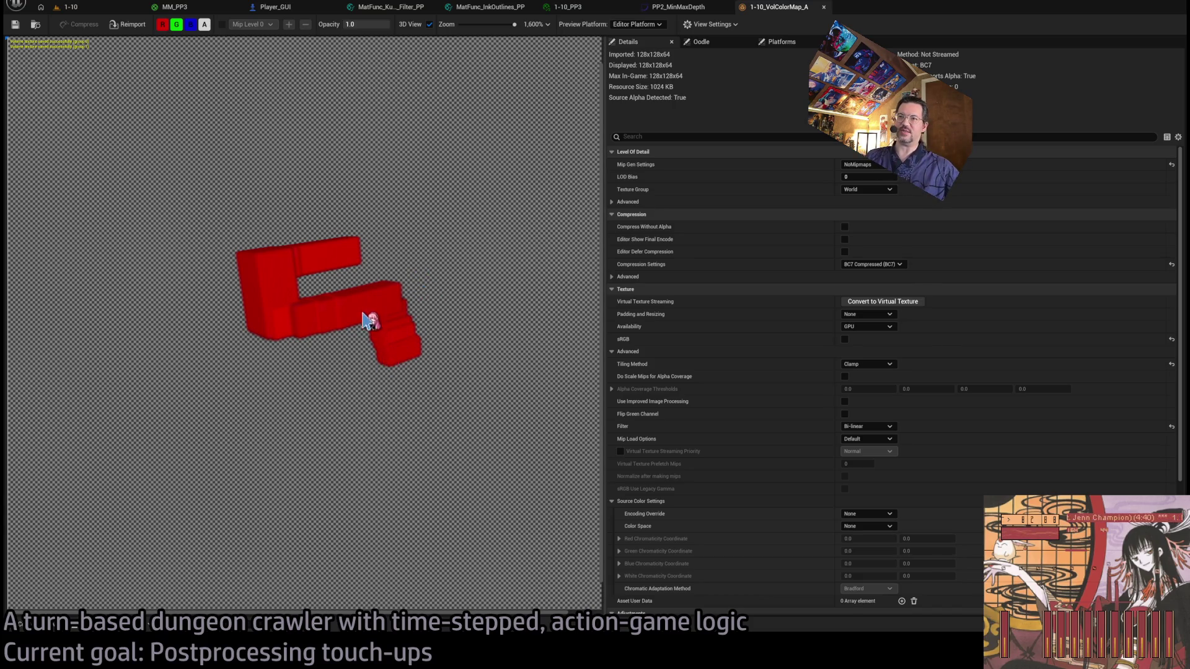
click(65, 7)
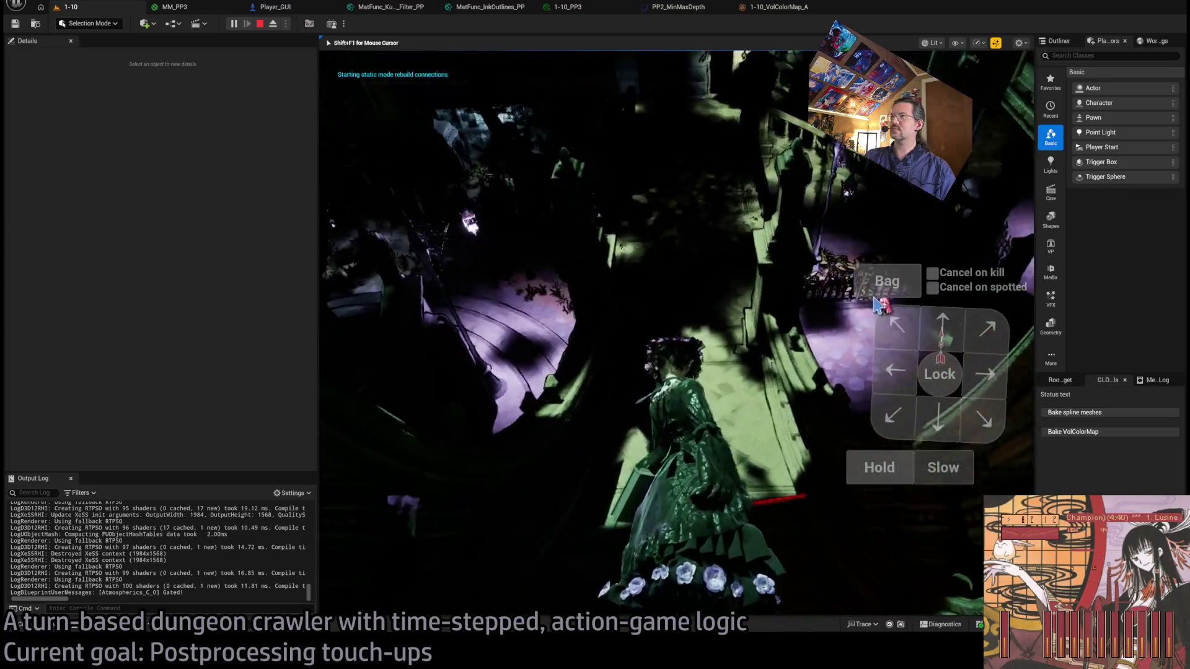
Widen the game viewport in the running session and bring up the game HUD.
click(887, 279)
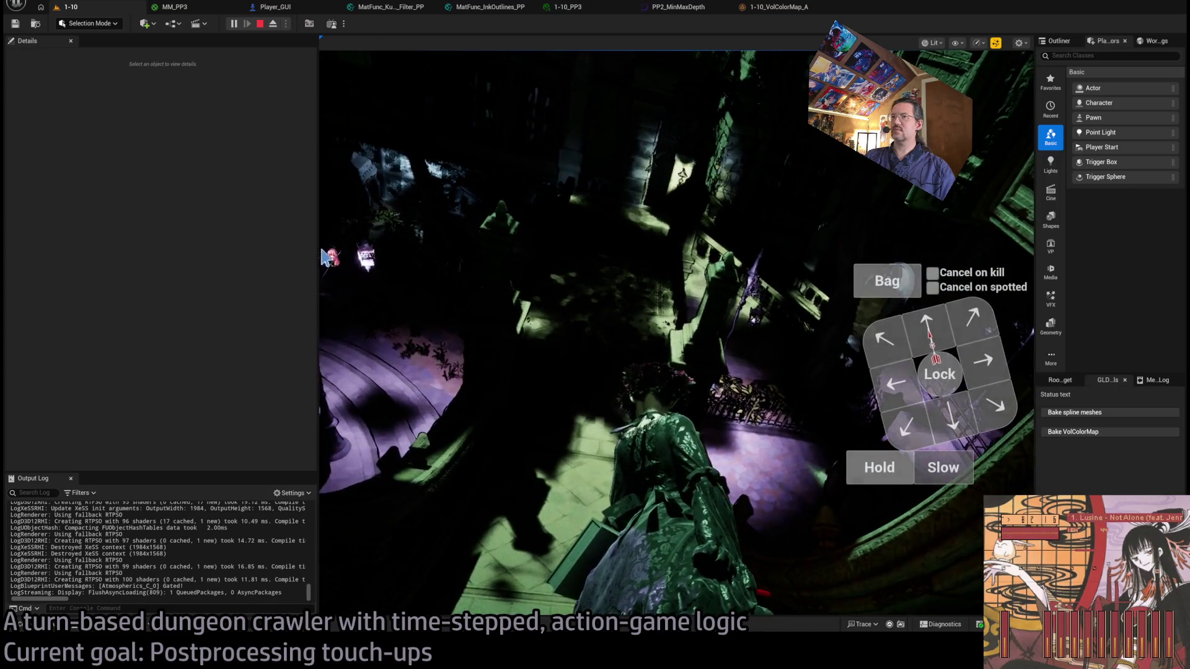
drag(318, 244, 75, 261)
click(595, 297)
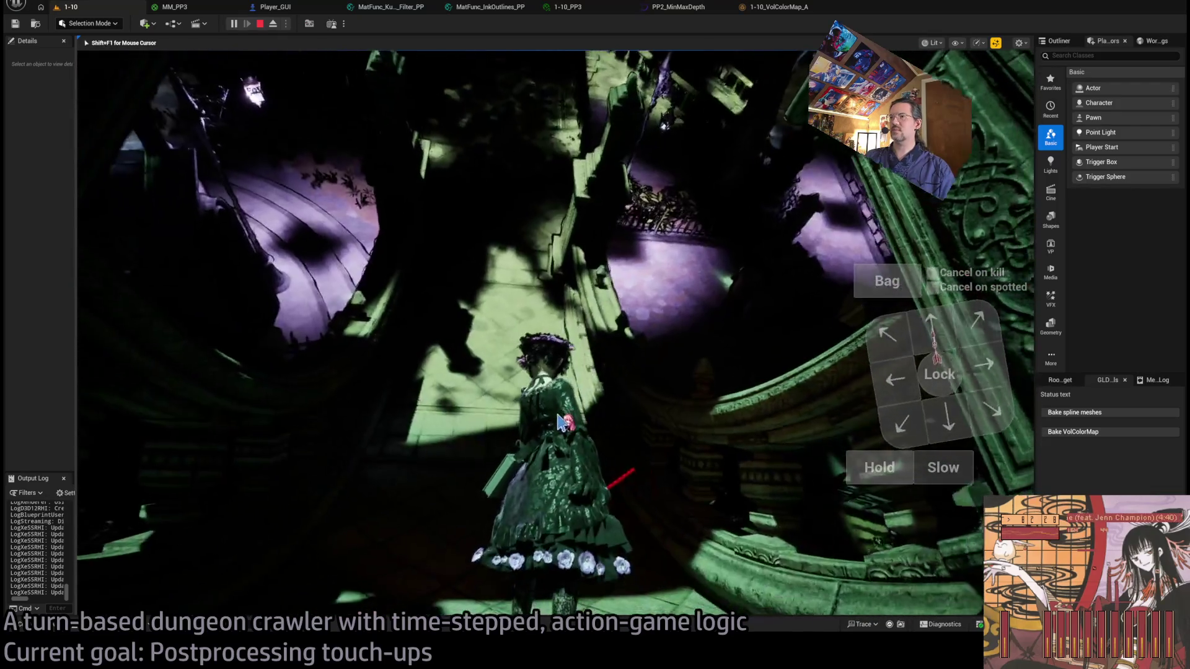
key(shift+F1)
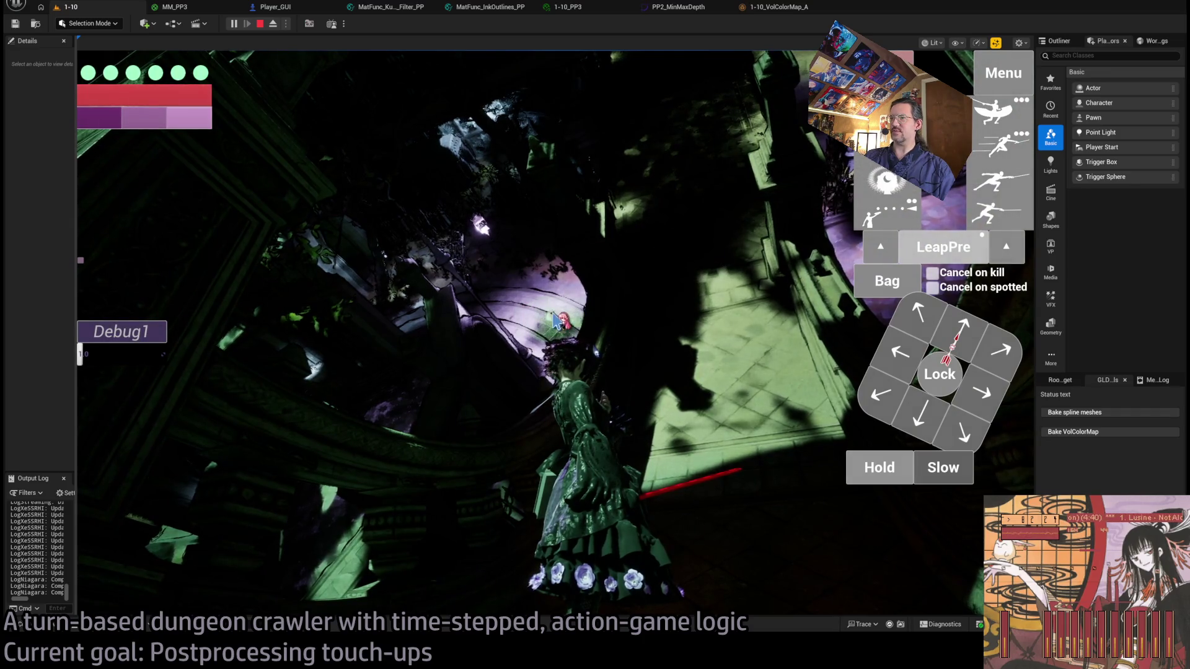
Perform the leap, turn the game camera twice, then stop the play session.
click(553, 320)
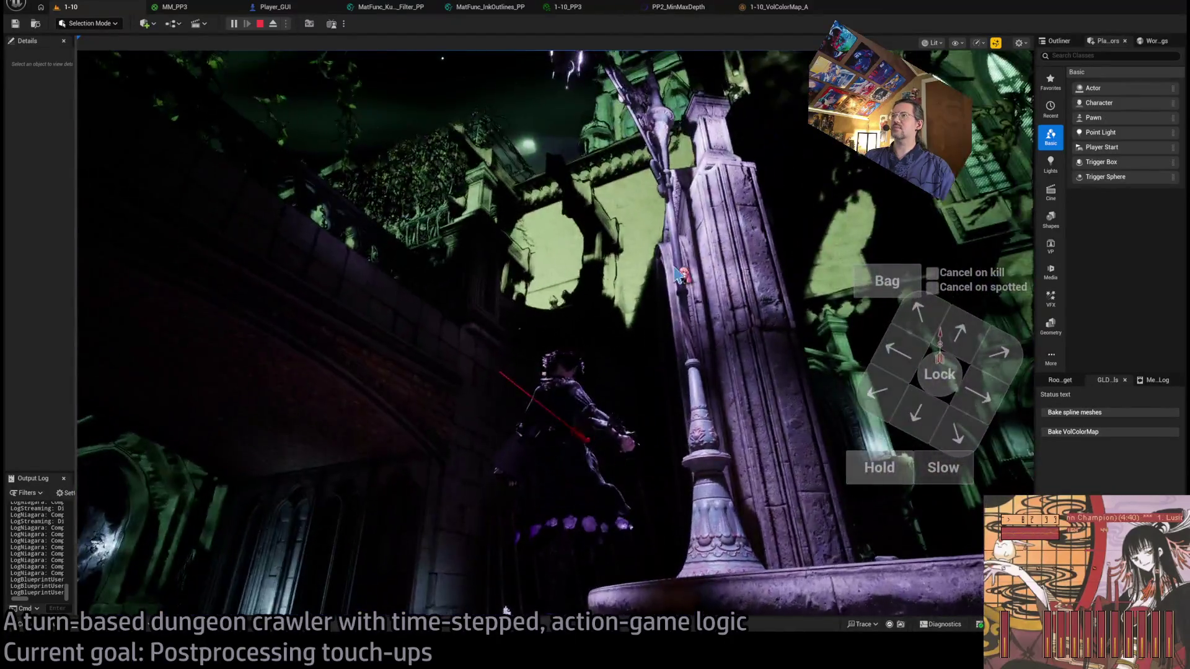
click(678, 272)
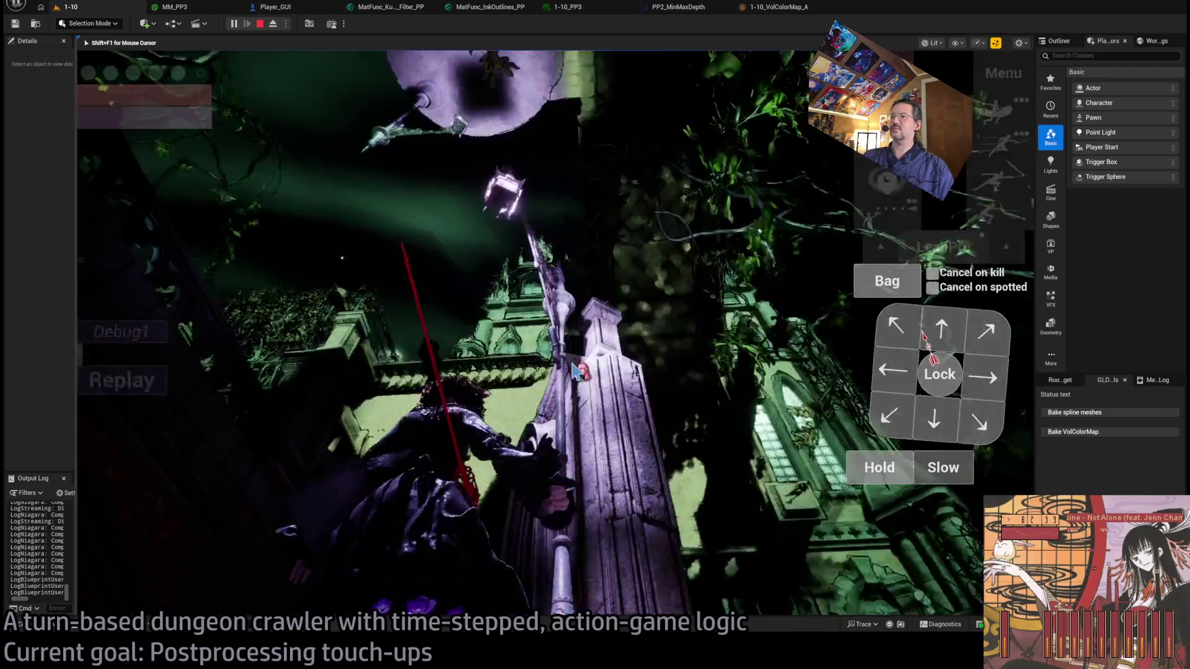
click(657, 322)
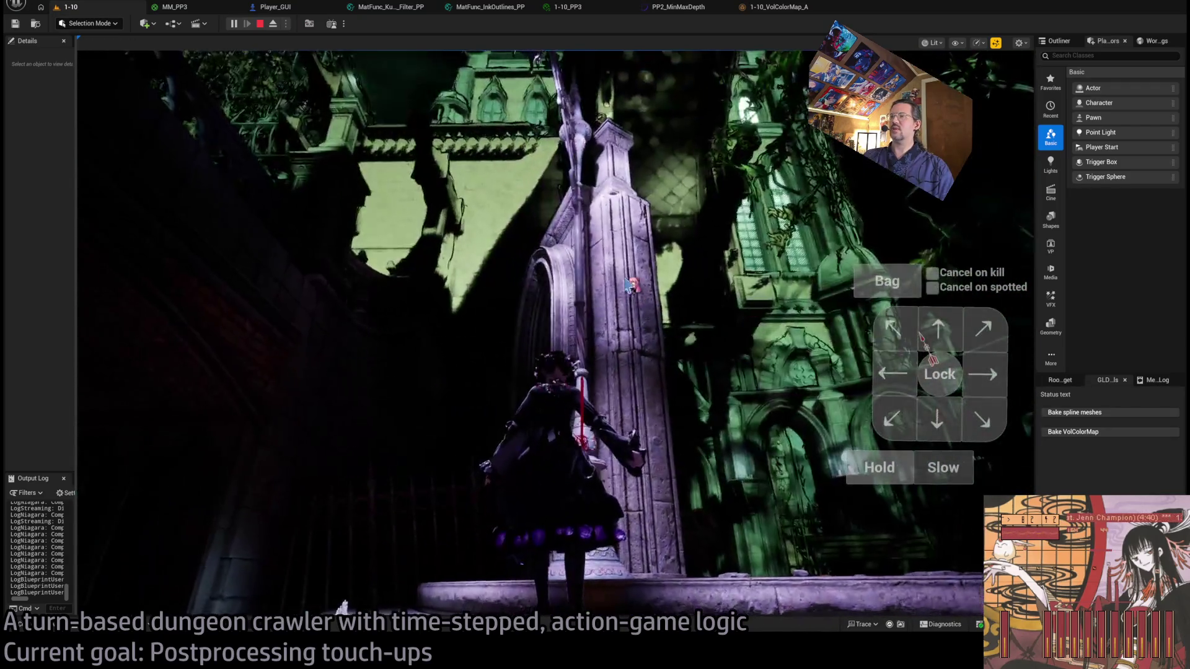
key(shift+F1)
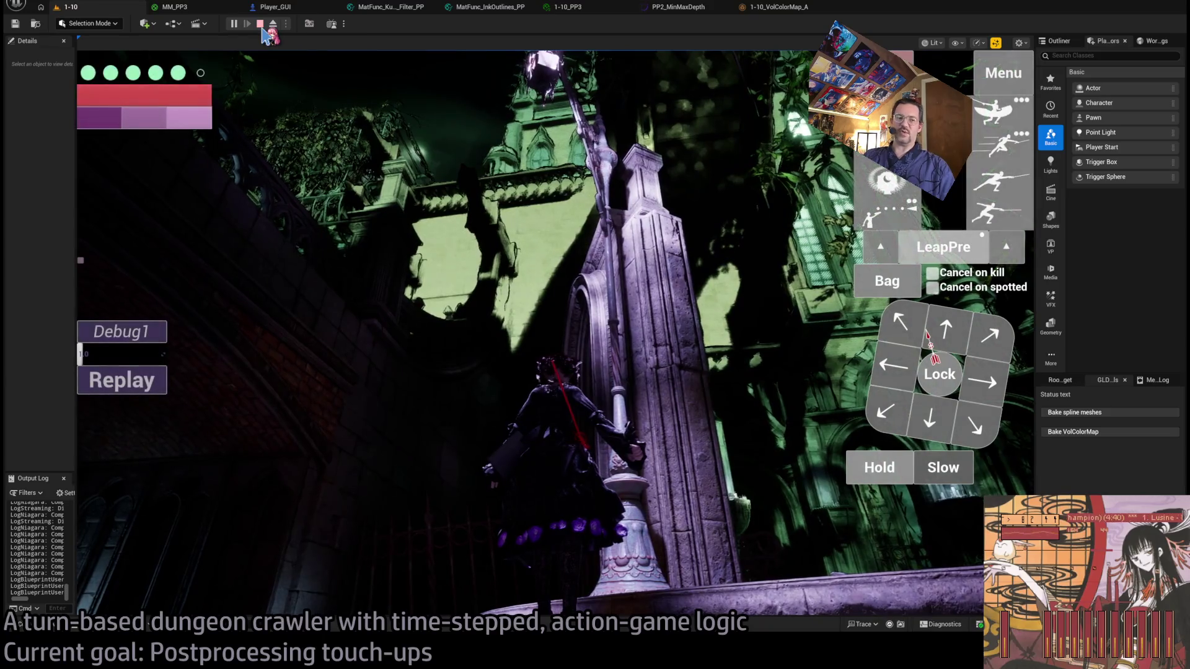
click(260, 24)
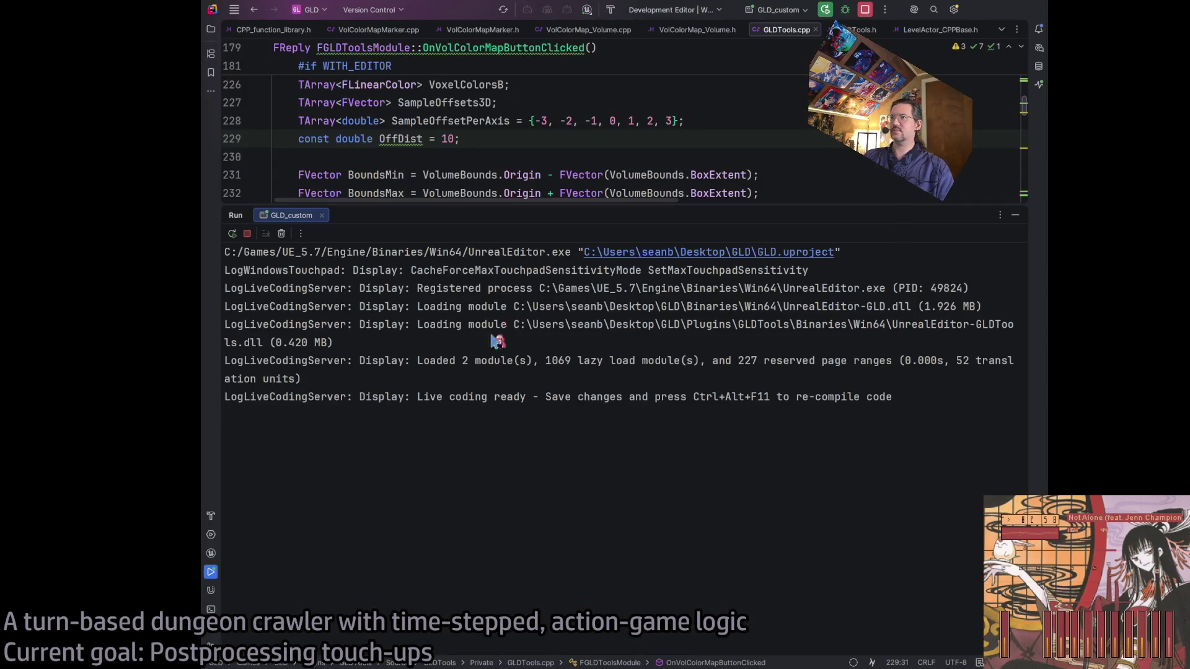
Change OffDist in GLDTools.cpp from 10 to 20, build the project, and view the build output.
click(444, 139)
text(2)
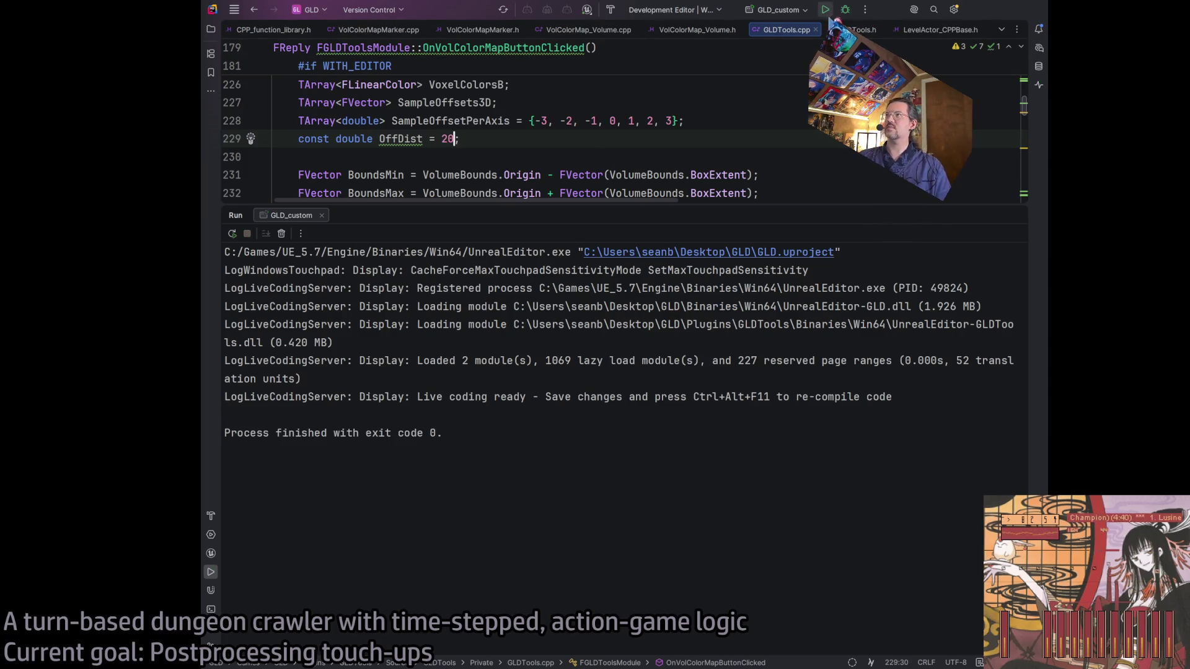
key(shift+F10)
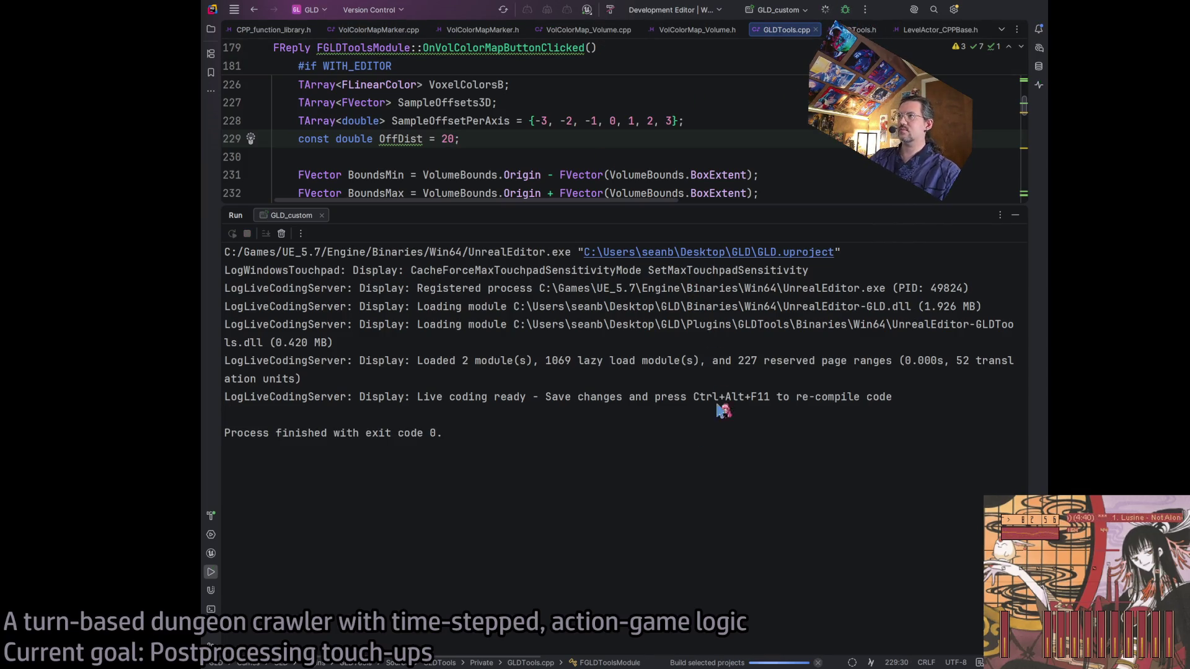
click(211, 518)
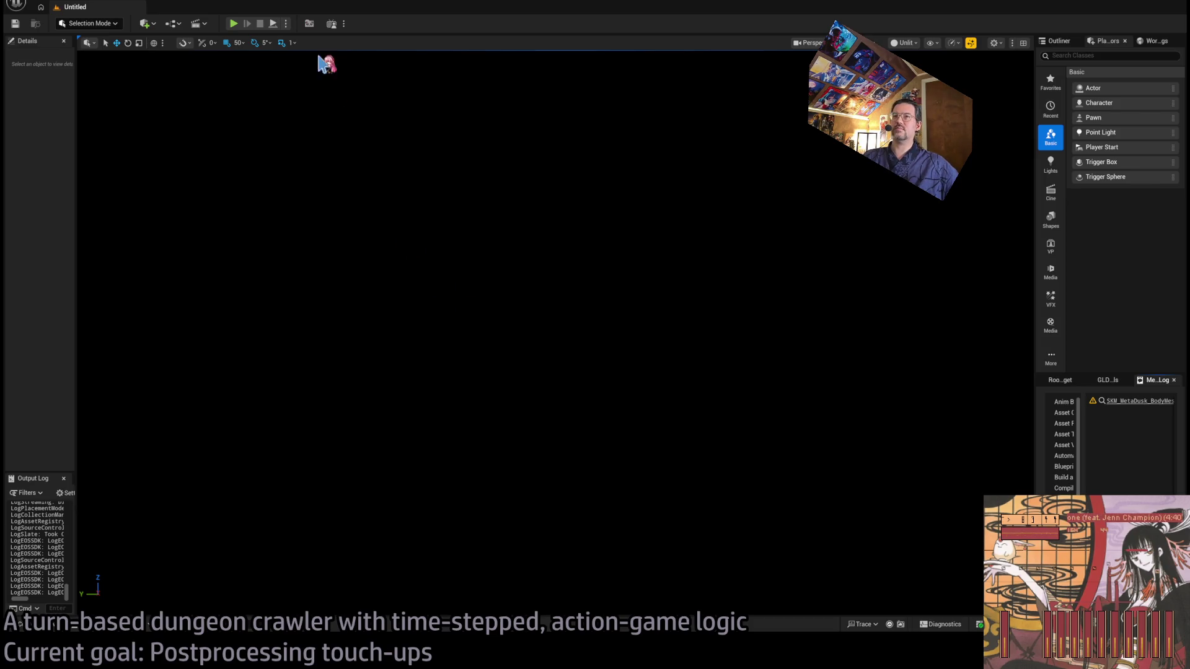
Preview 1-10_VolColorMap_A in 3D View, zoom and rotate it, then return to the level.
scroll(327, 297, up, 5)
scroll(326, 291, down, 2)
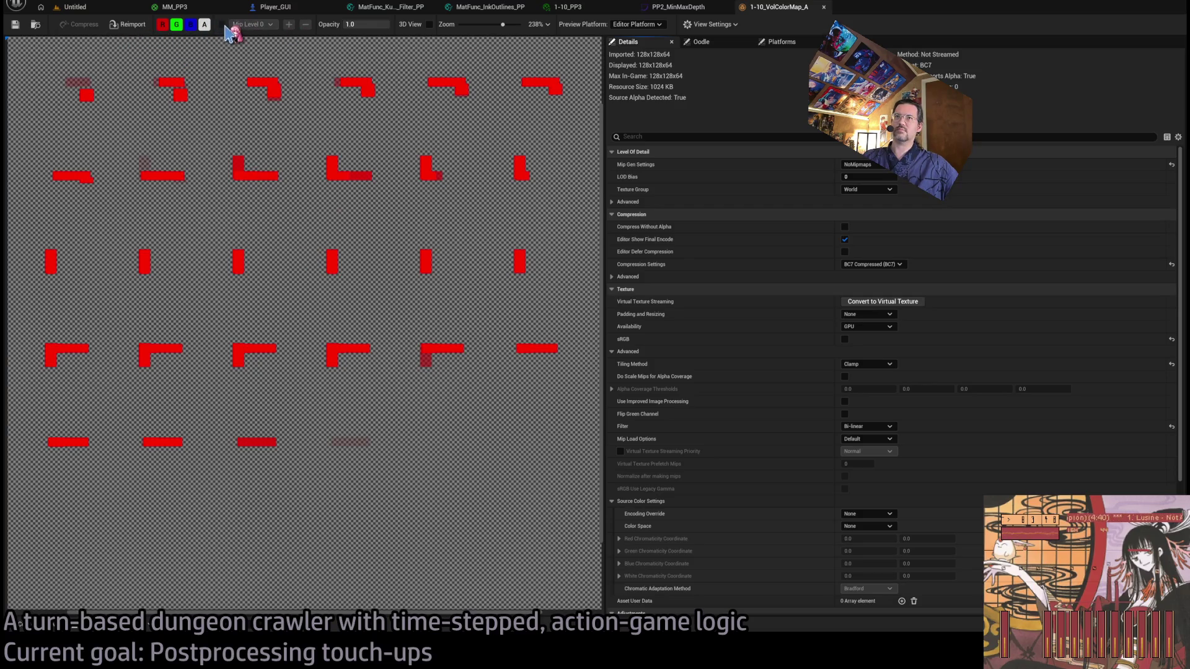
click(429, 24)
scroll(318, 291, up, 5)
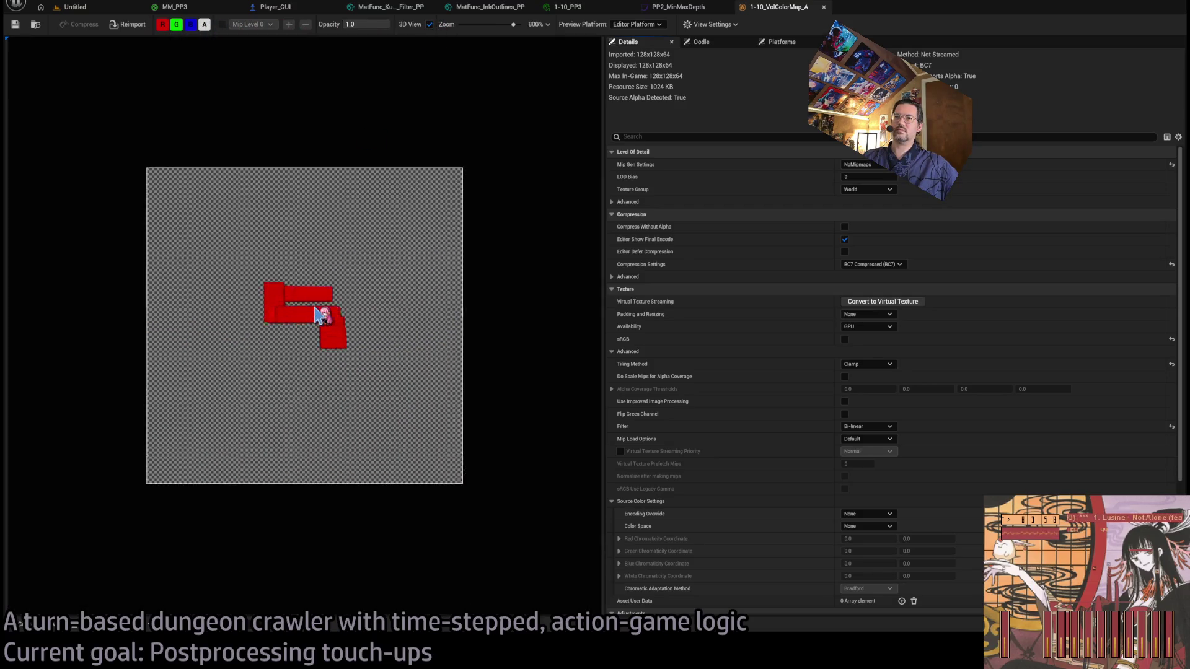
mouse_move(319, 291)
mouse_down()
mouse_move(347, 340)
mouse_move(367, 337)
mouse_up()
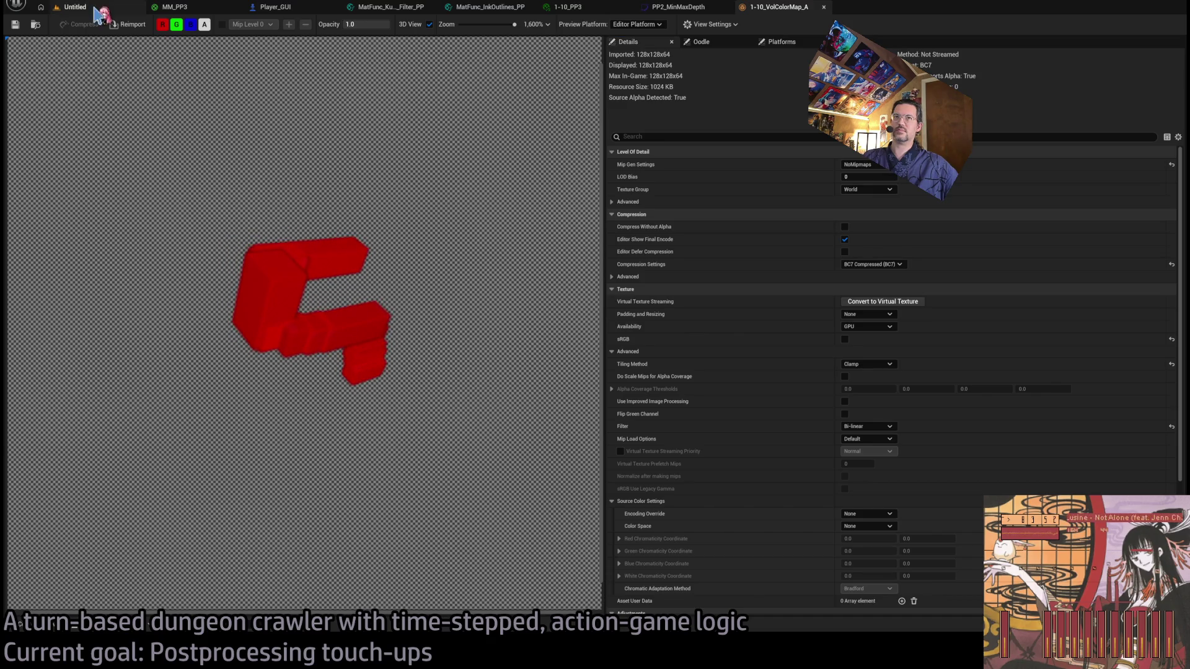
click(99, 7)
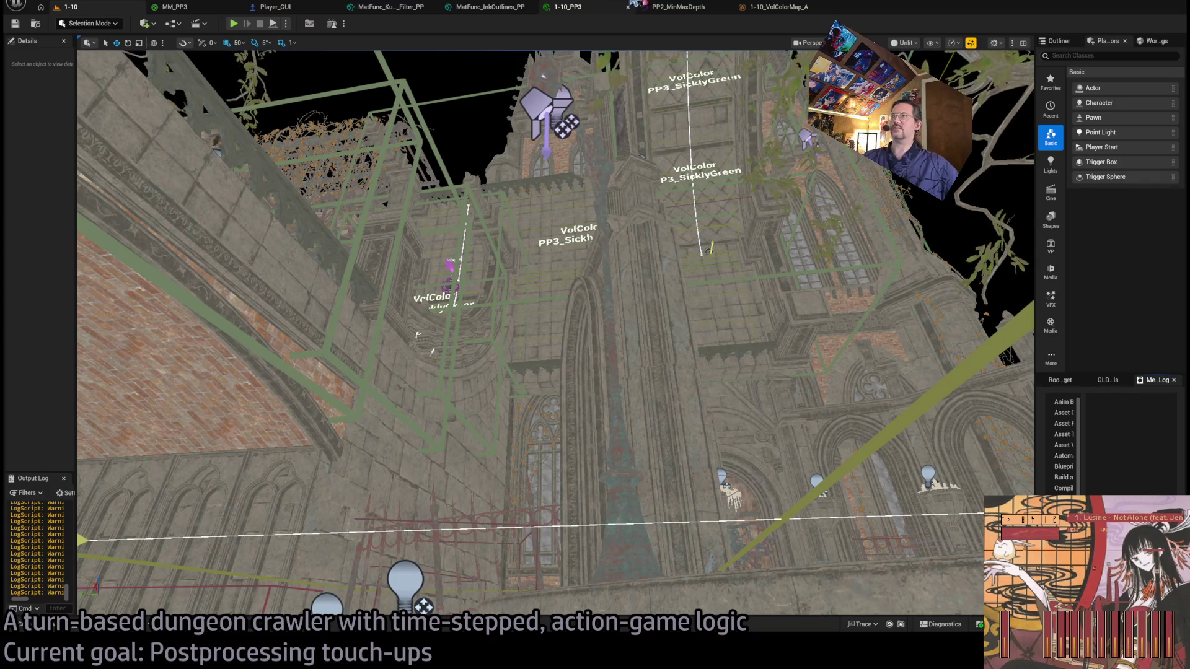
Rotate the 1-10_VolColorMap_A 3D preview, then go back to the 1-10 level.
click(779, 8)
mouse_move(386, 344)
mouse_down()
mouse_move(370, 322)
mouse_move(374, 332)
mouse_up()
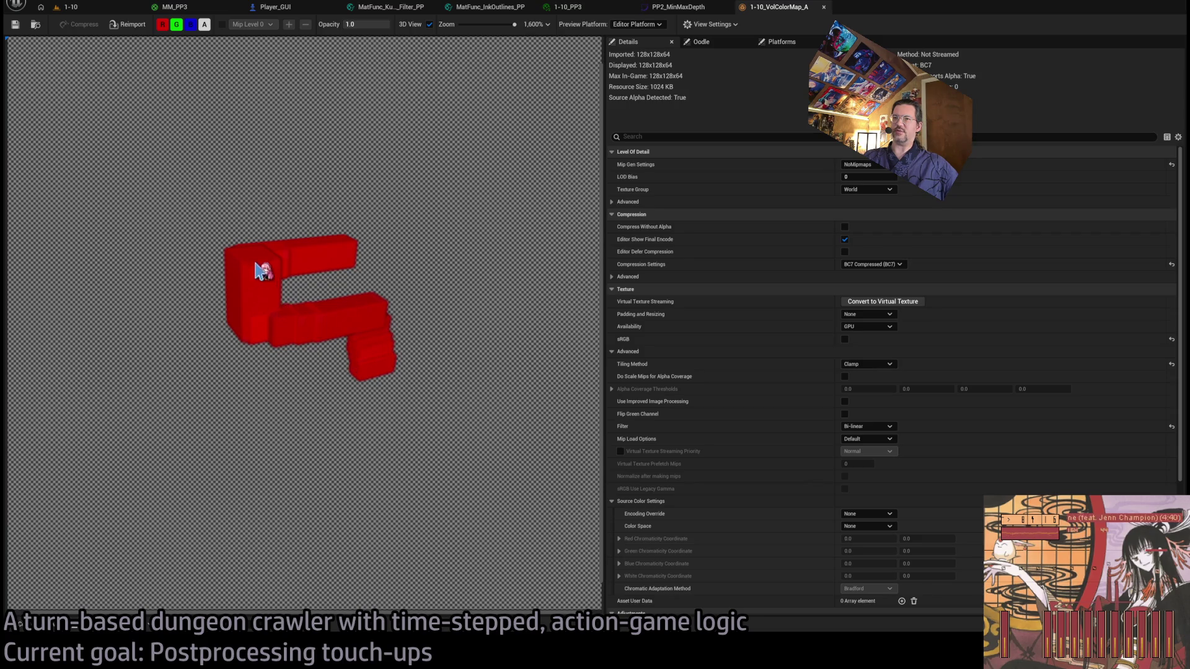
click(105, 9)
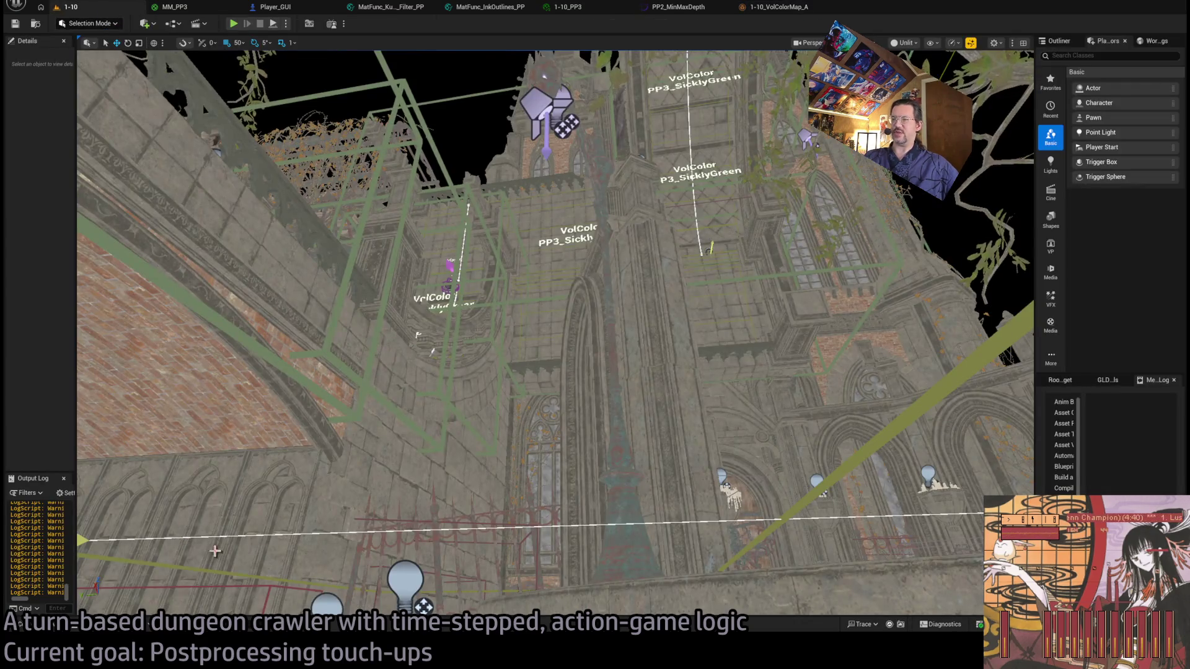
Select a VolColorMap volume in the cathedral and show the GLD Bake VolColorMap tools.
drag(167, 467, 199, 434)
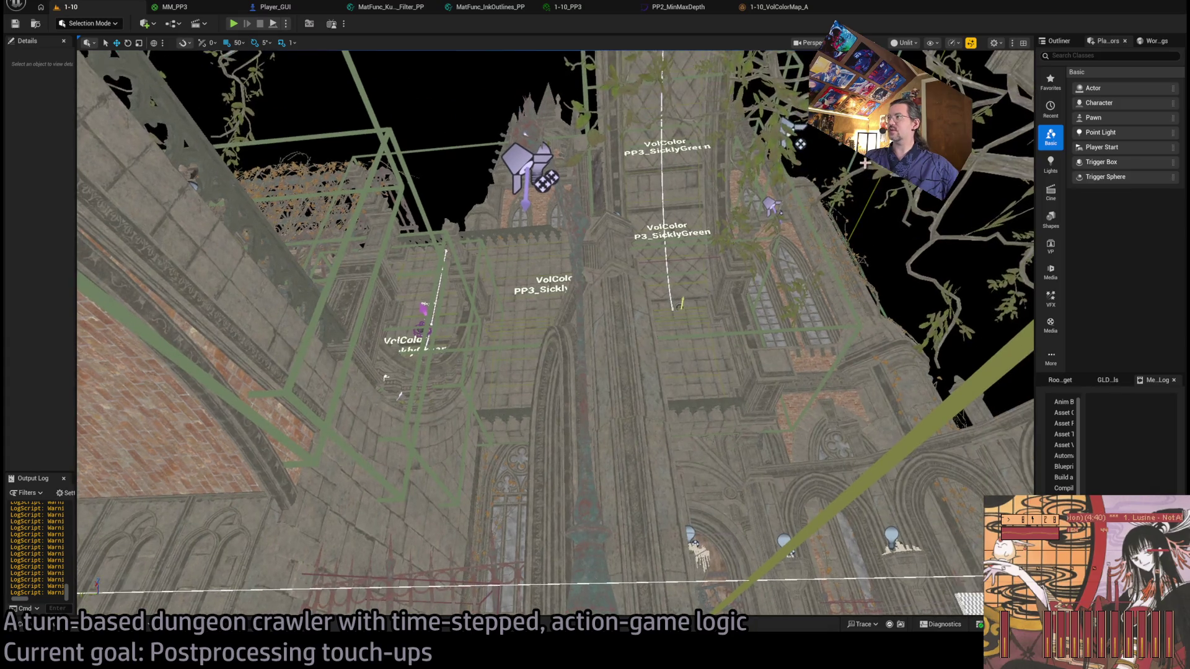
click(428, 310)
click(1059, 380)
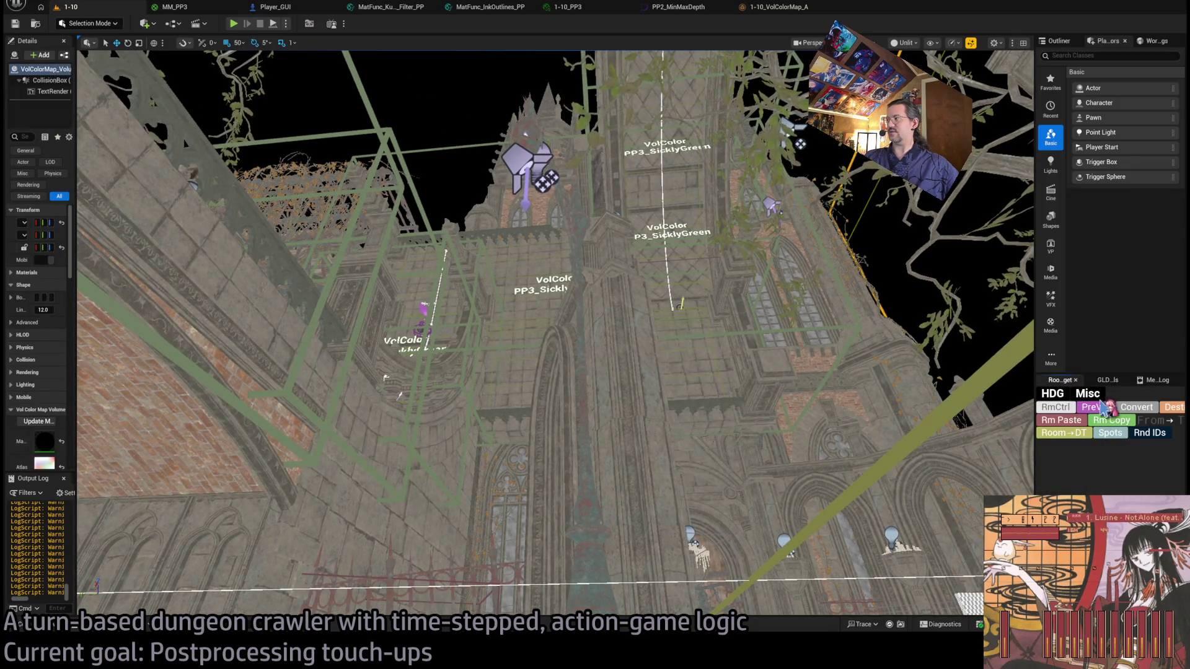
click(1107, 379)
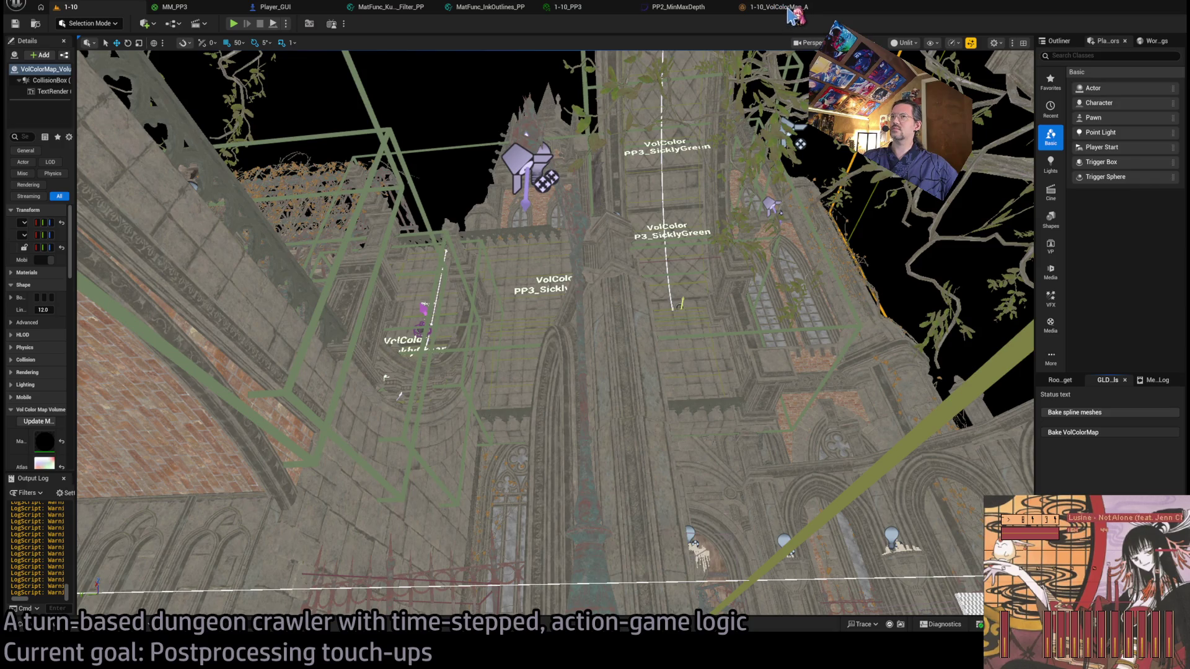
Recheck the baked 1-10_VolColorMap_A texture in 3D, then return to the cathedral level.
click(792, 14)
mouse_move(447, 288)
mouse_down()
mouse_move(463, 318)
mouse_move(434, 261)
mouse_move(419, 170)
mouse_move(444, 291)
mouse_up()
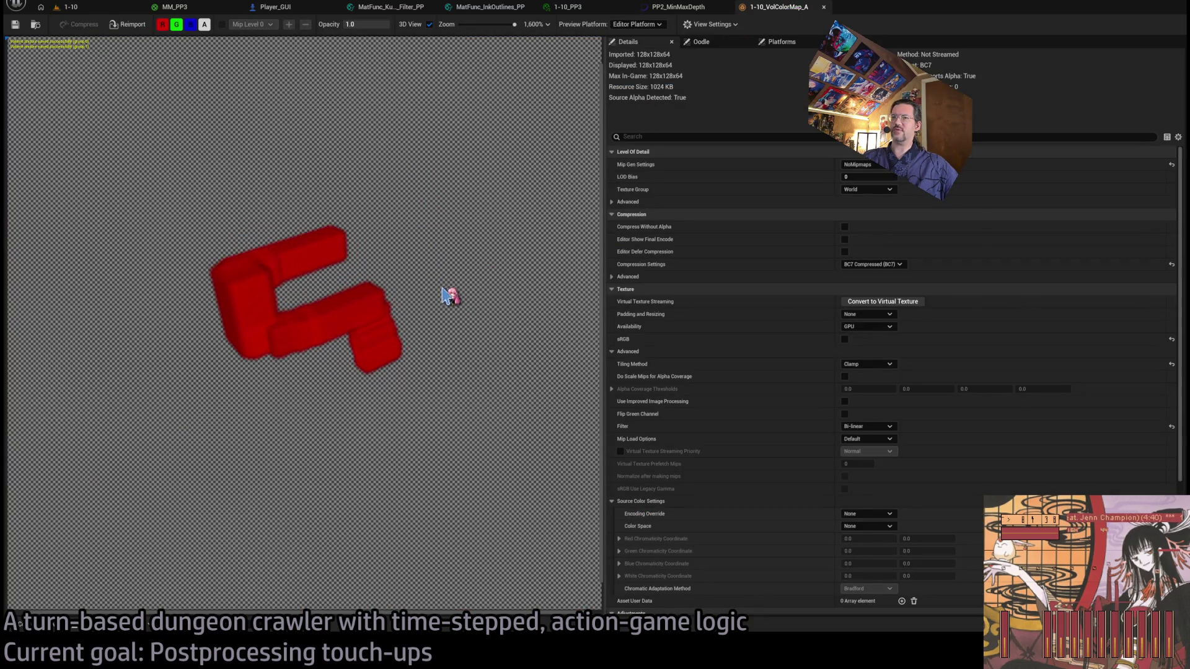
click(86, 11)
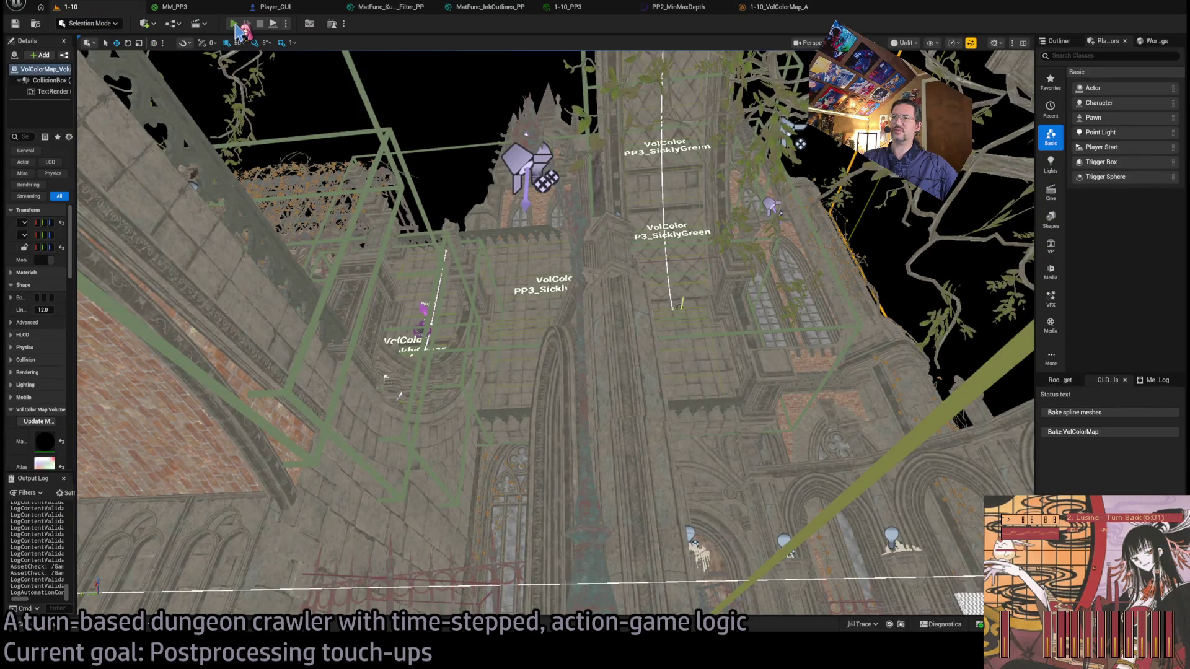
Play the 1-10 level, launch the leap, and activate the visibility-boosting ability.
key(alt+p)
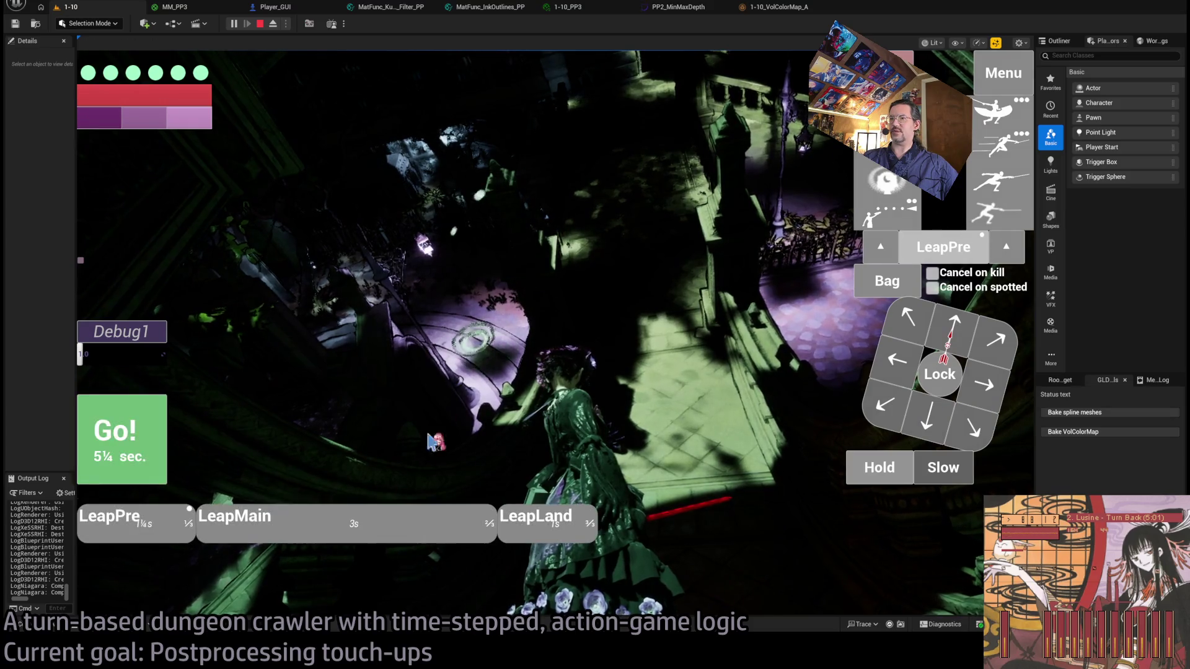
click(158, 456)
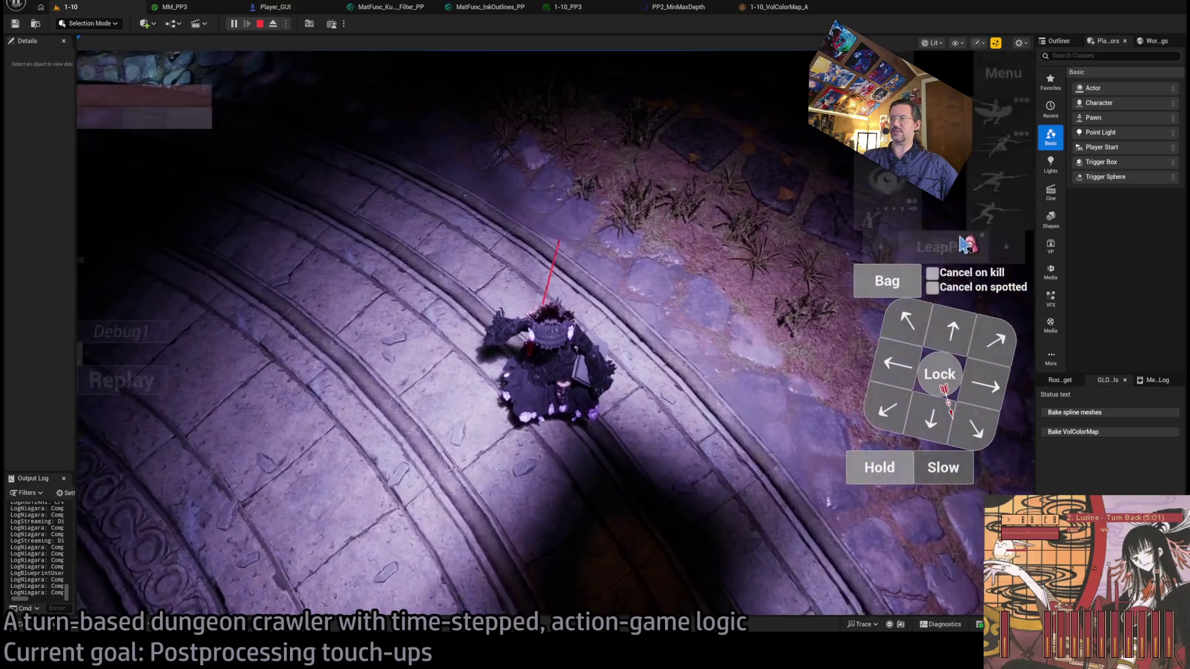
mouse_move(587, 363)
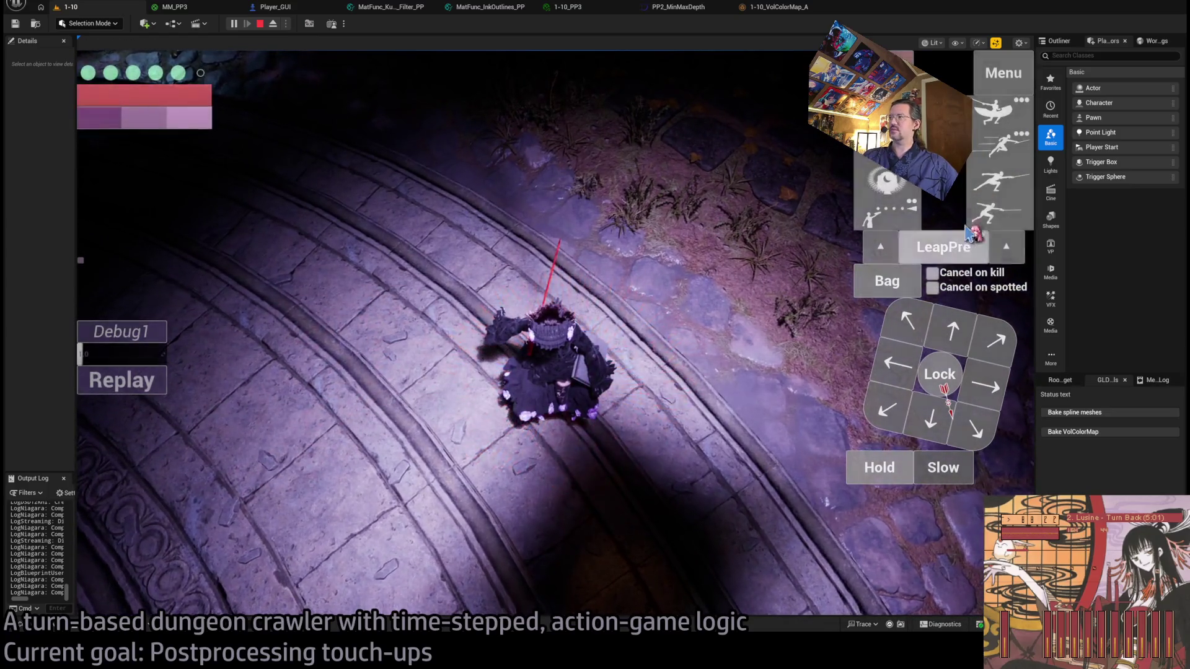
mouse_move(533, 310)
click(132, 386)
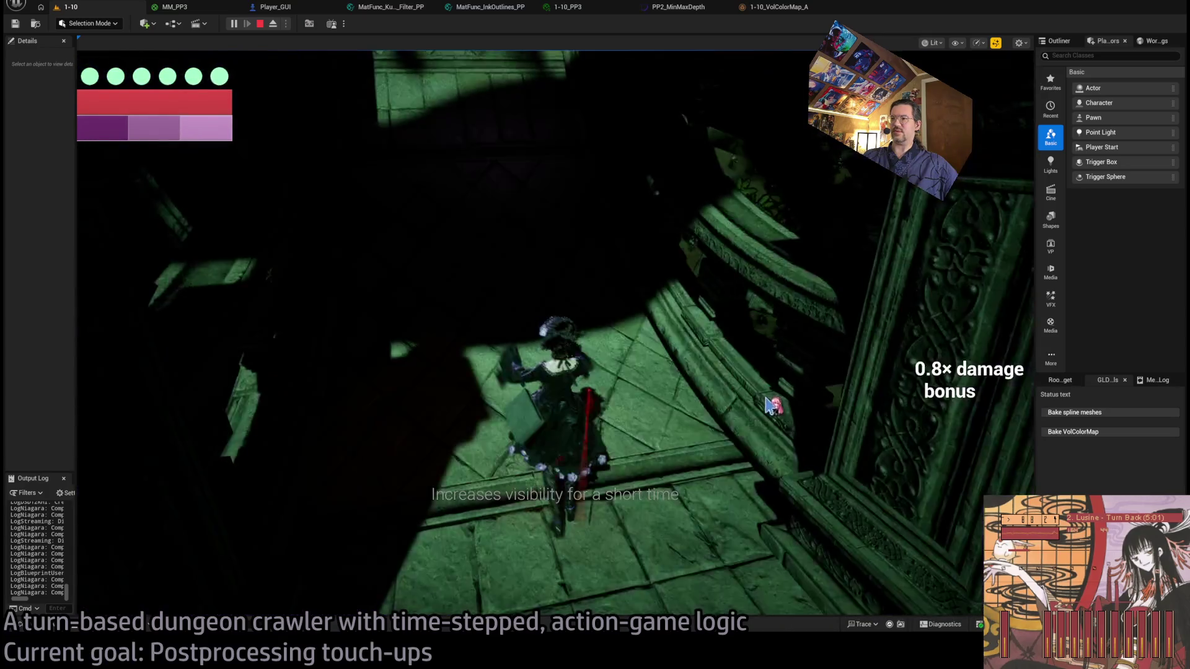